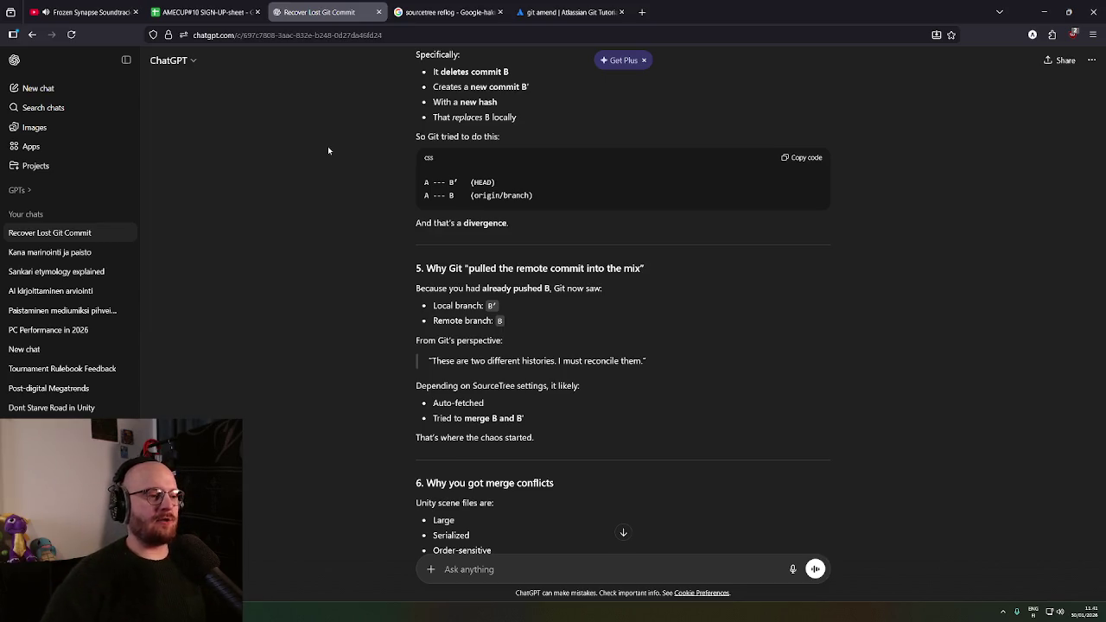
Autoscroll through section 5's divergence explanation toward the merge-conflict causes
middle_click(367, 174)
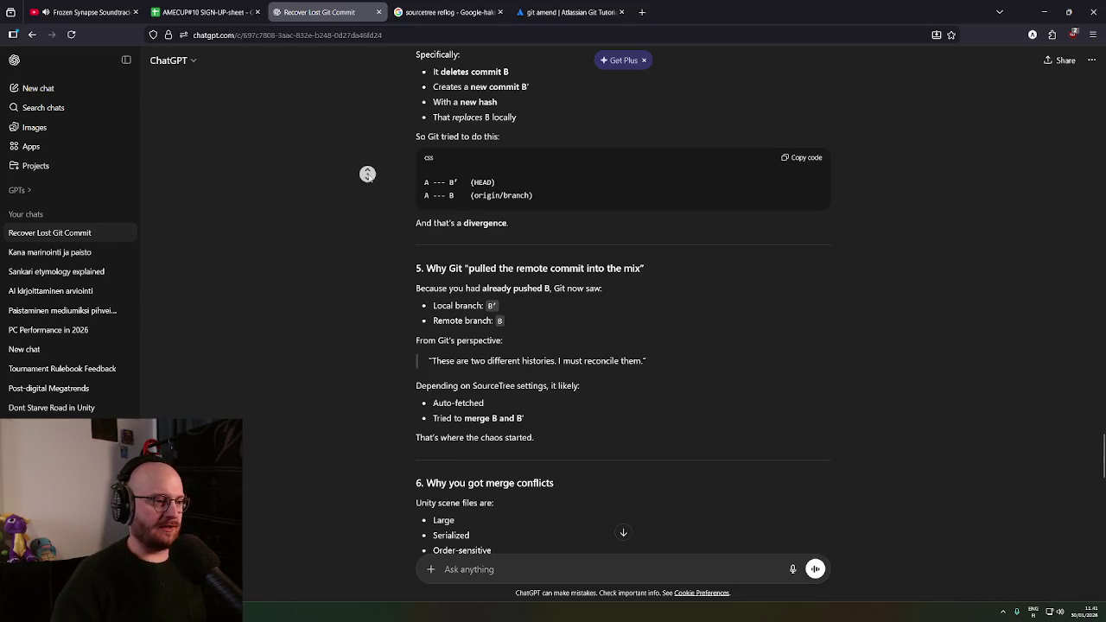
middle_click(375, 182)
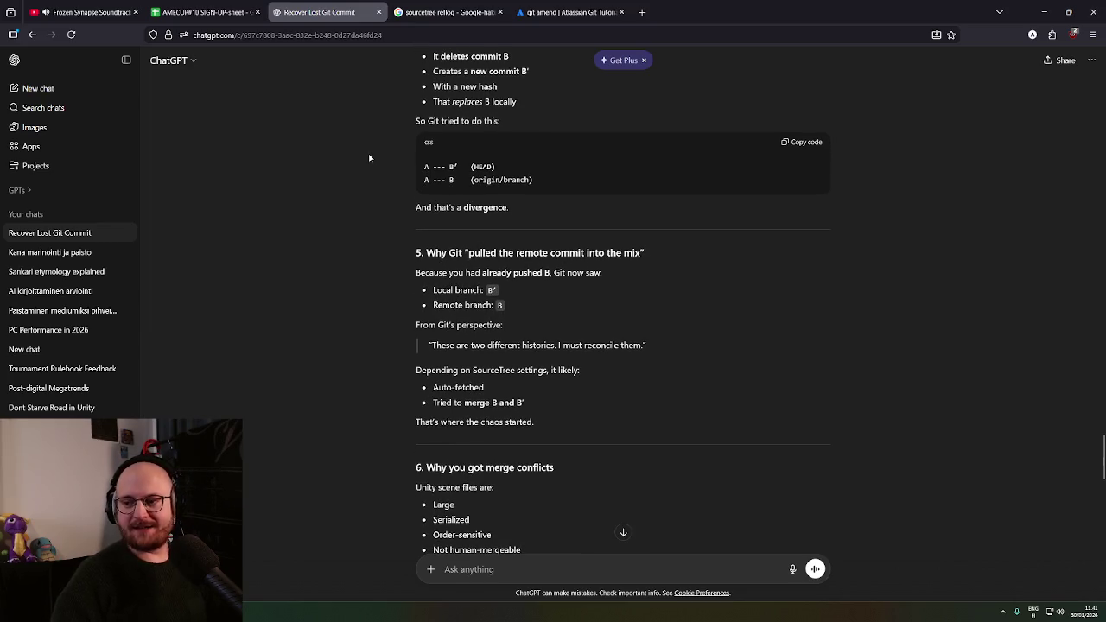
middle_click(369, 157)
middle_click(367, 175)
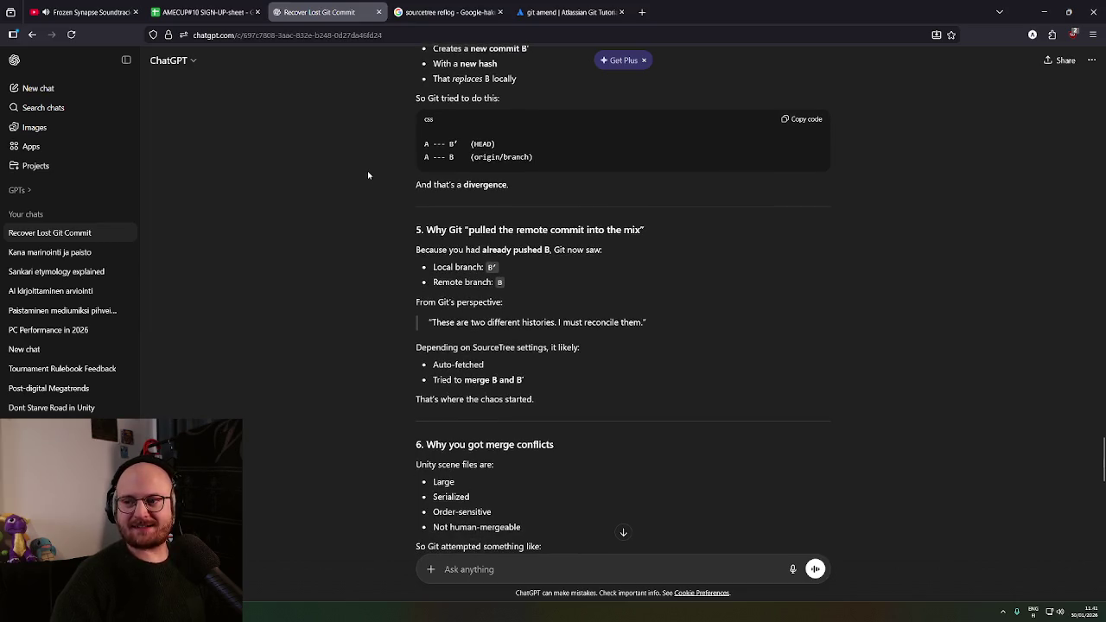
middle_click(368, 176)
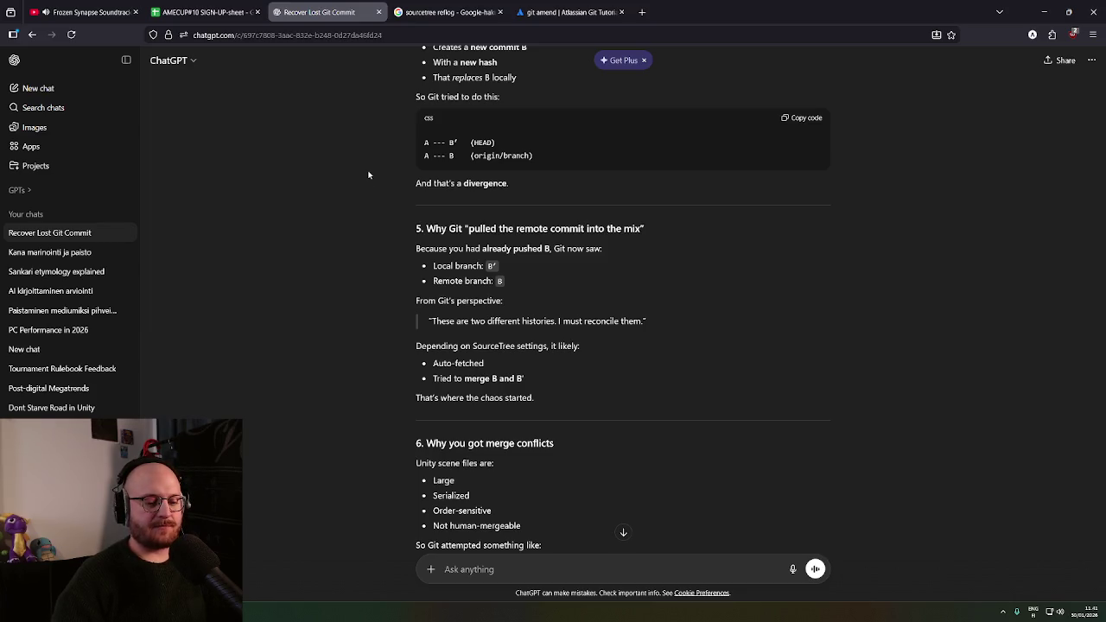
scroll(369, 176, "down", 1)
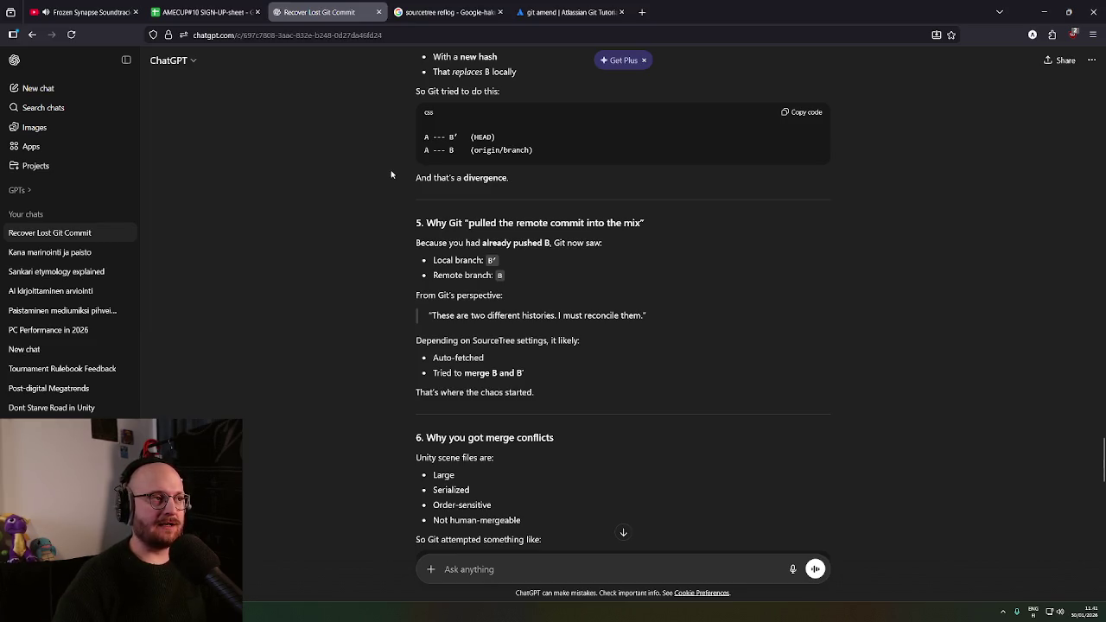
scroll(402, 181, "down", 1)
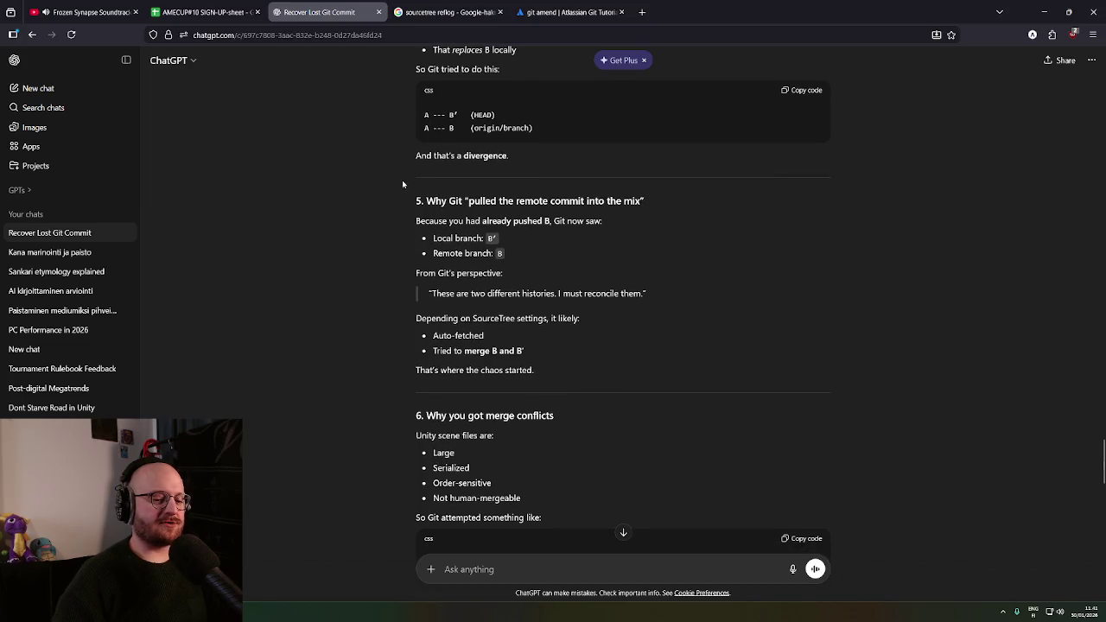
middle_click(401, 180)
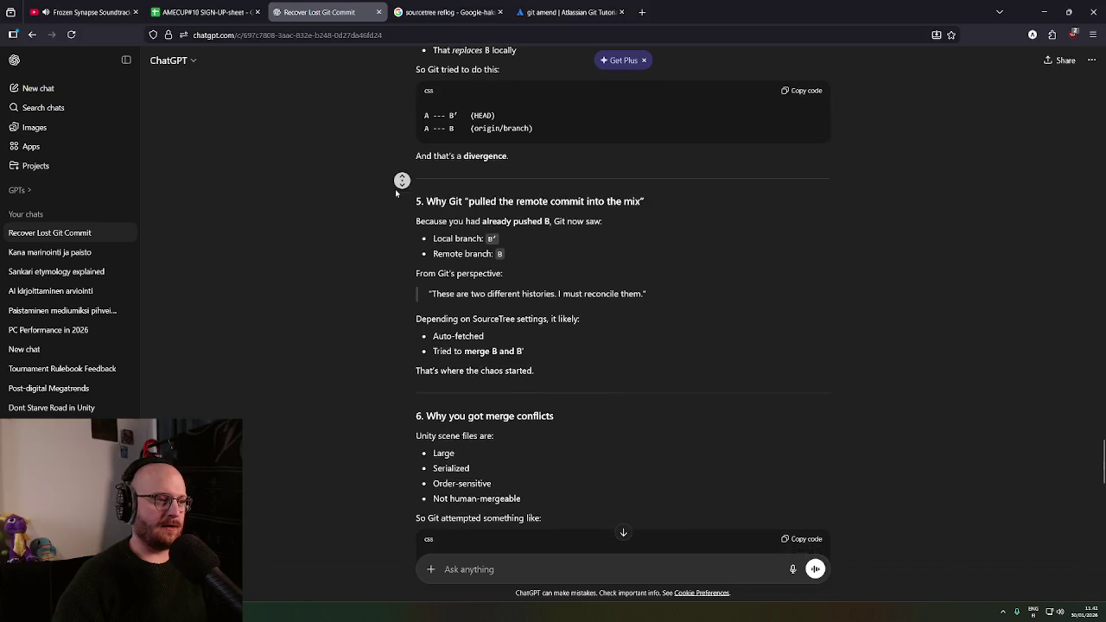
middle_click(392, 189)
middle_click(390, 183)
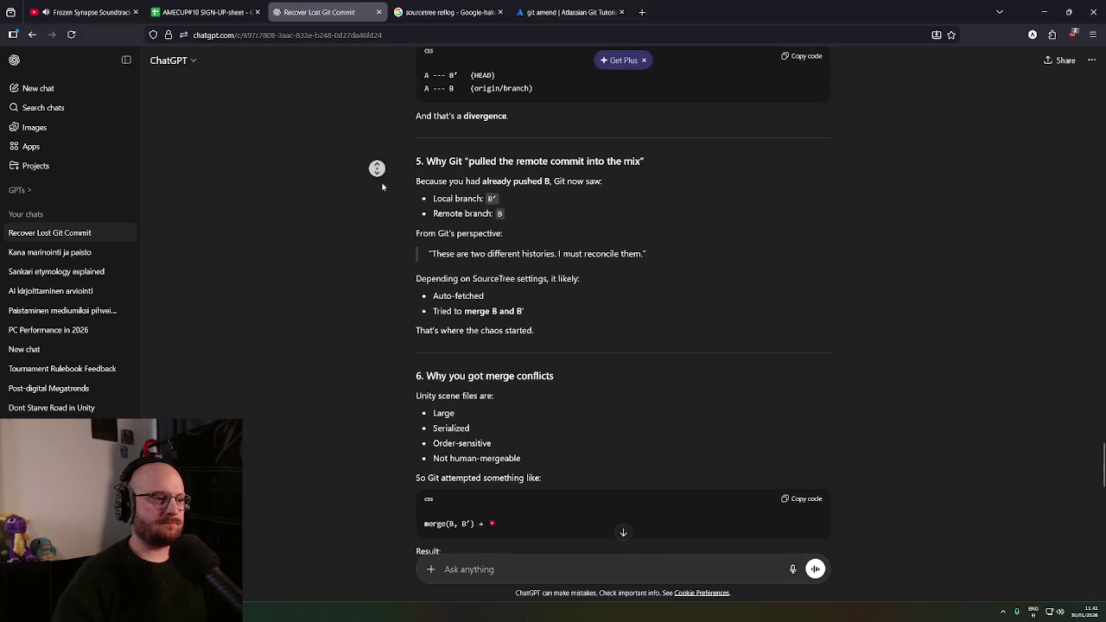
Highlight the quote about two different histories and read on to when commit --amend is safe
middle_click(457, 140)
middle_click(561, 141)
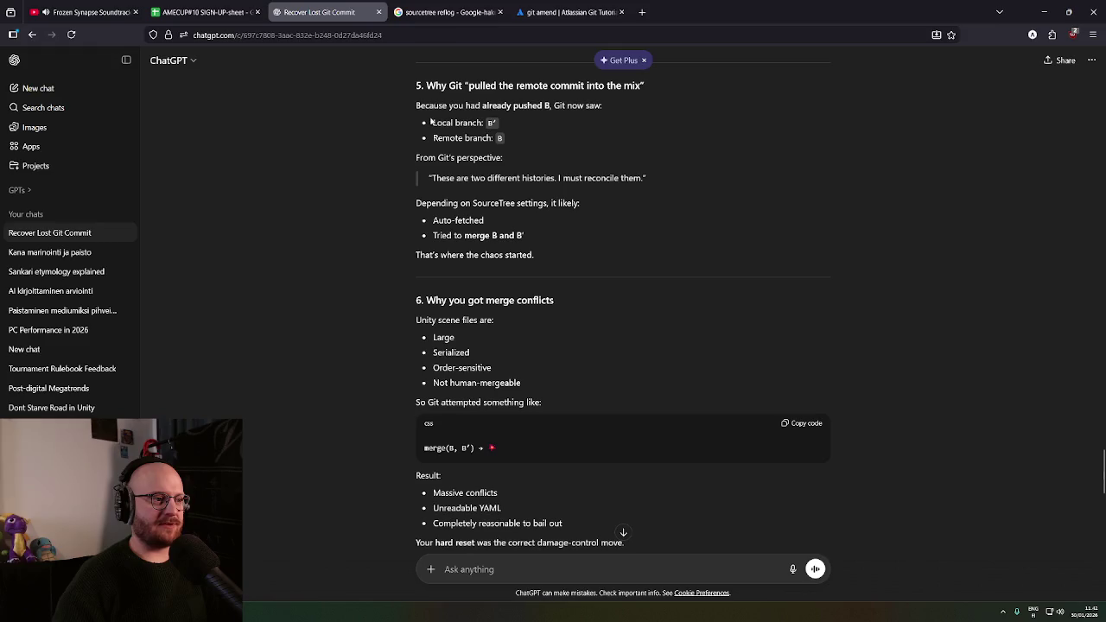
left_click_drag(413, 105, 643, 112)
middle_click(597, 141)
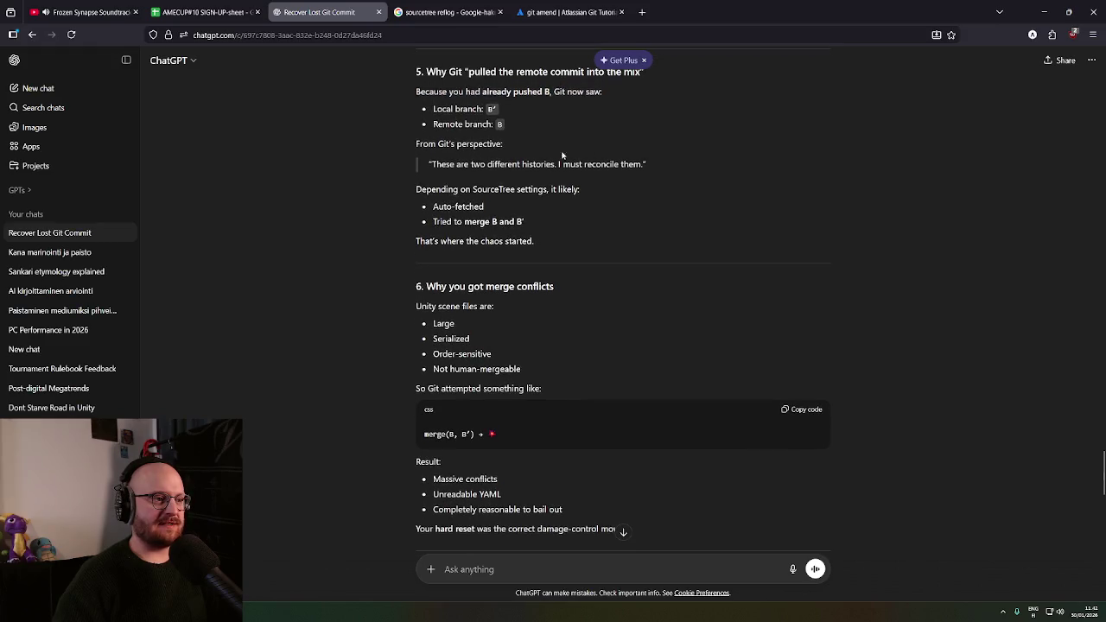
mouse_move(433, 104)
left_mouse_down()
mouse_move(535, 116)
mouse_move(464, 113)
mouse_move(503, 124)
left_mouse_up()
middle_click(538, 129)
middle_click(506, 156)
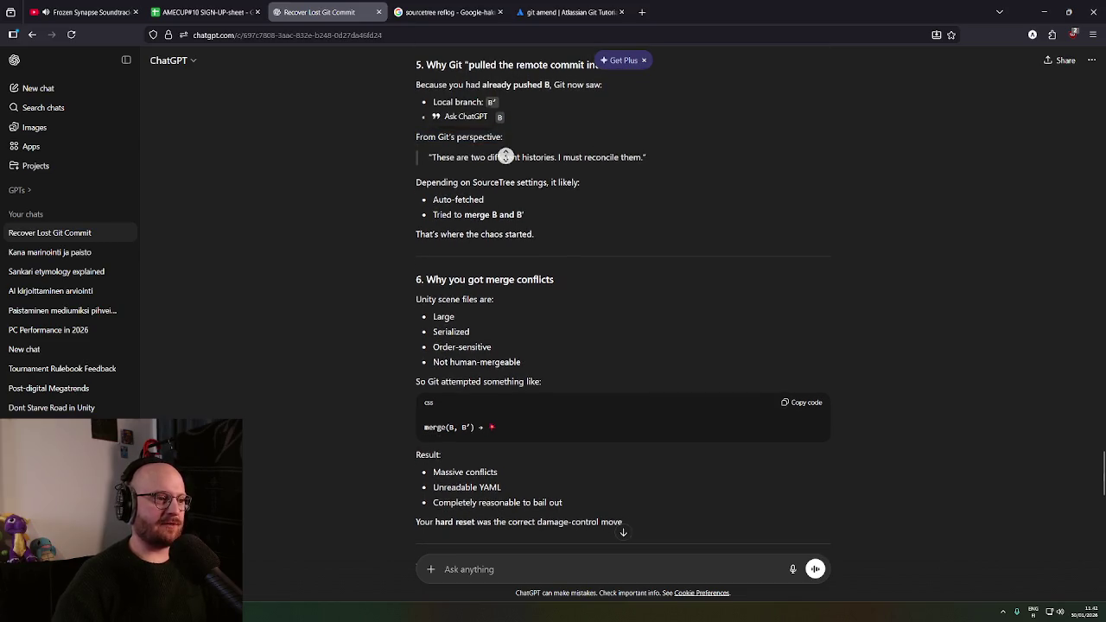
left_click_drag(430, 133, 646, 133)
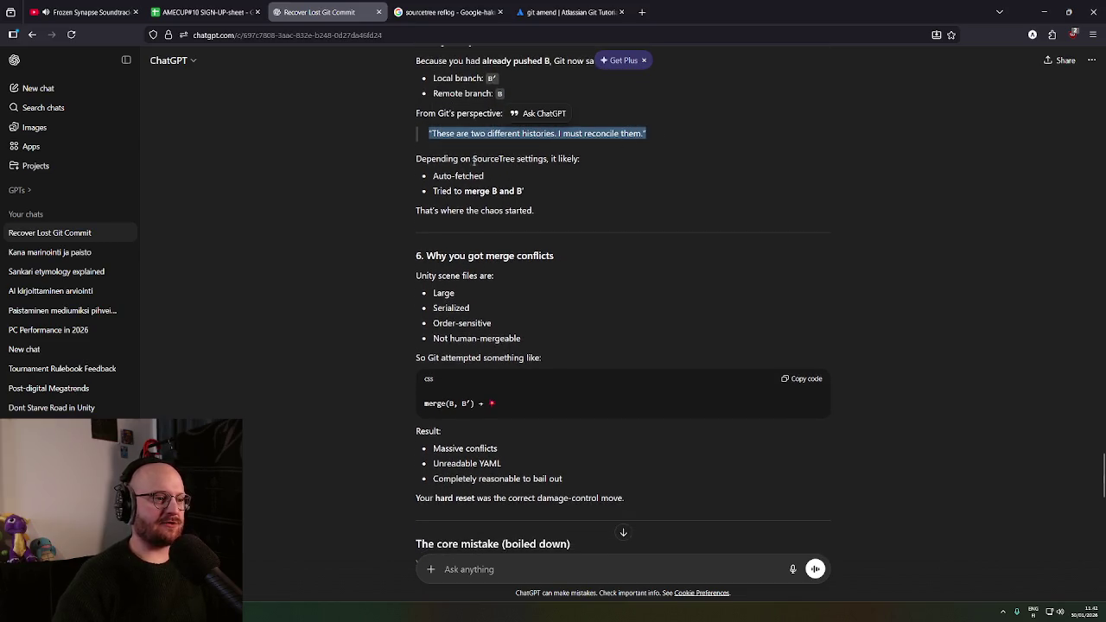
middle_click(397, 152)
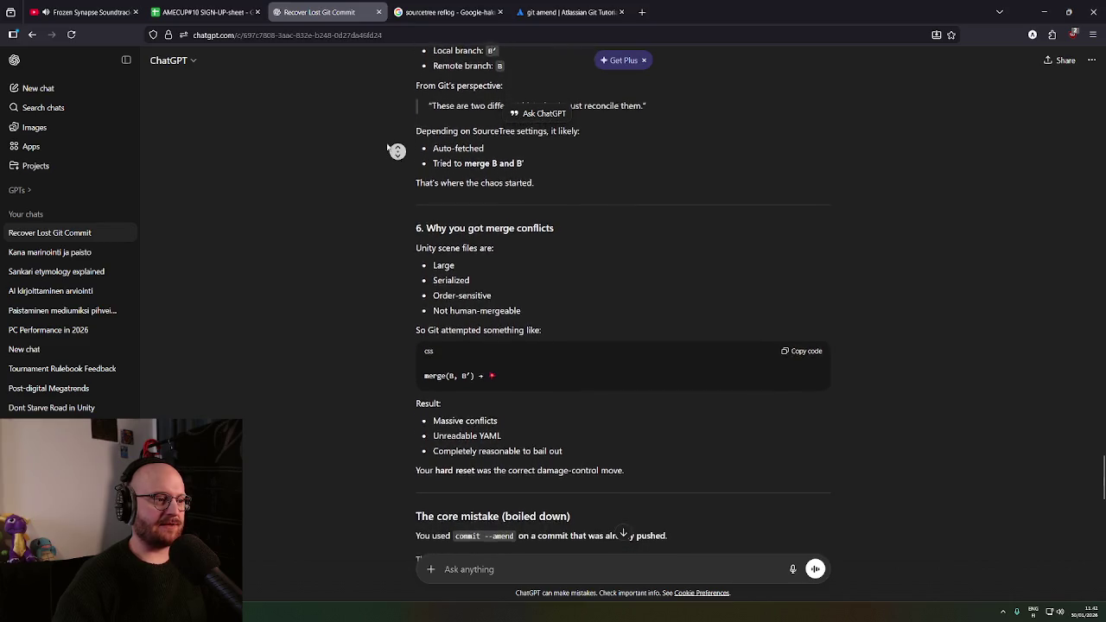
middle_click(384, 144)
middle_click(386, 143)
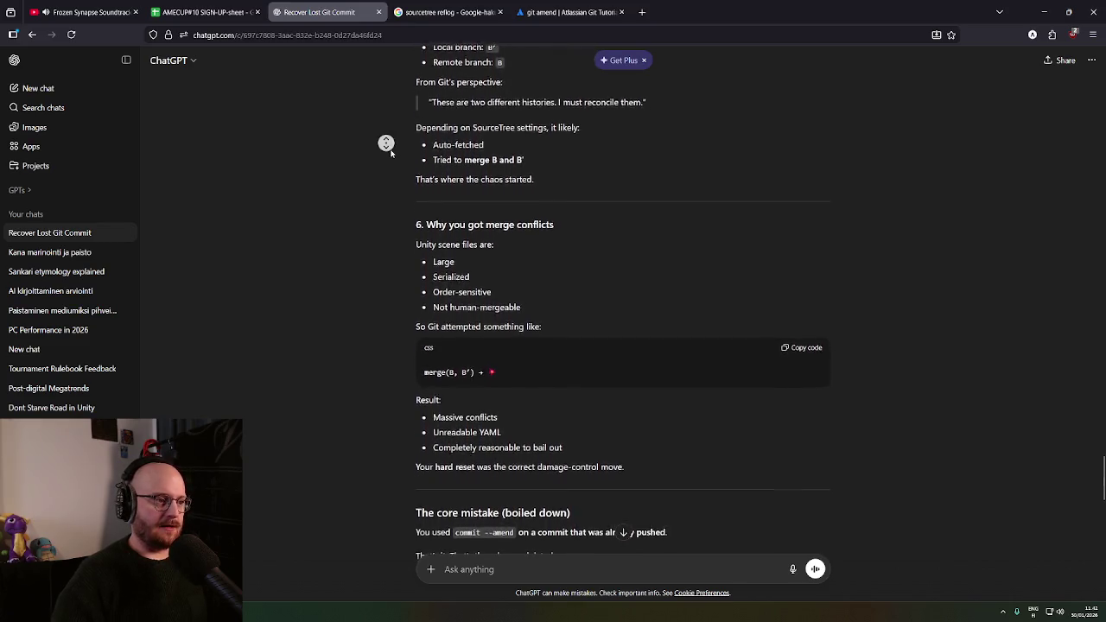
middle_click(411, 155)
middle_click(397, 164)
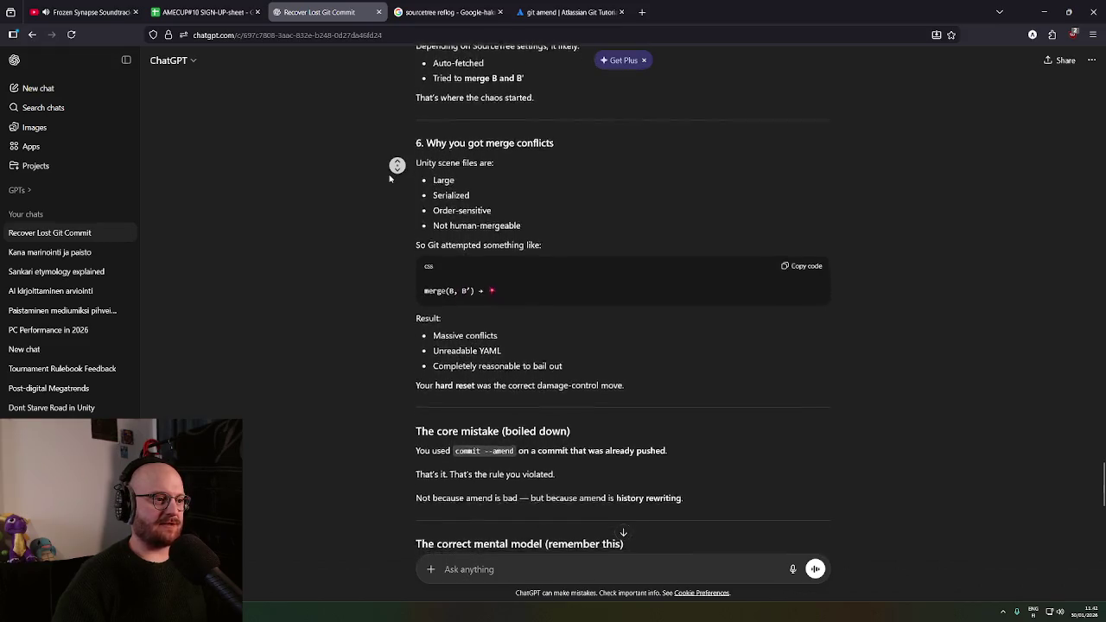
middle_click(388, 177)
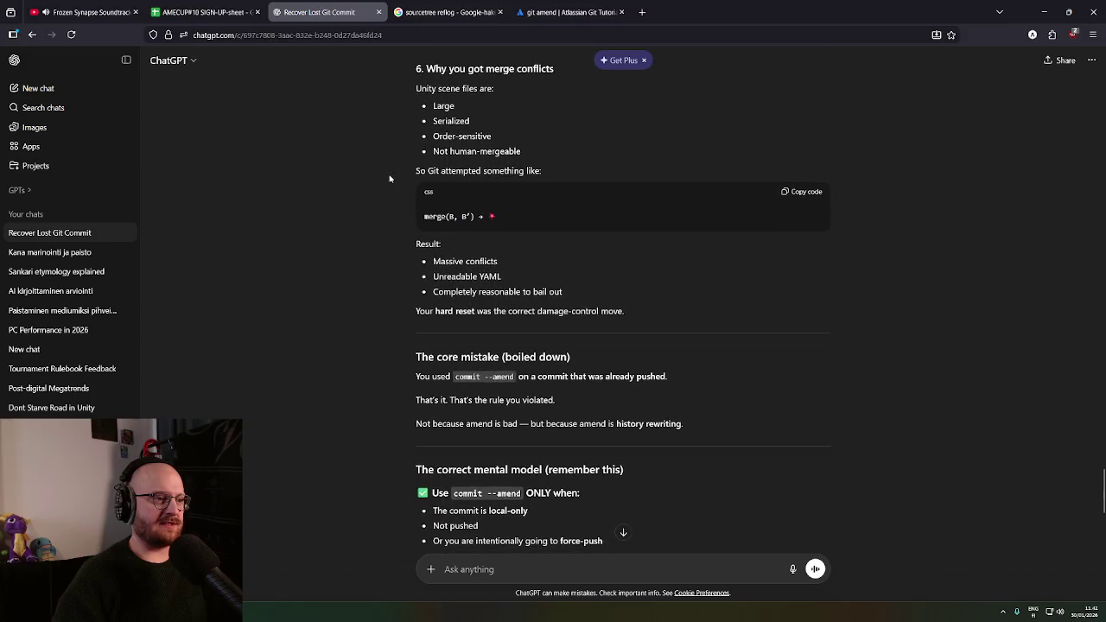
middle_click(389, 174)
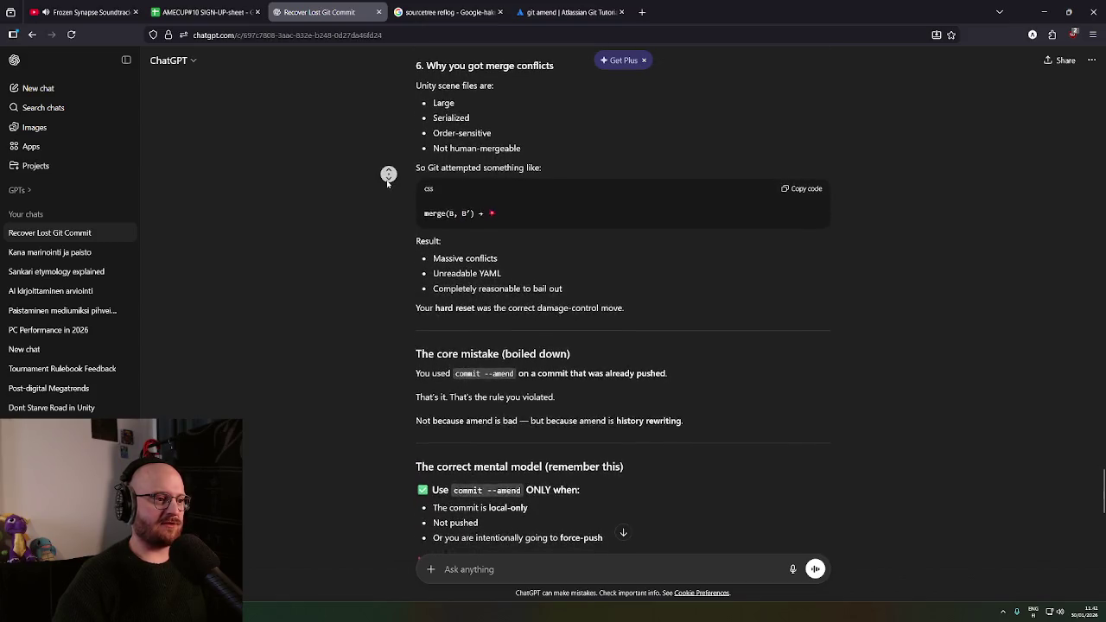
middle_click(386, 182)
middle_click(385, 181)
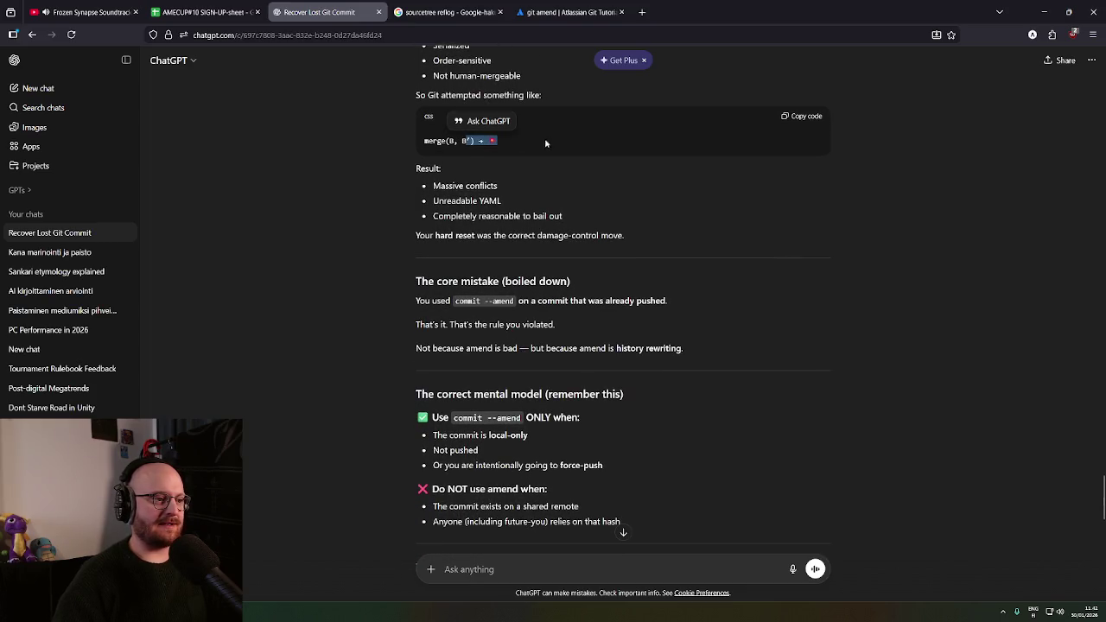
middle_click(381, 184)
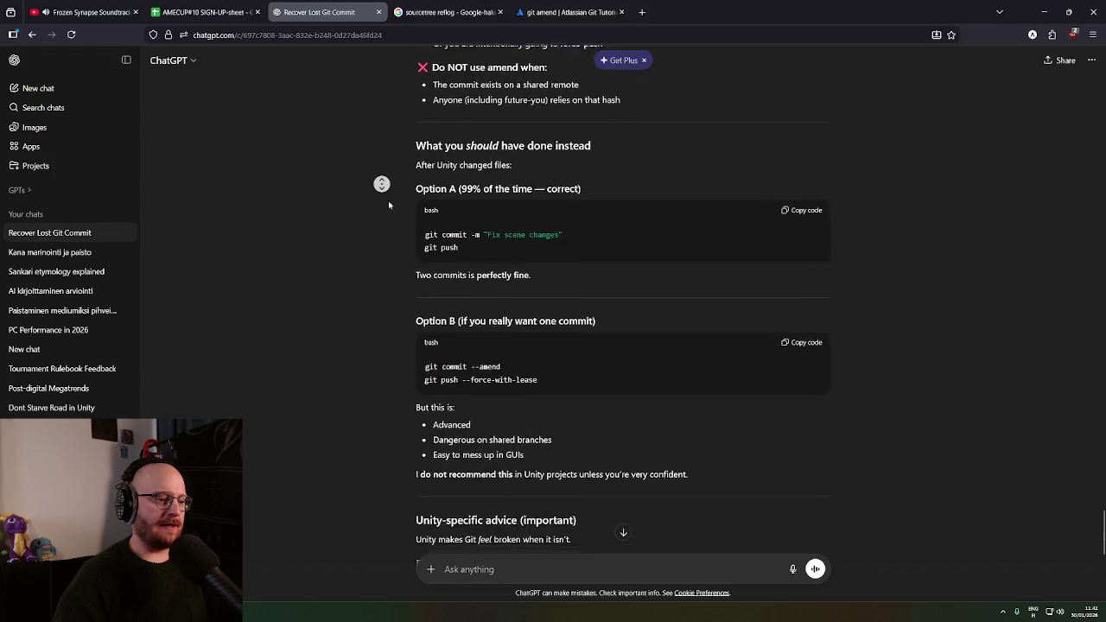
Read down to the 'Final blunt truth' ending, then switch to the Git Bash reflog window
middle_click(420, 338)
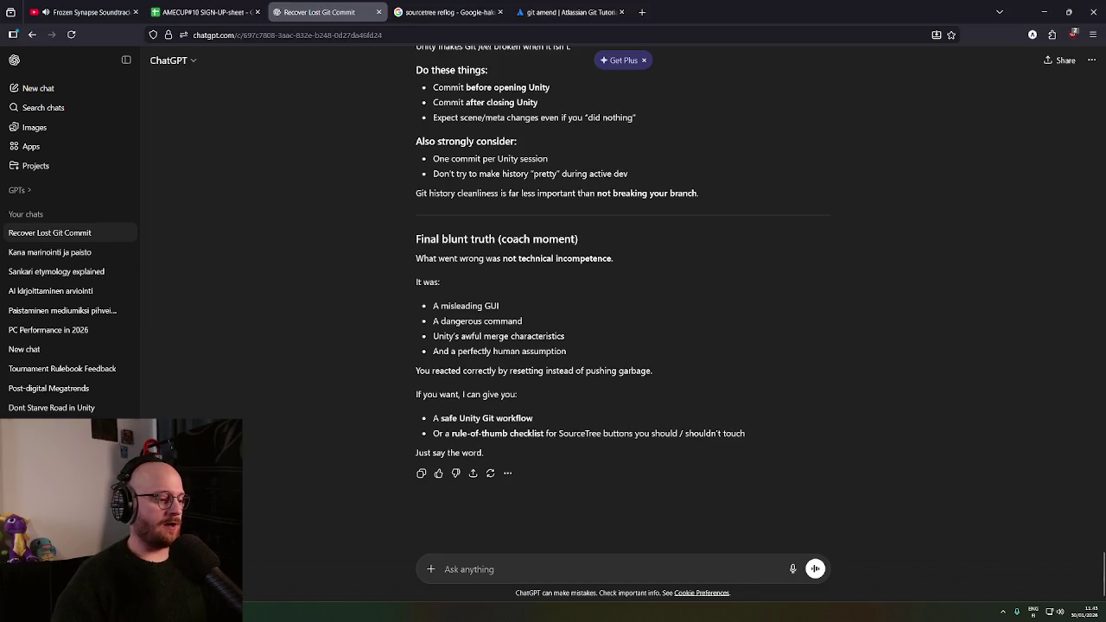
key("alt+Tab")
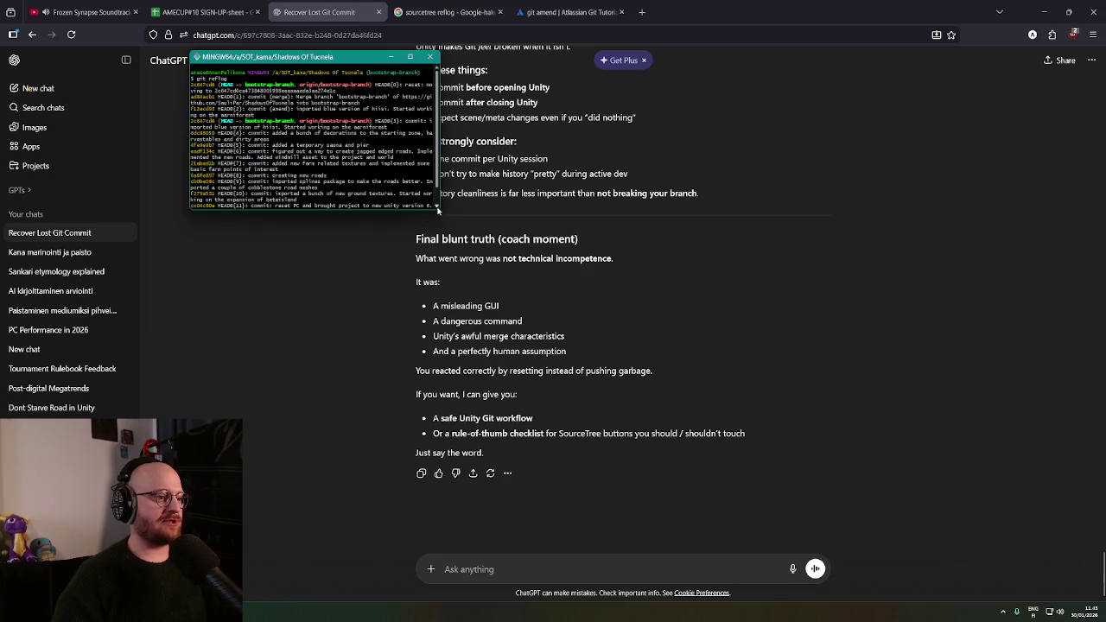
Enlarge the Git Bash window to show more reflog lines, then bring ChatGPT back
left_click_drag(438, 210, 788, 415)
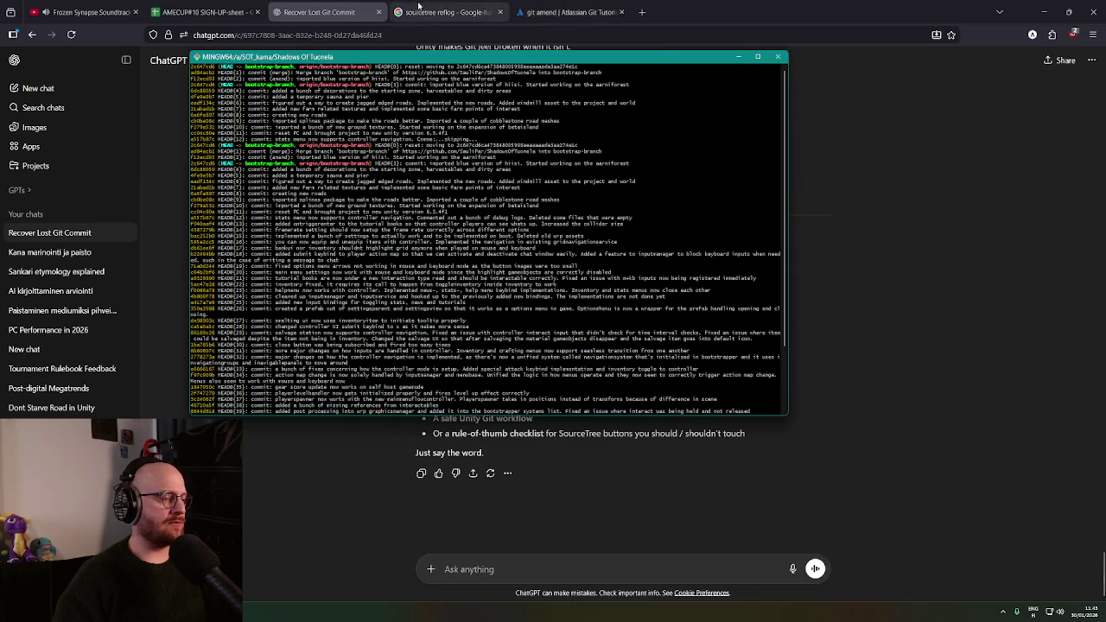
left_click(959, 298)
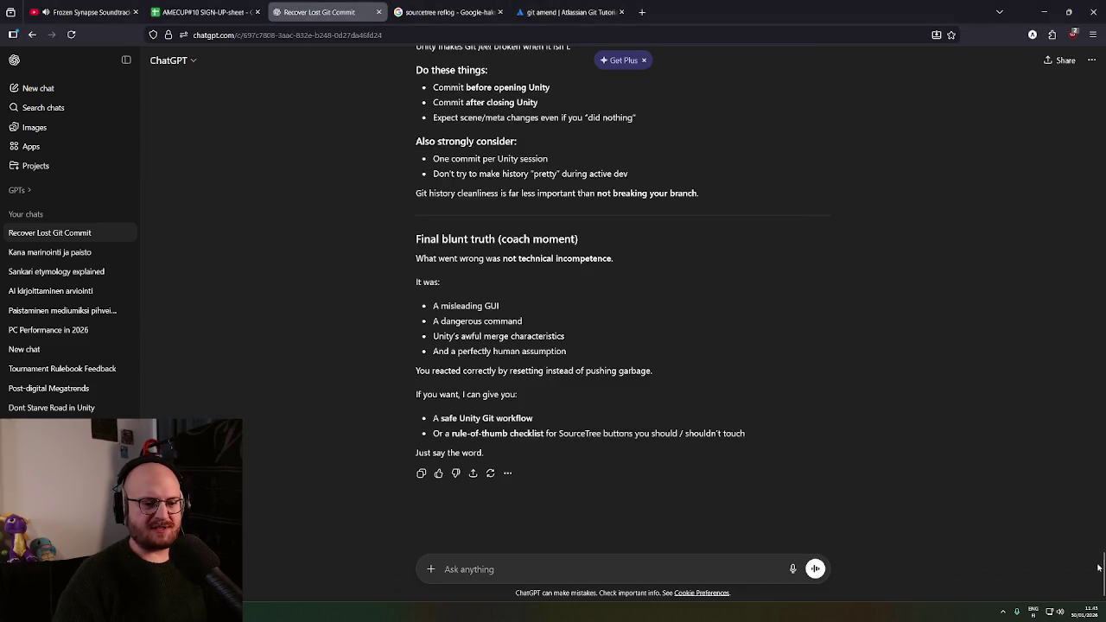
left_click_drag(1099, 568, 1070, 137)
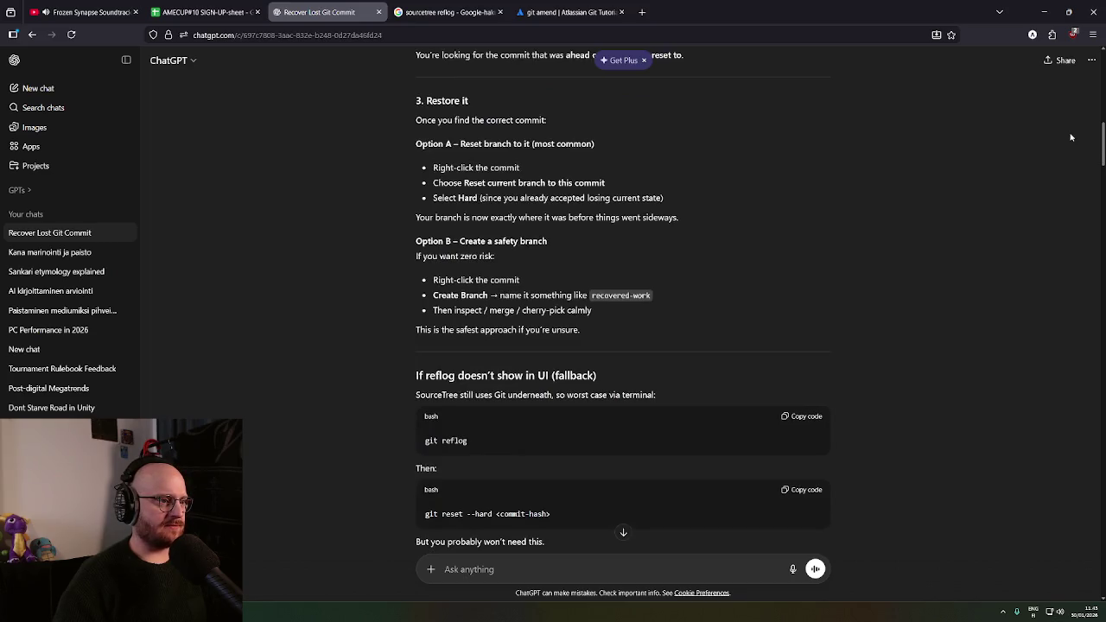
Jump back to the top of the ChatGPT reply, briefly selecting 'reflog', then return to Git Bash
key("End")
key("Home")
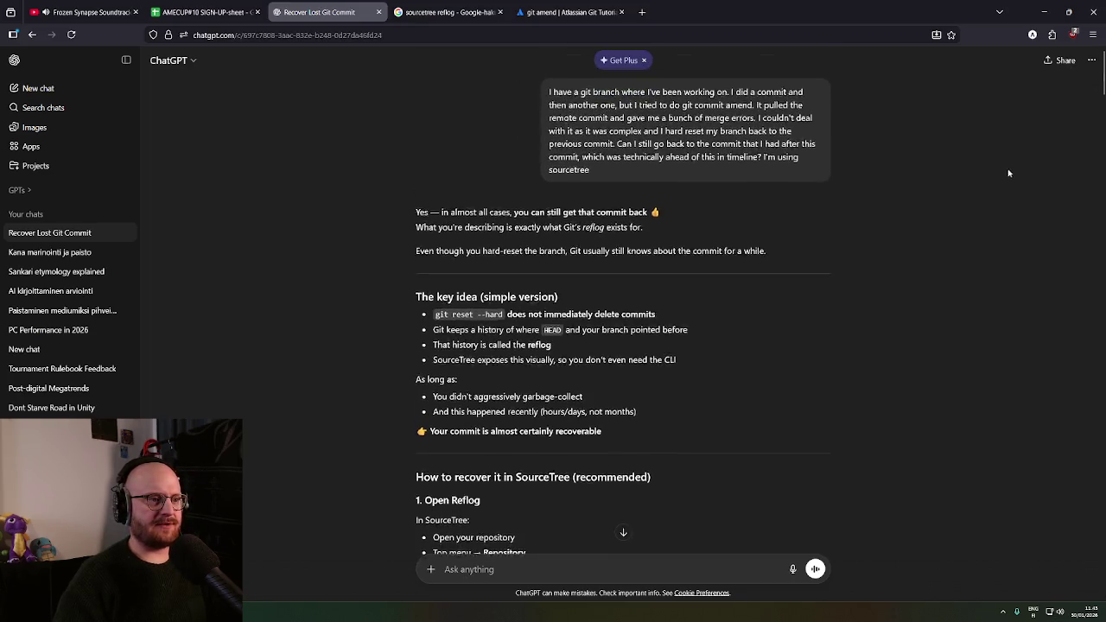
left_click_drag(576, 140, 605, 139)
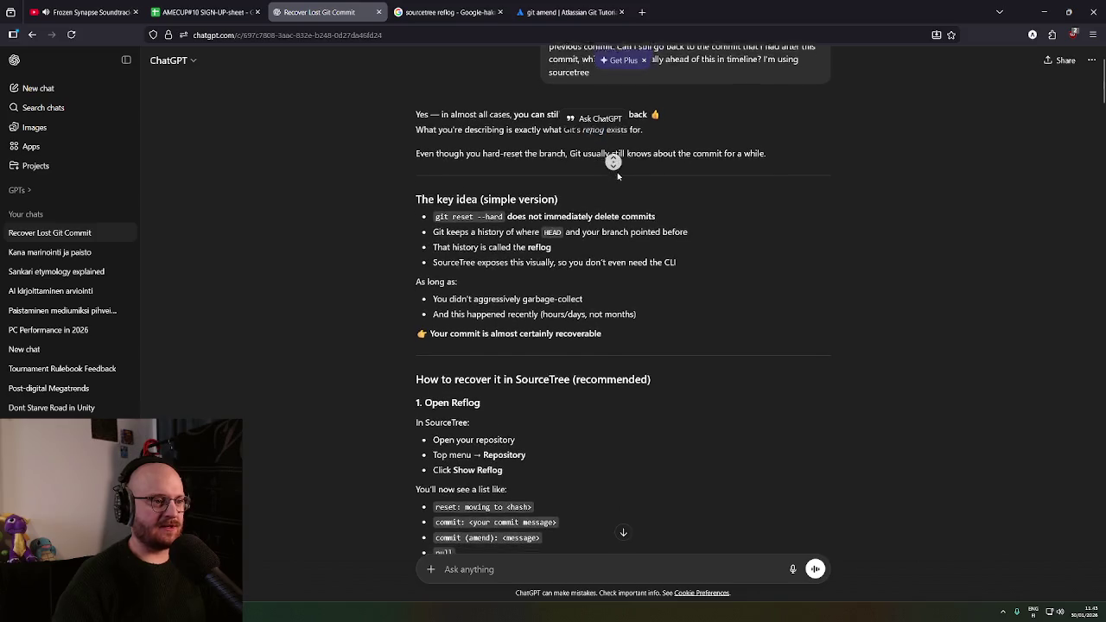
left_click(616, 179)
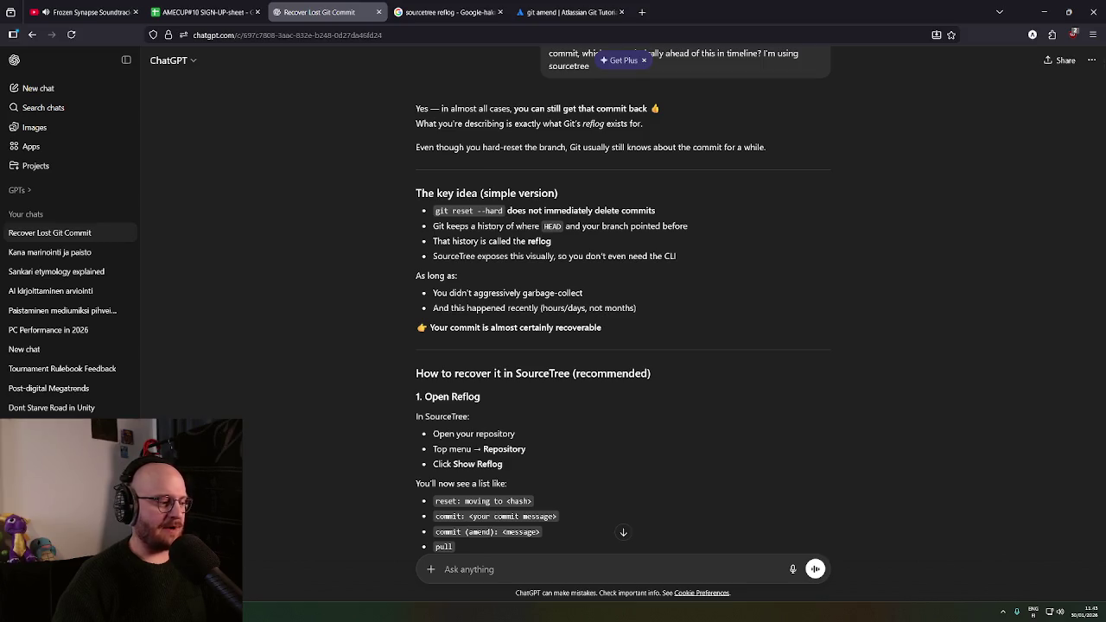
key("alt+Tab")
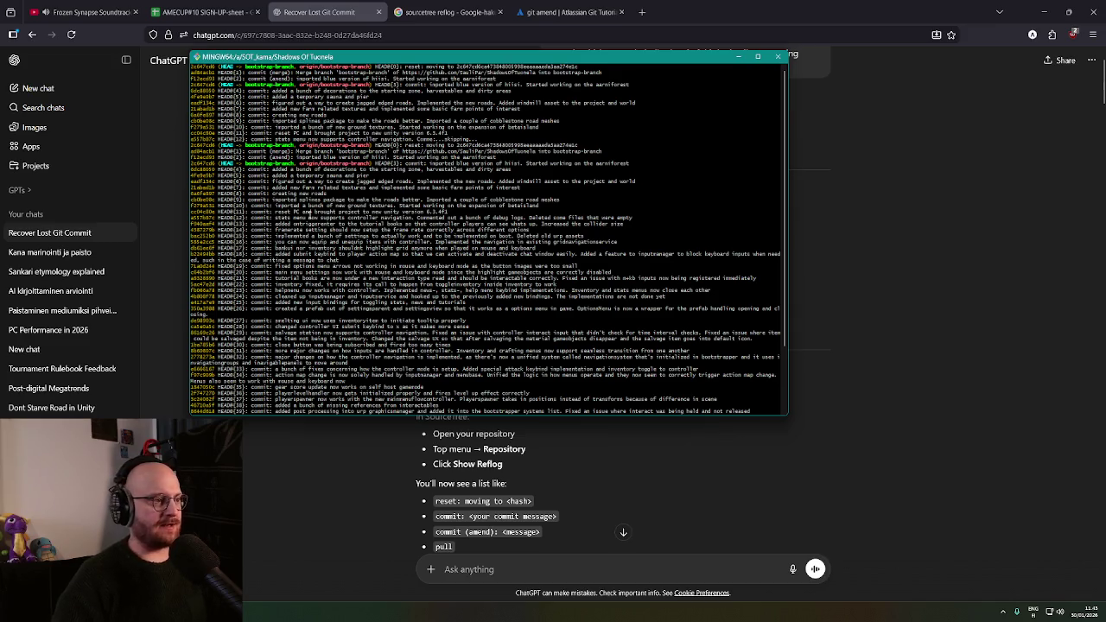
Select the hashes and messages of the top three reflog entries, then switch to SourceTree's history
left_click_drag(392, 63, 410, 91)
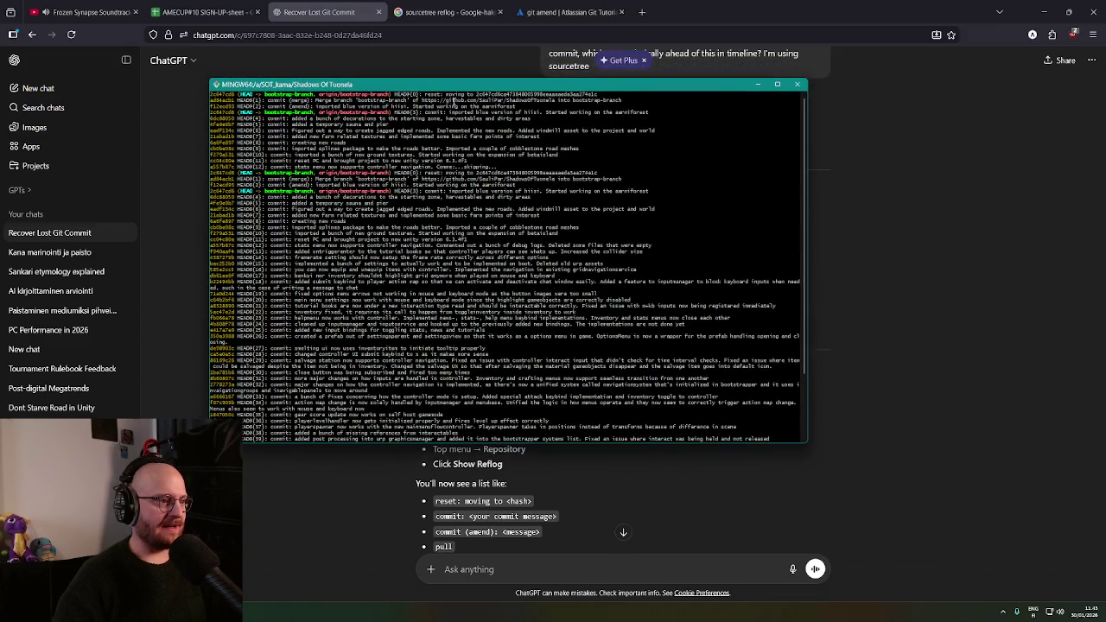
left_click_drag(441, 94, 553, 95)
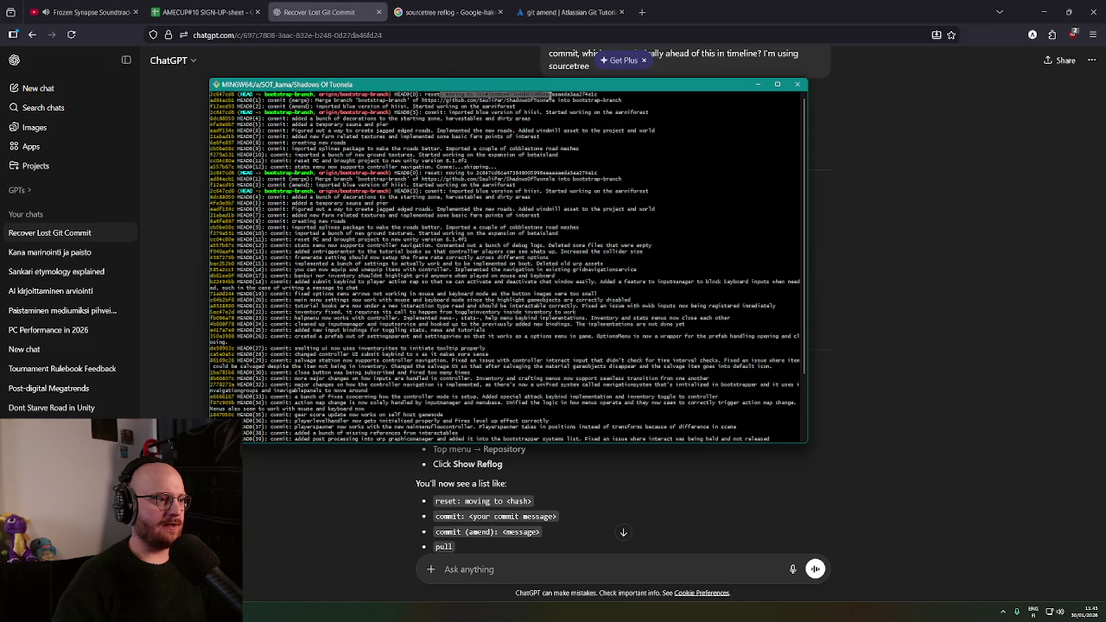
left_click_drag(474, 94, 596, 95)
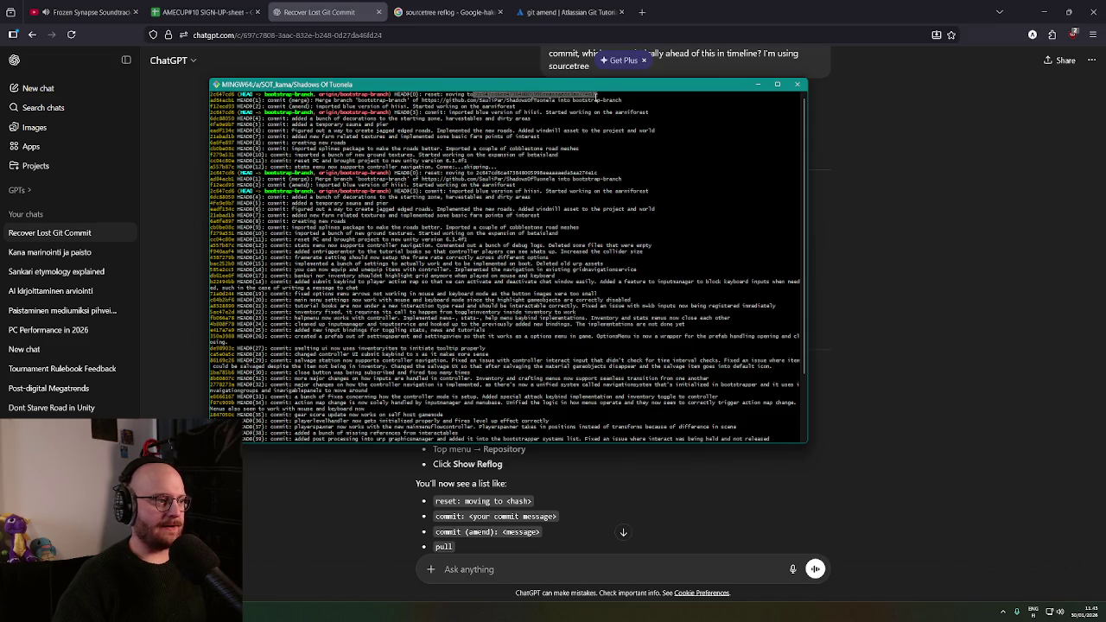
left_click_drag(259, 100, 800, 101)
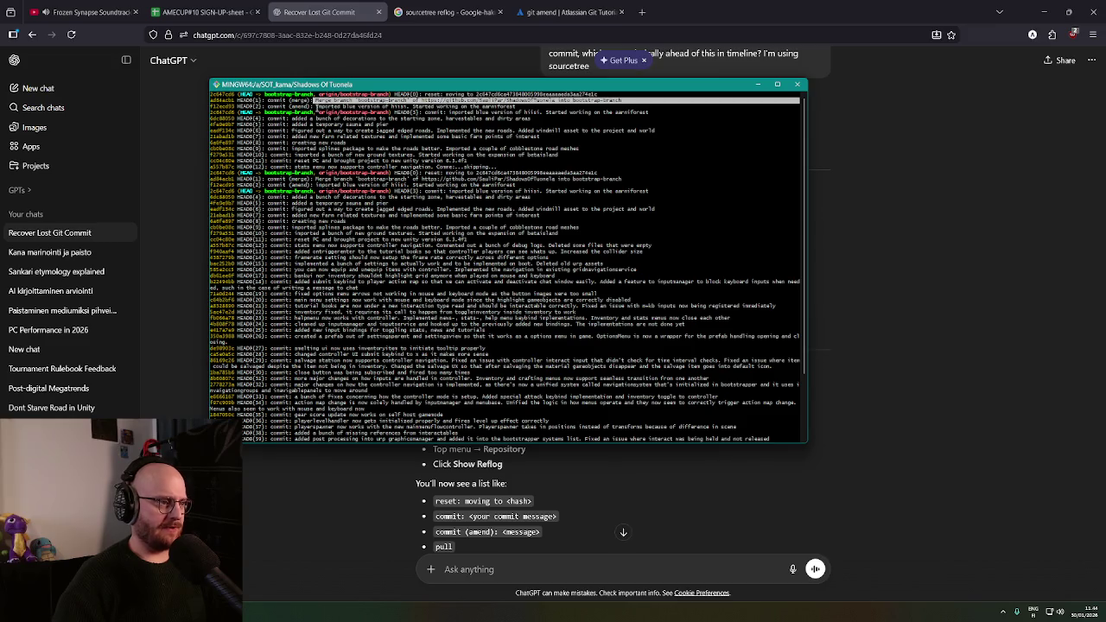
left_click_drag(317, 106, 530, 106)
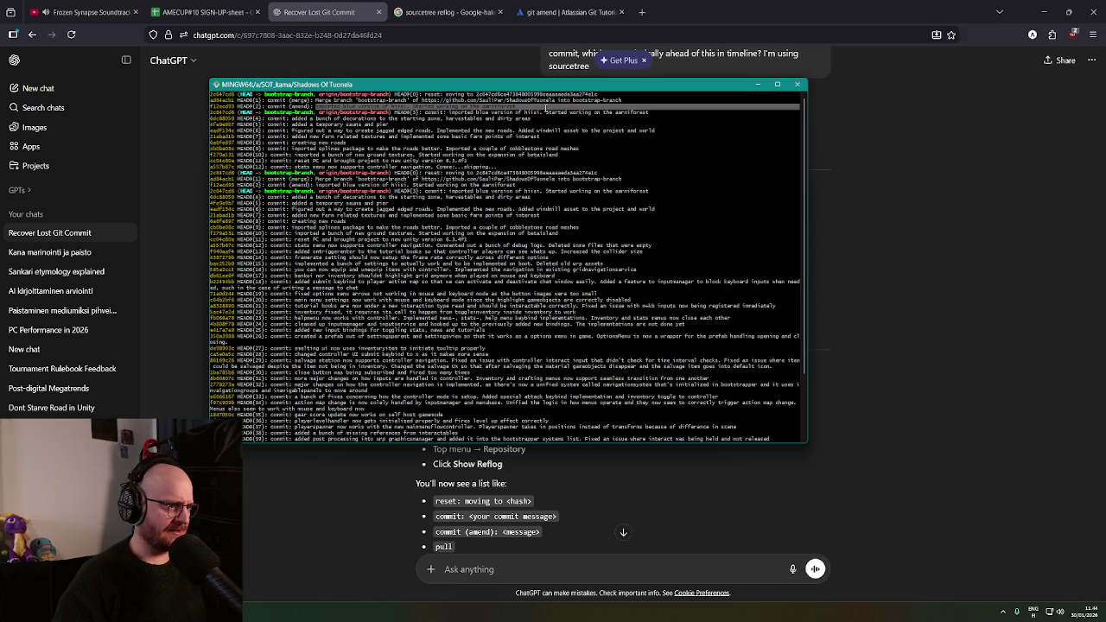
left_click_drag(546, 107, 544, 114)
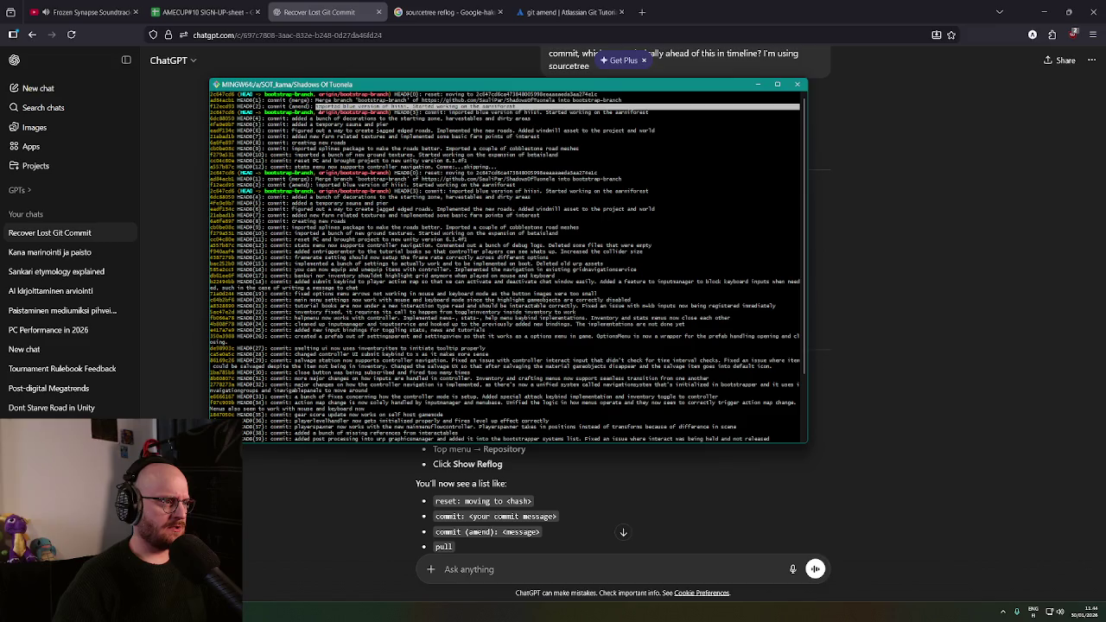
left_click_drag(210, 107, 239, 107)
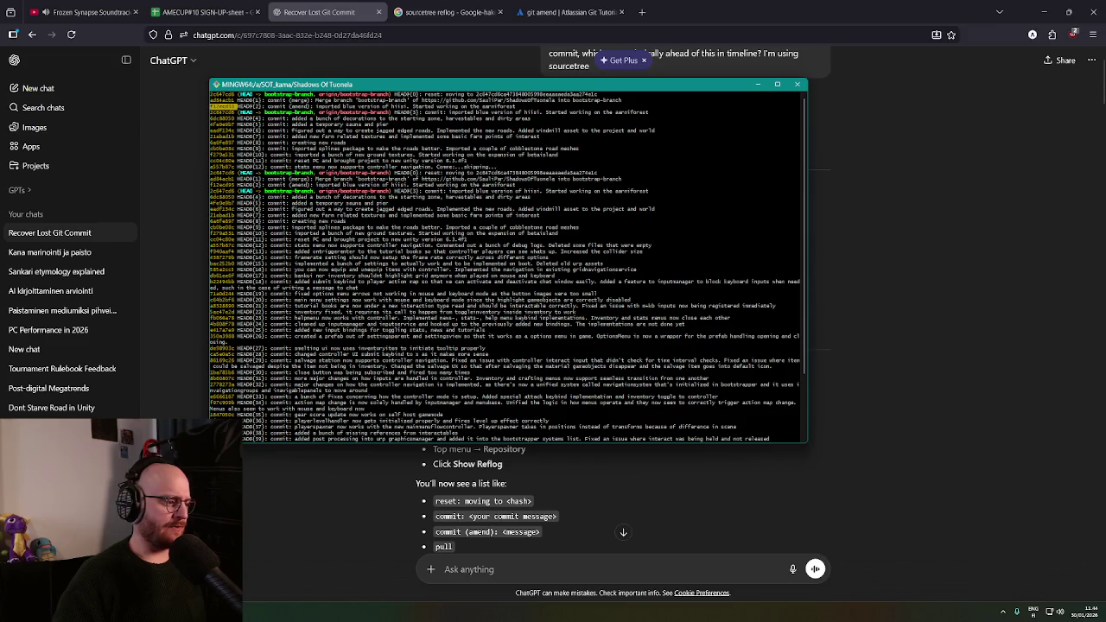
key("alt+Tab")
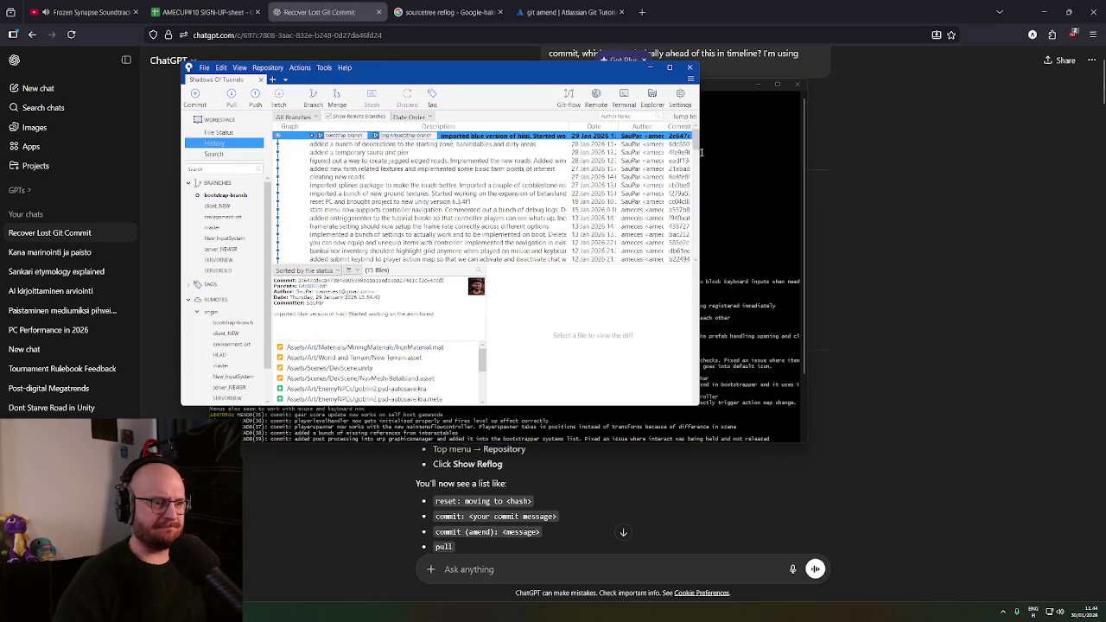
Widen the SourceTree history window to show full columns, then minimize it
left_click_drag(698, 175, 871, 175)
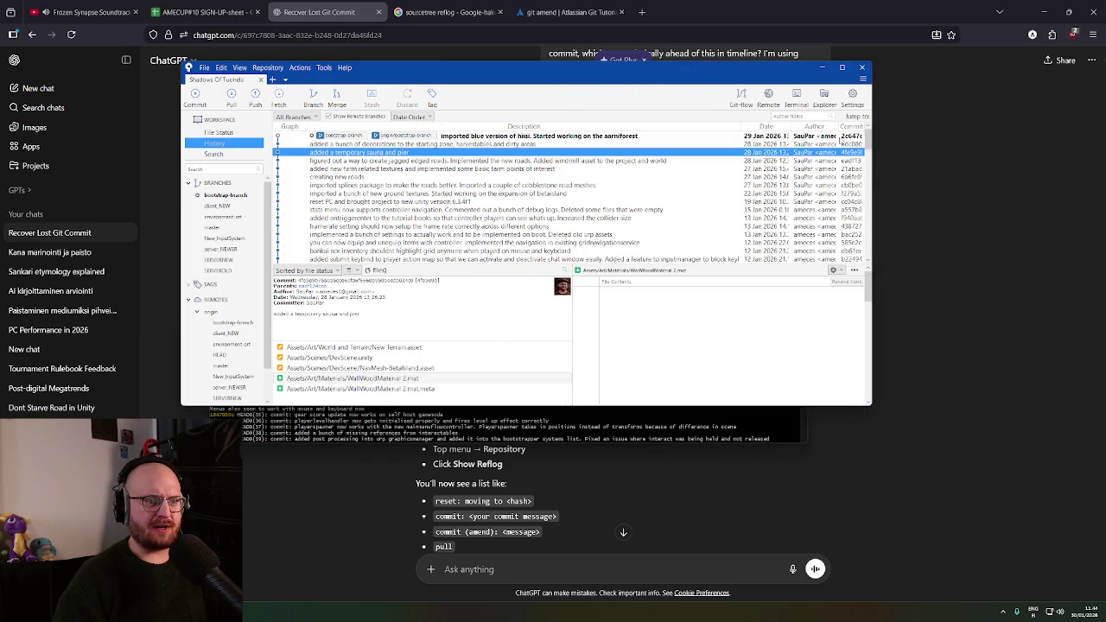
left_click(822, 67)
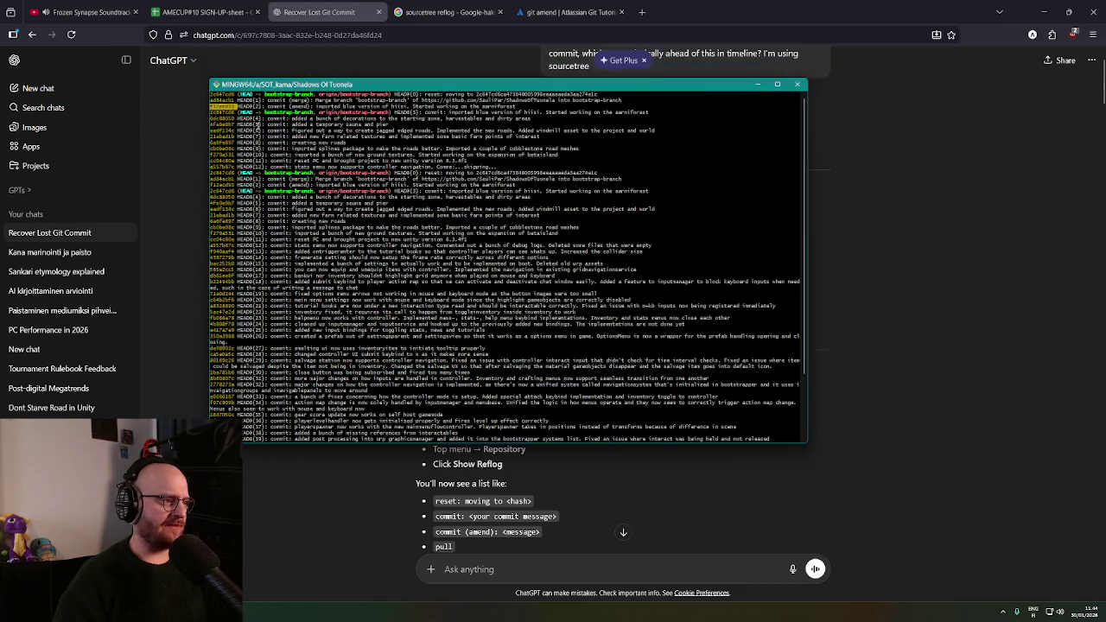
Copy the commit hash of the 'imported blue version of hiisi' reflog entry
double_click(229, 113)
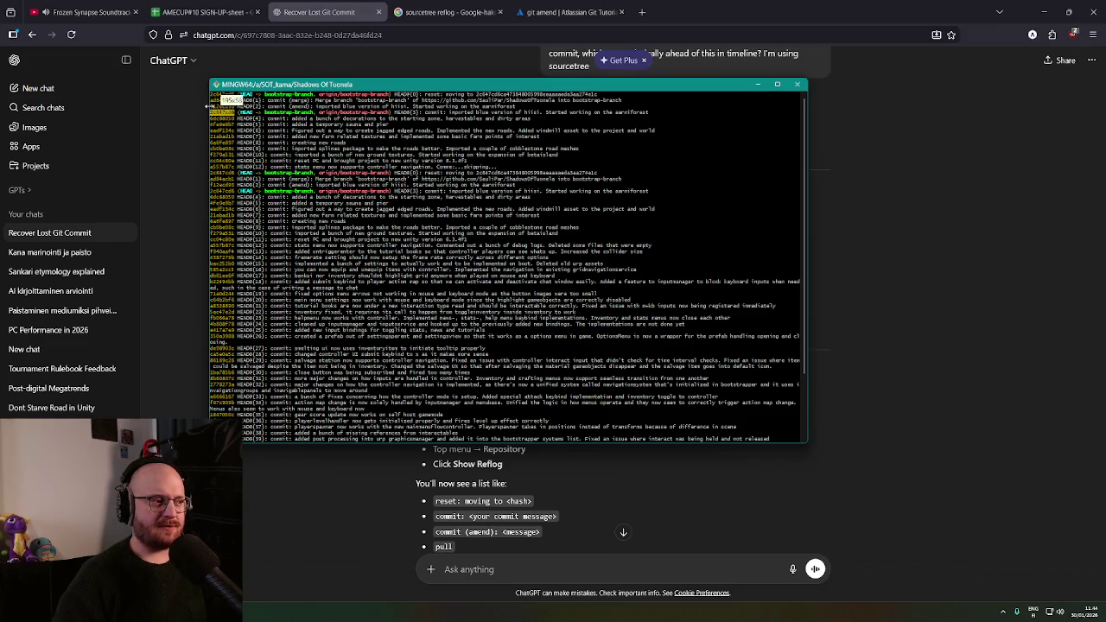
left_click_drag(210, 106, 304, 106)
triple_click(563, 106)
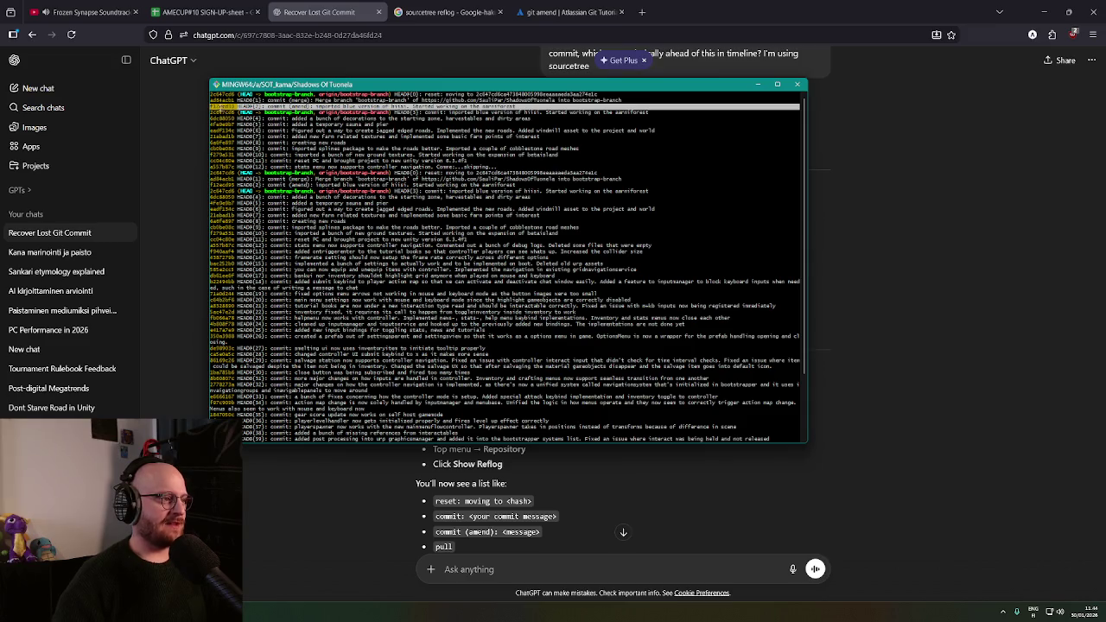
double_click(222, 105)
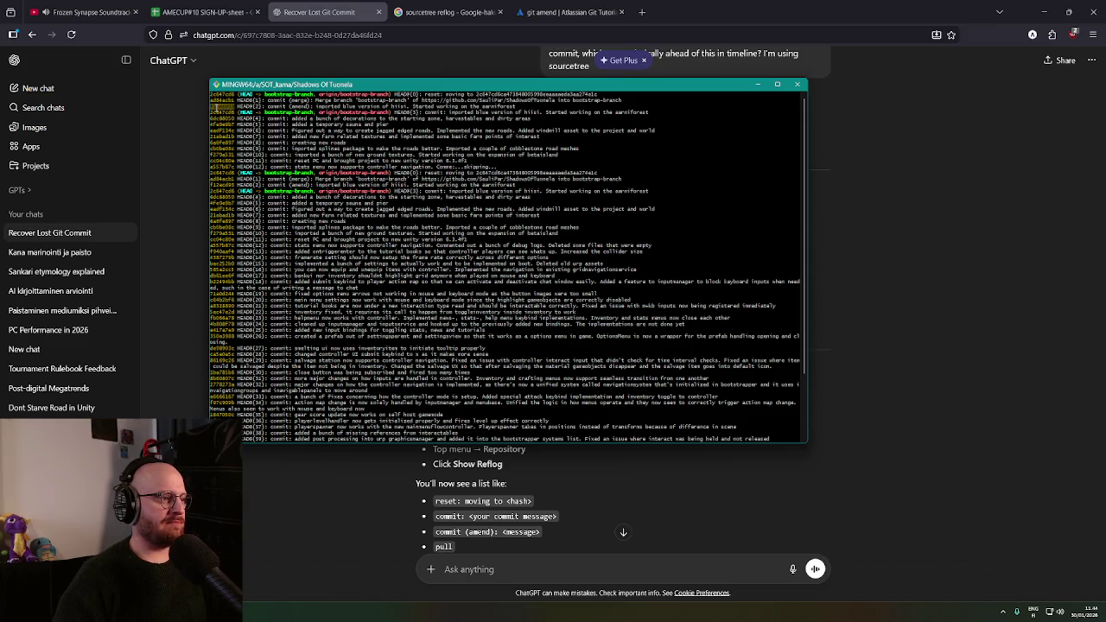
right_click(214, 106)
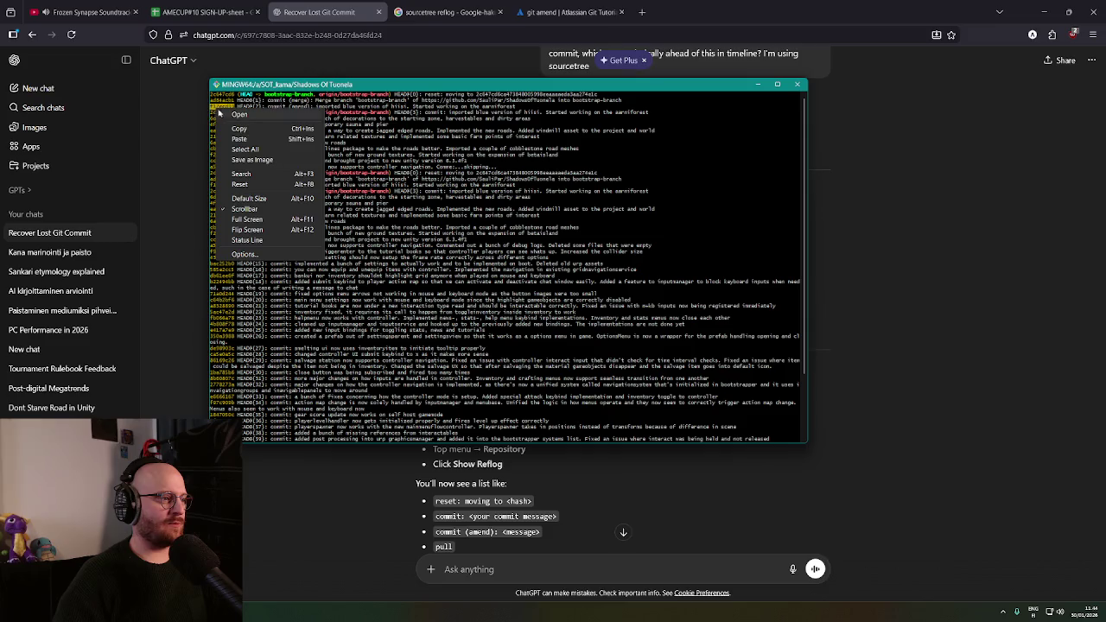
left_click(261, 129)
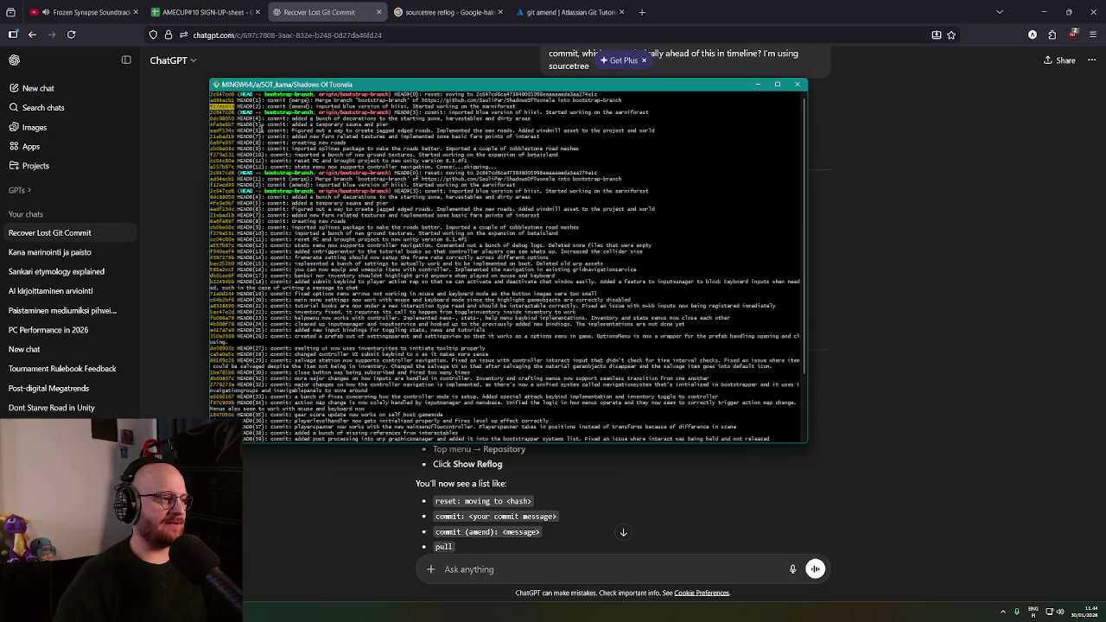
left_click_drag(441, 86, 445, 82)
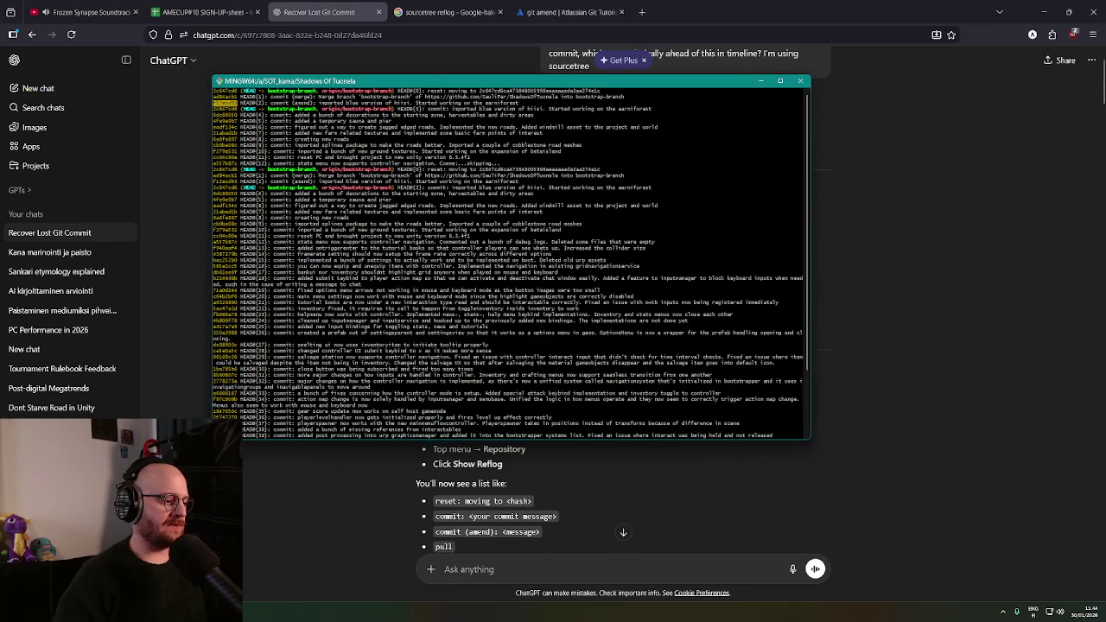
left_click(671, 112)
Page to the end of the reflog, then close Git Bash despite its running processes
scroll(450, 378, "down", 7)
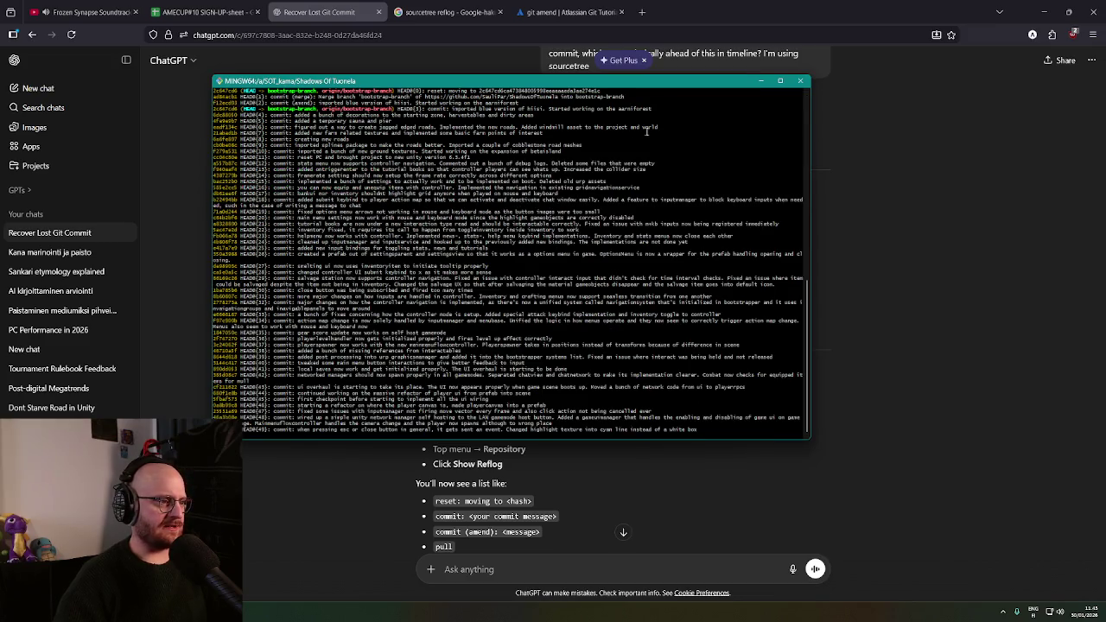
scroll(450, 378, "down", 15)
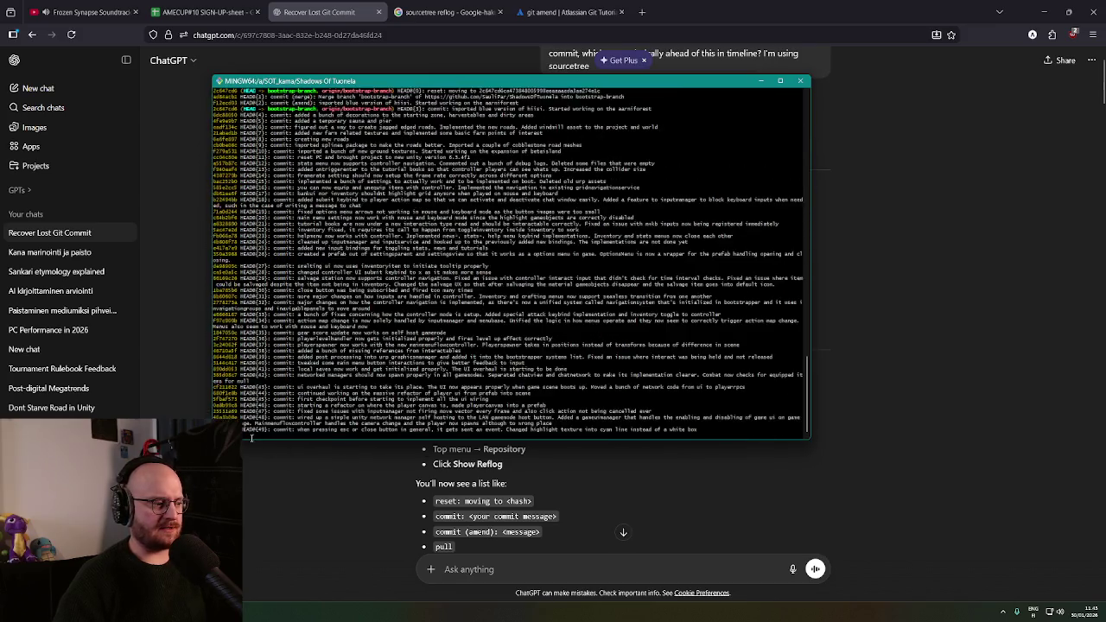
scroll(252, 436, "down", 15)
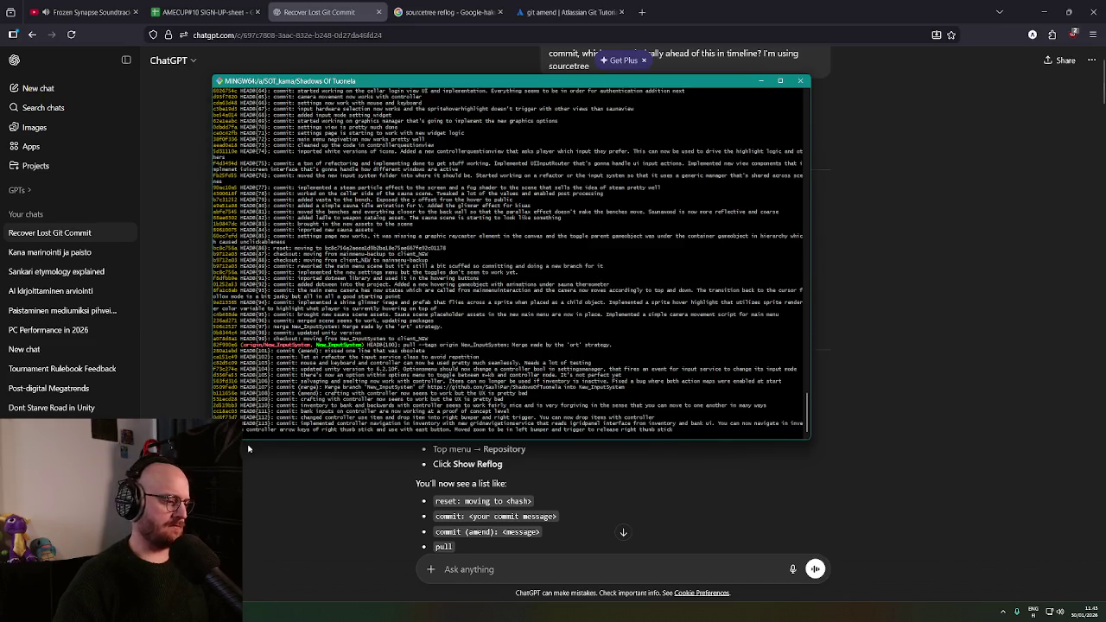
key("space")
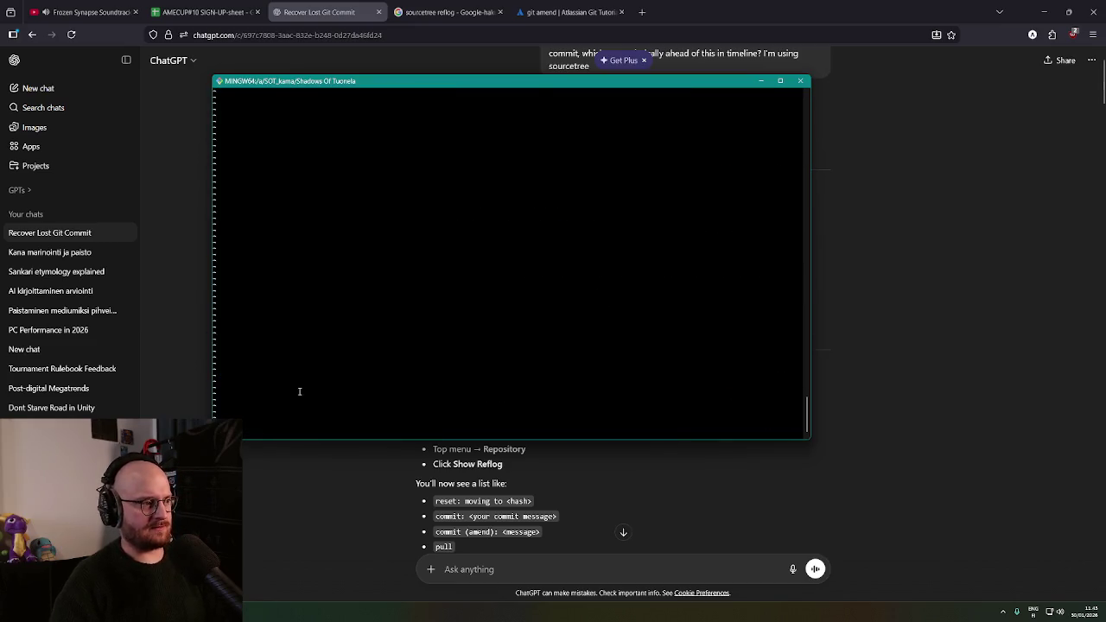
key("equal")
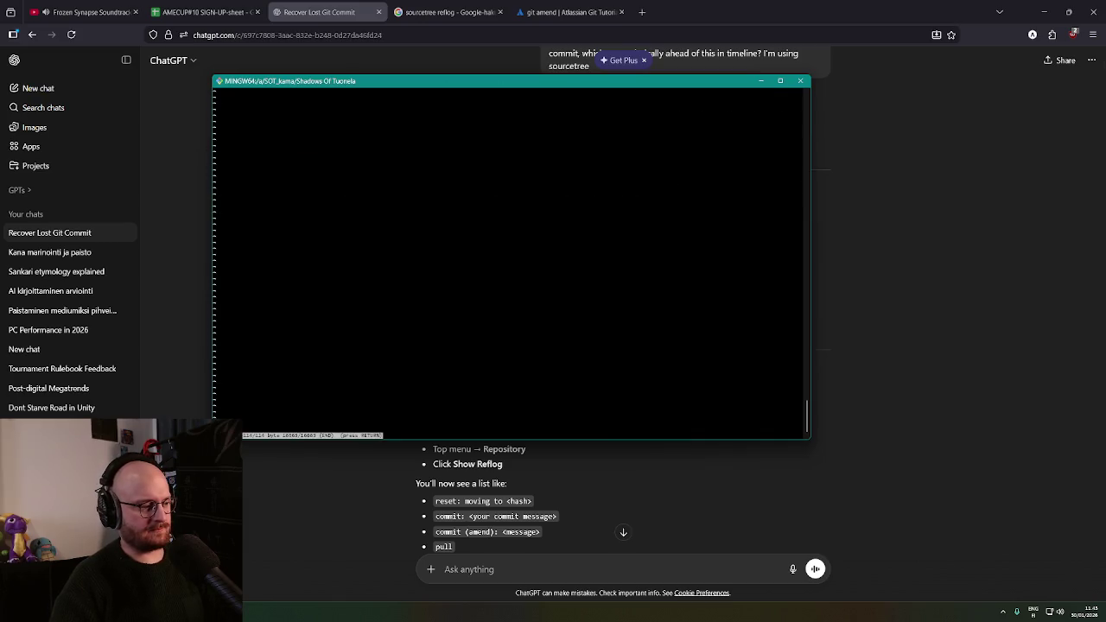
key("Return")
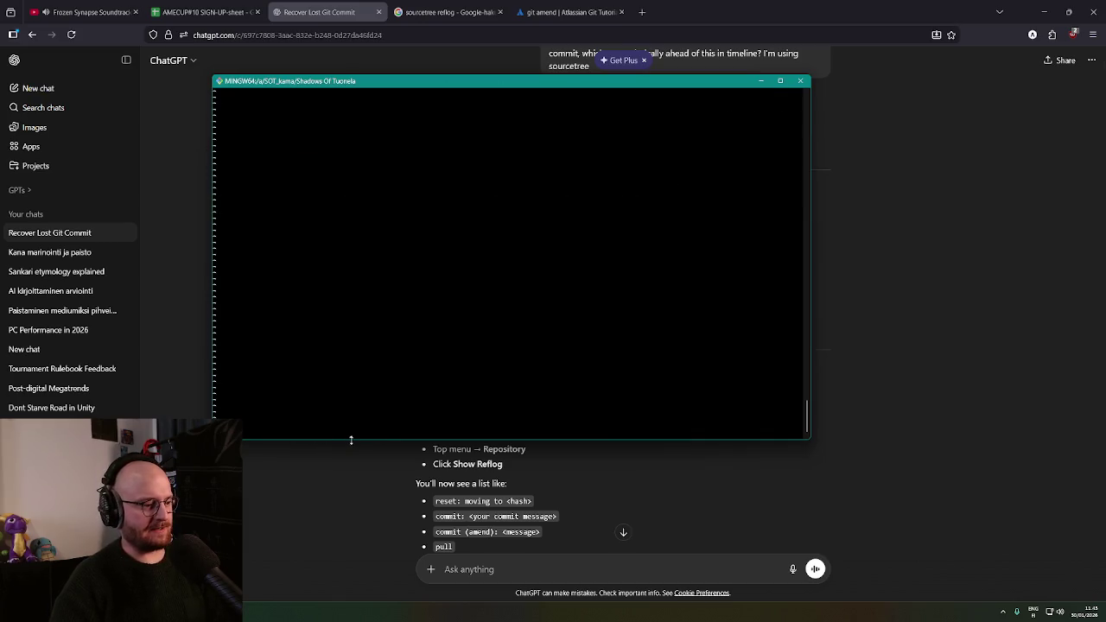
left_click(800, 81)
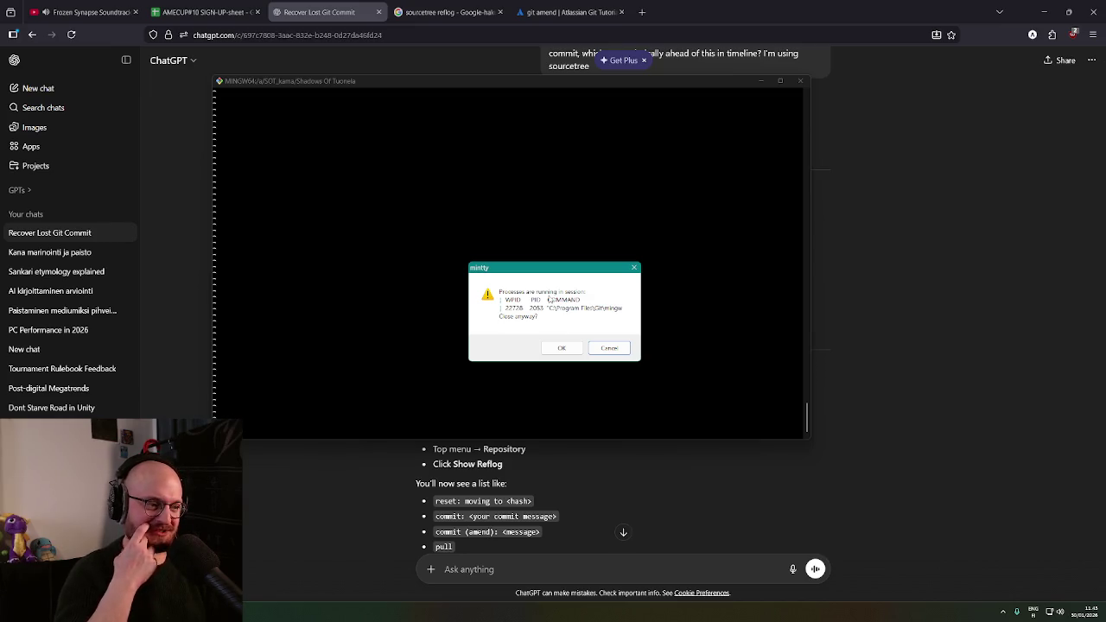
left_click(562, 349)
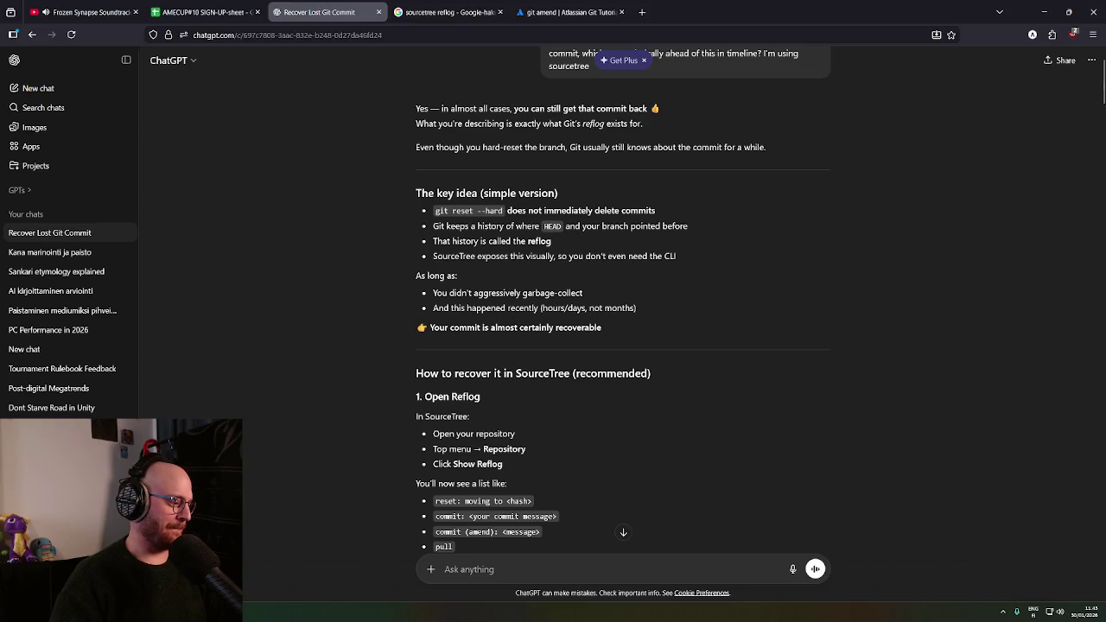
Open a new Git Bash terminal in the Shadows Of Tuonela project folder
key("alt+Tab")
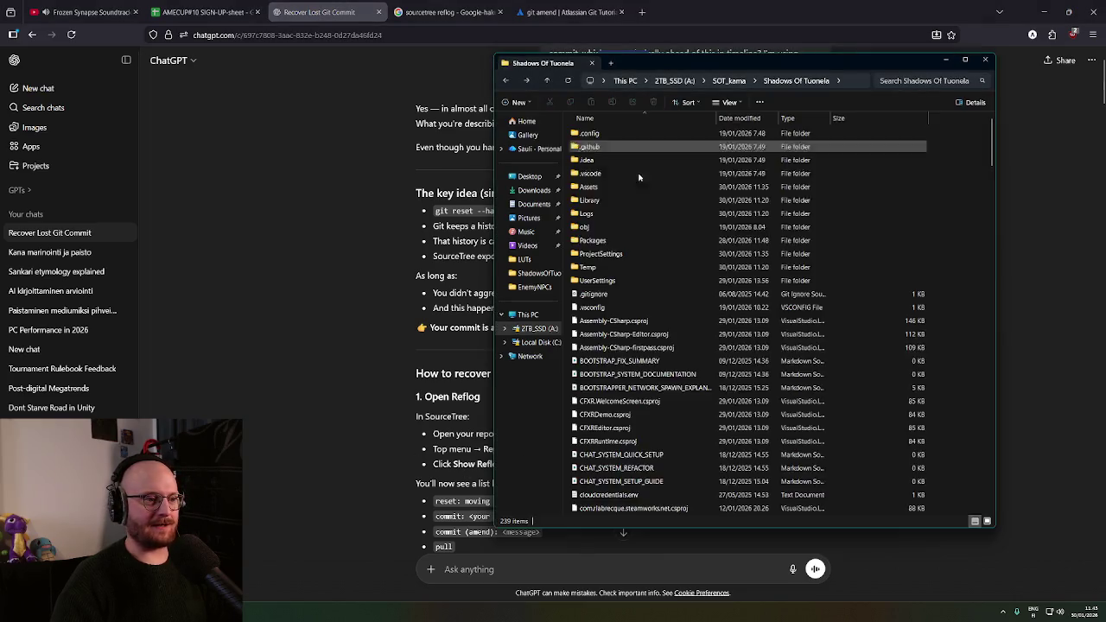
scroll(639, 177, "down", 15)
right_click(965, 309)
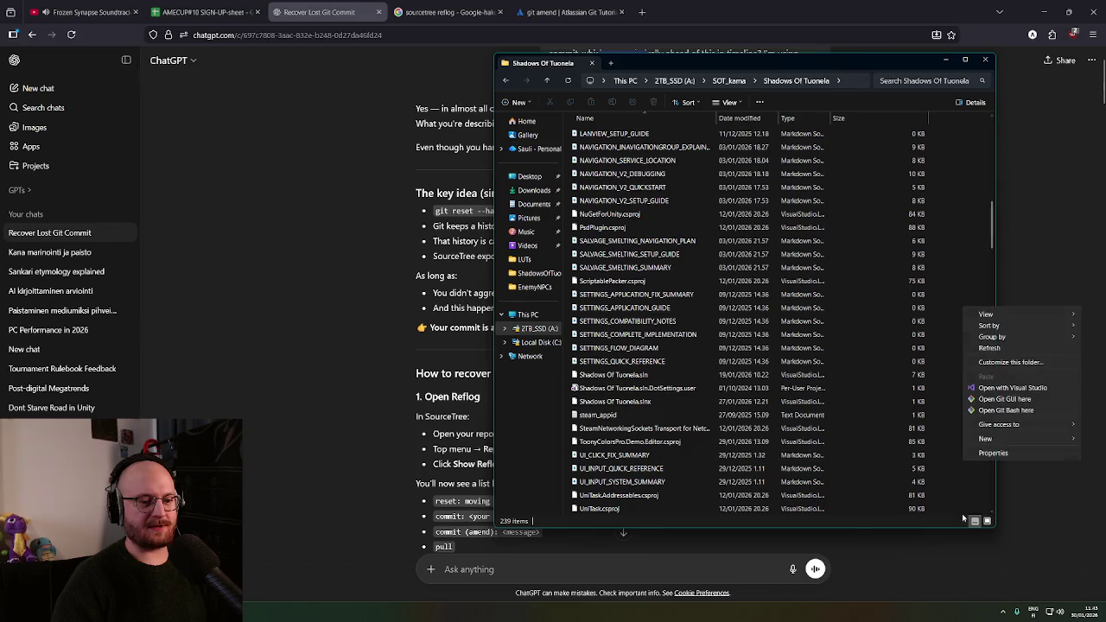
left_click(1011, 409)
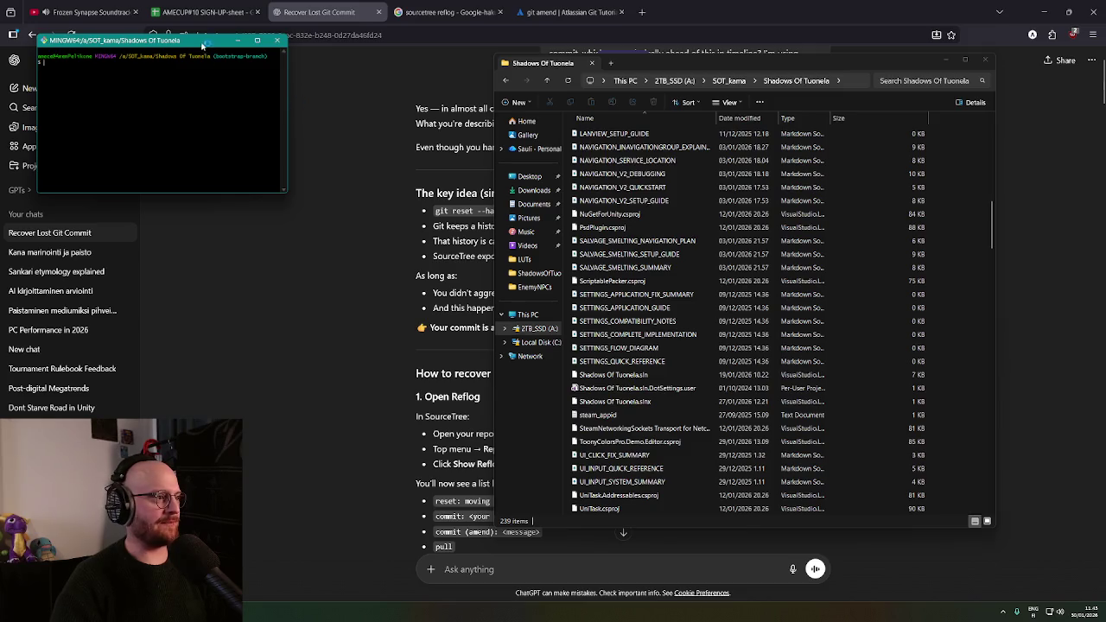
left_click_drag(203, 45, 654, 180)
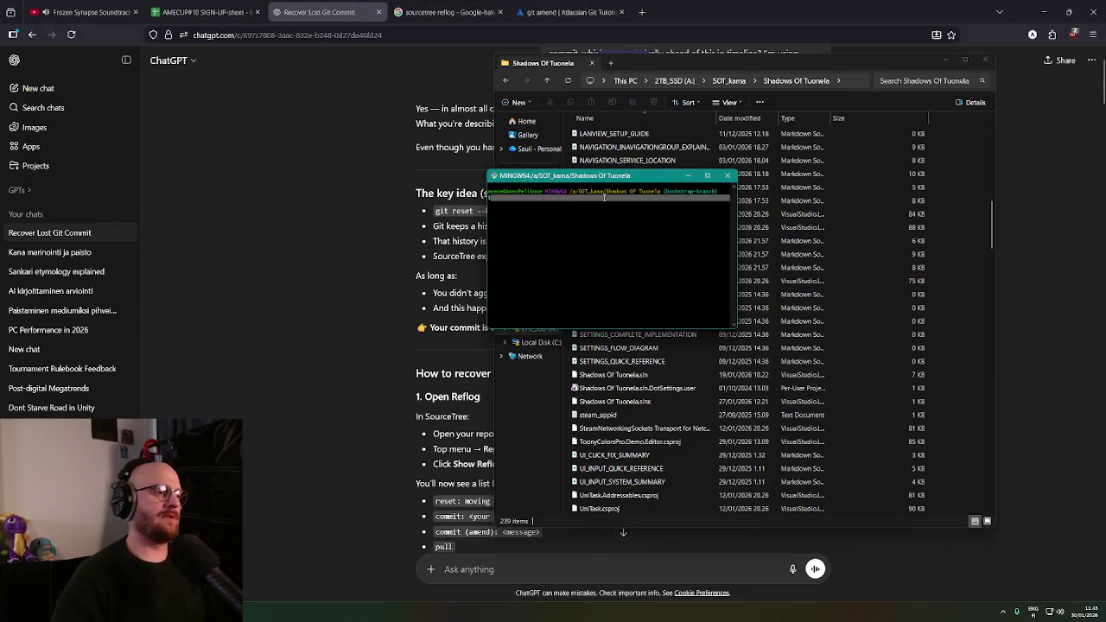
Abandon the half-typed 'git reset --hard' command and run 'git reflog' instead
type("git ")
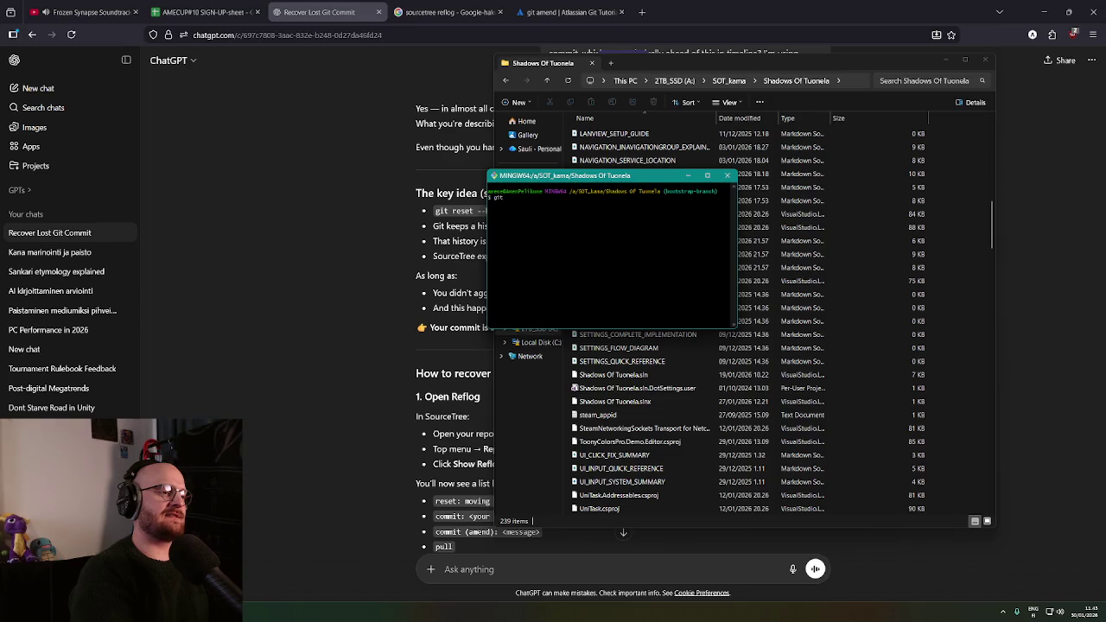
type("reset --")
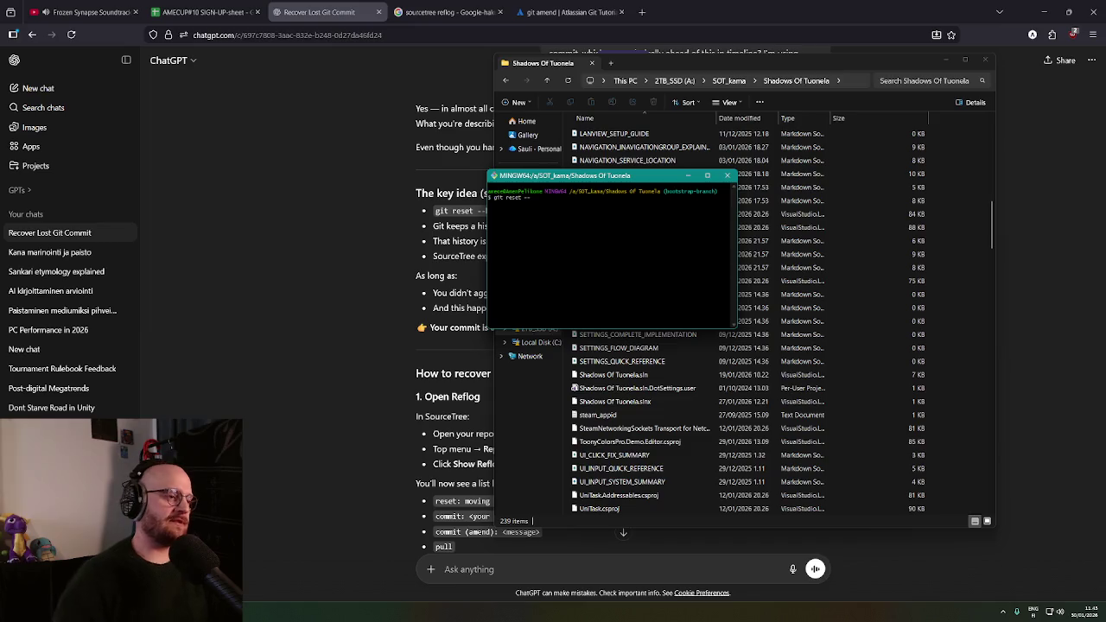
left_click(472, 210)
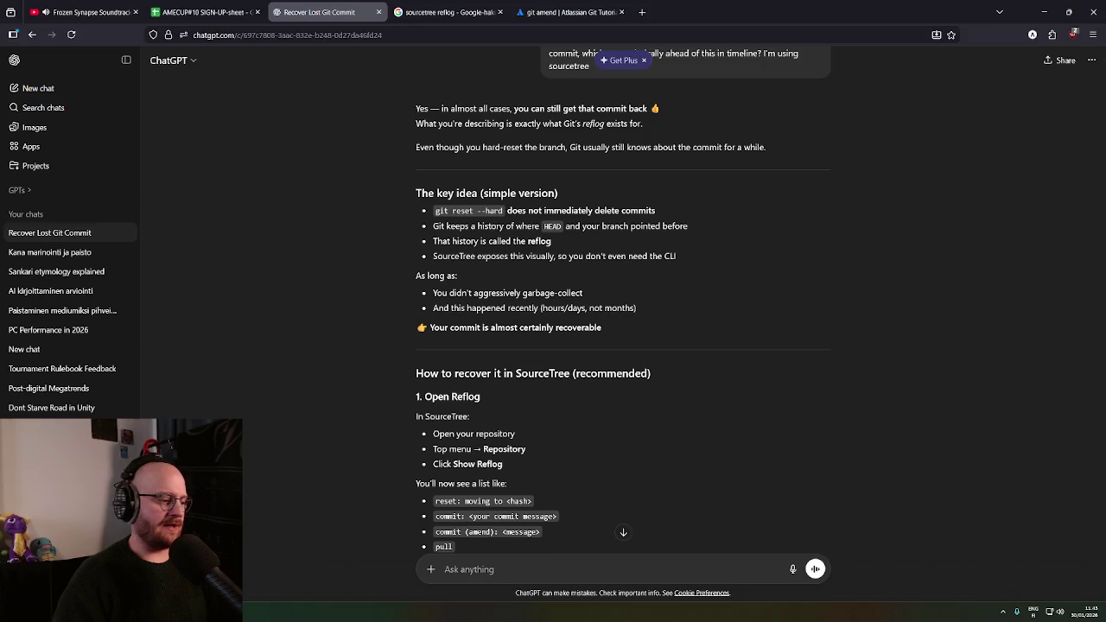
key("alt+Tab")
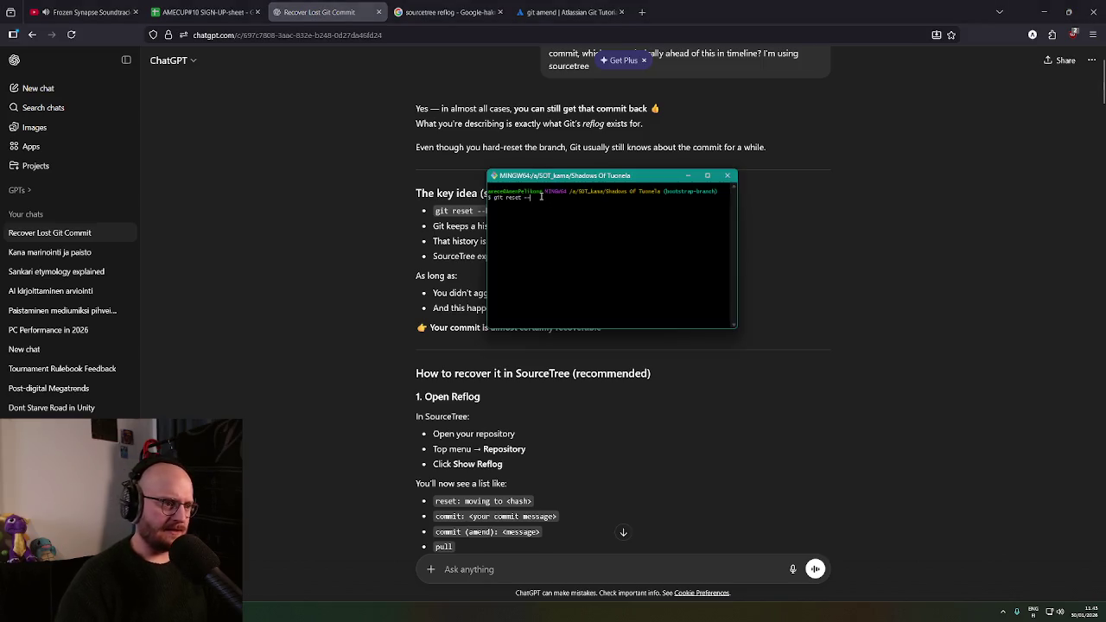
type("hard")
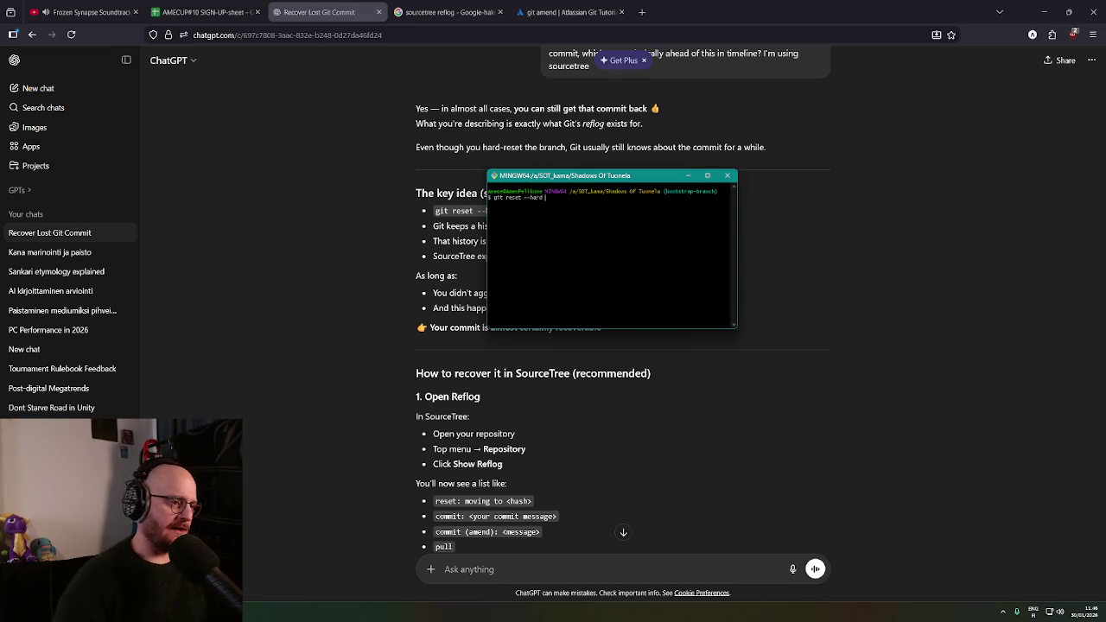
right_click(555, 200)
left_click(587, 227)
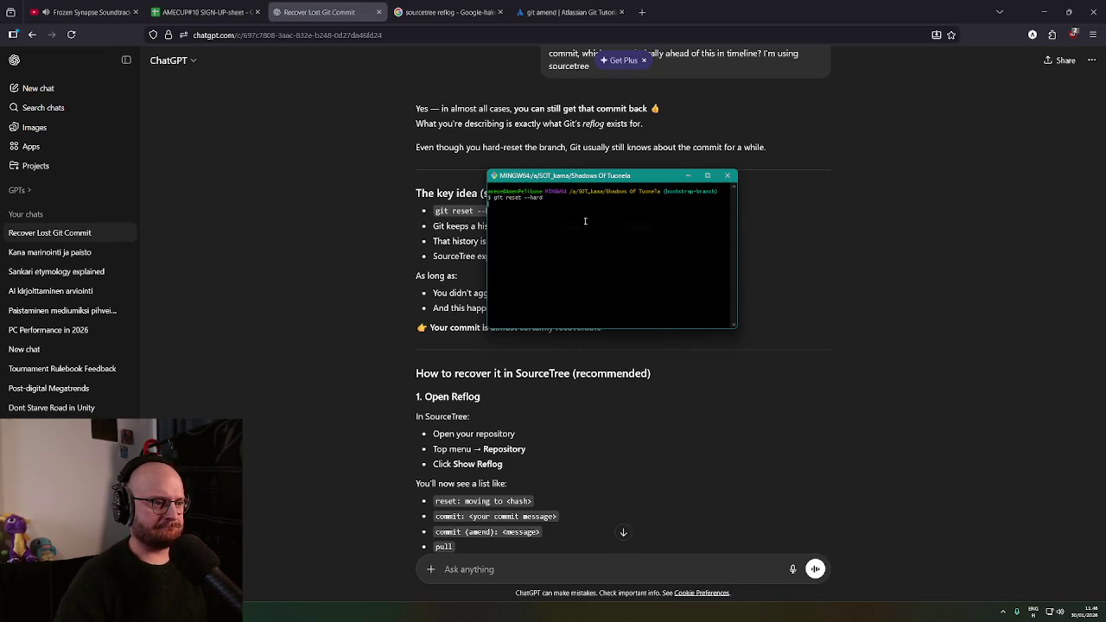
right_click(563, 198)
left_click(593, 230)
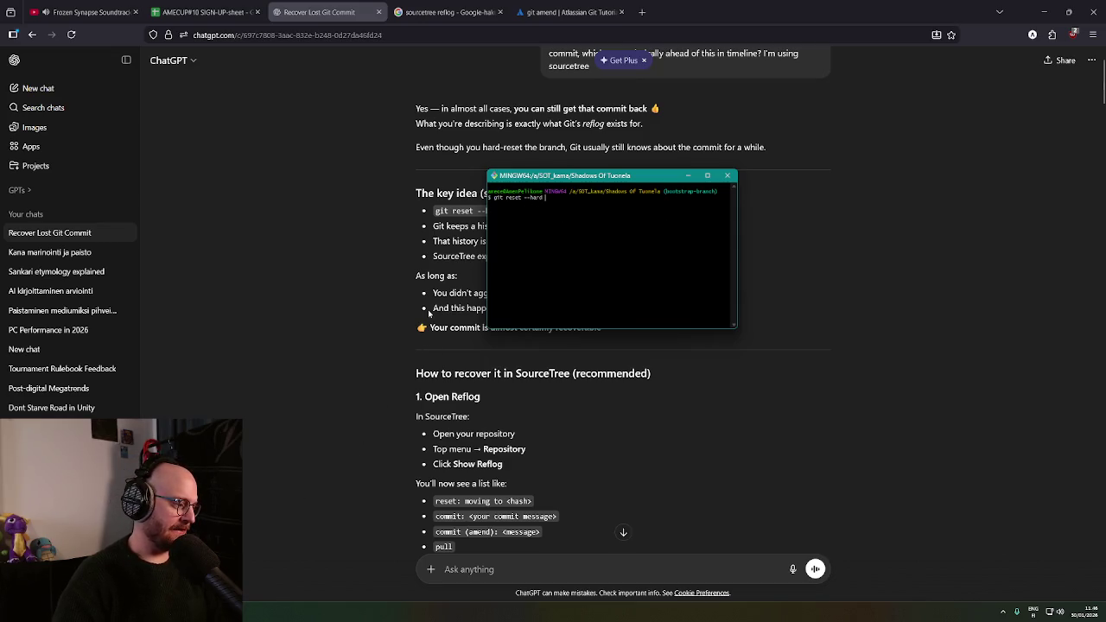
key("BackSpace")
key("BackSpace")
key("BackSpace")
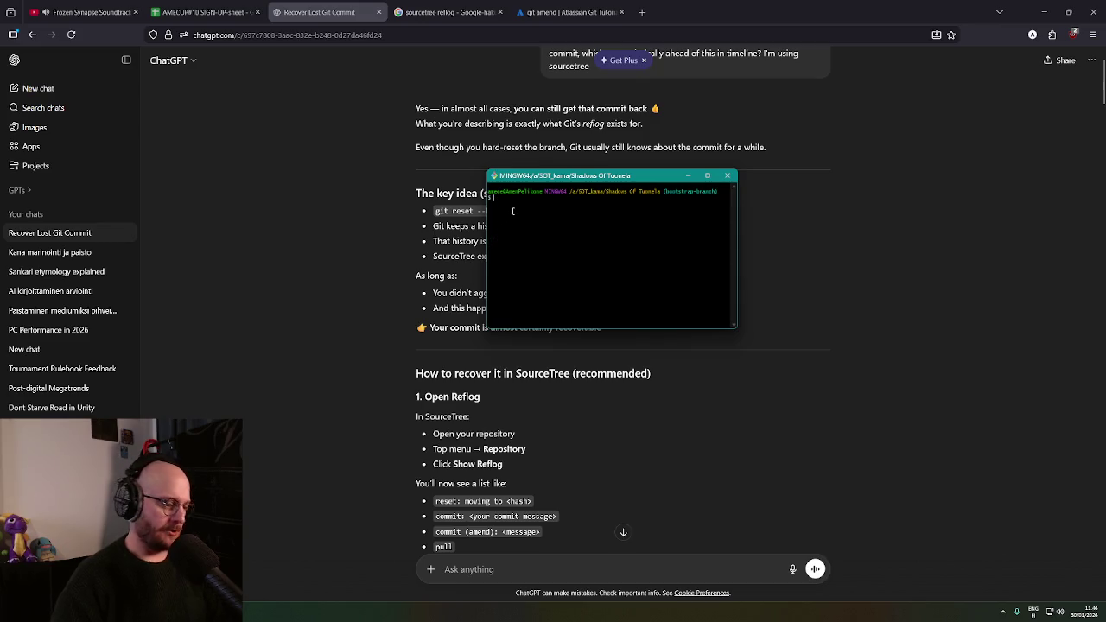
type("git reflog")
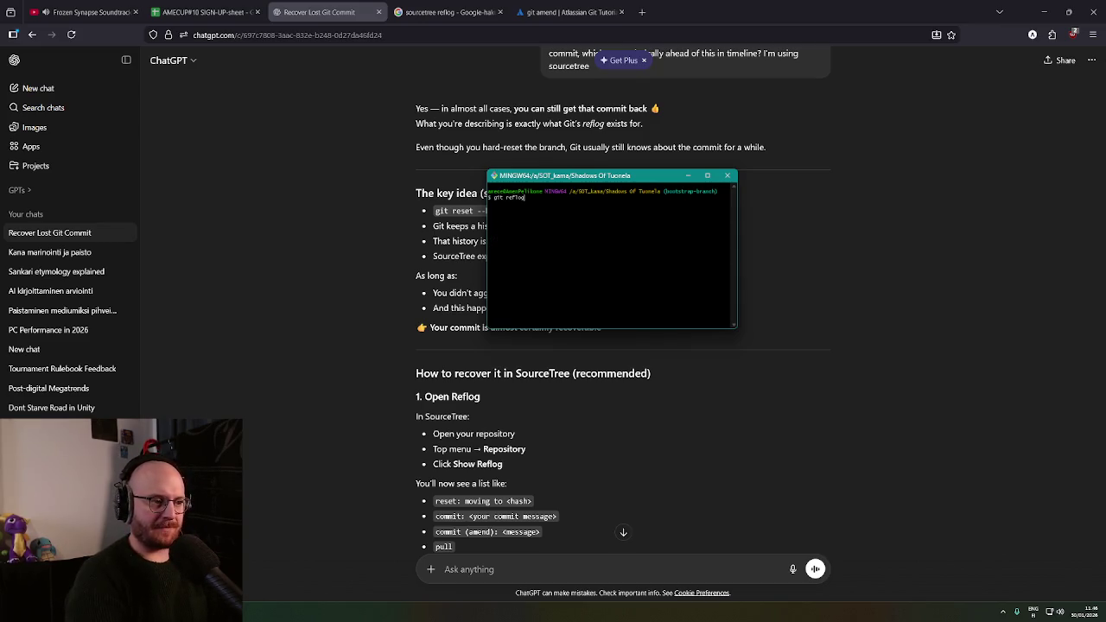
key("Return")
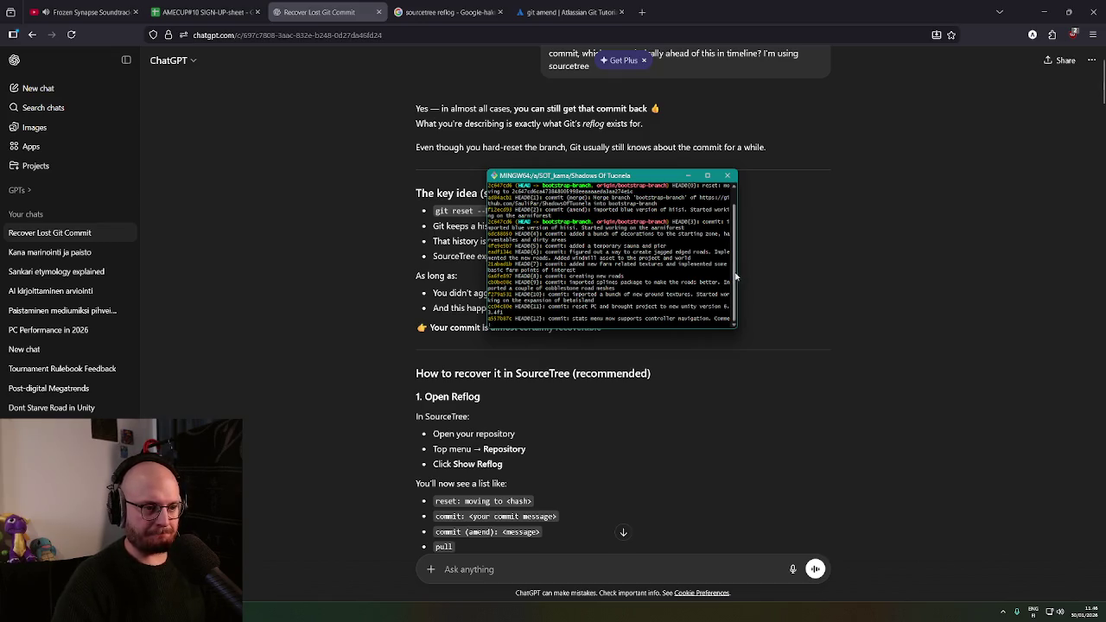
Copy commit hash f12ecd8 from the reflog listing
scroll(724, 195, "up", 1)
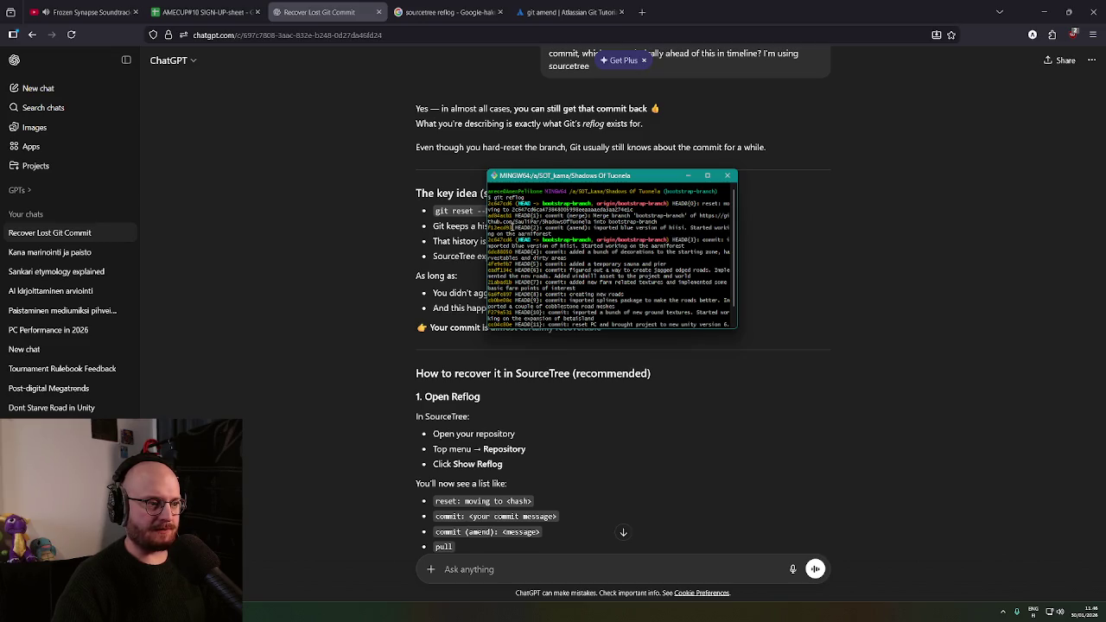
double_click(499, 228)
right_click(489, 227)
left_click(525, 247)
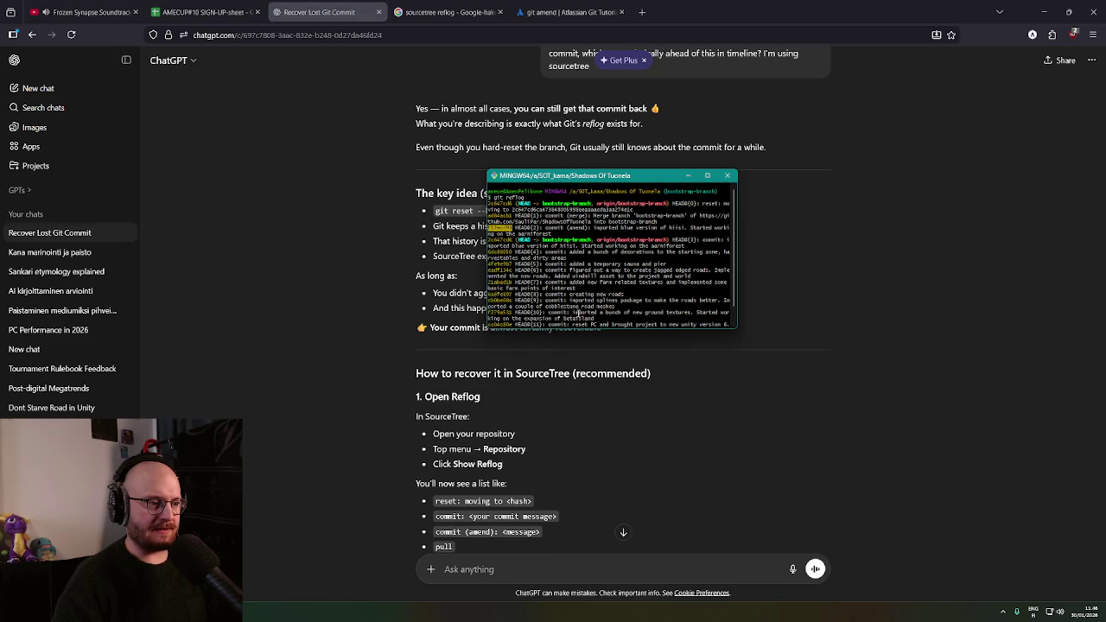
scroll(535, 302, "down", 1)
left_click(516, 321)
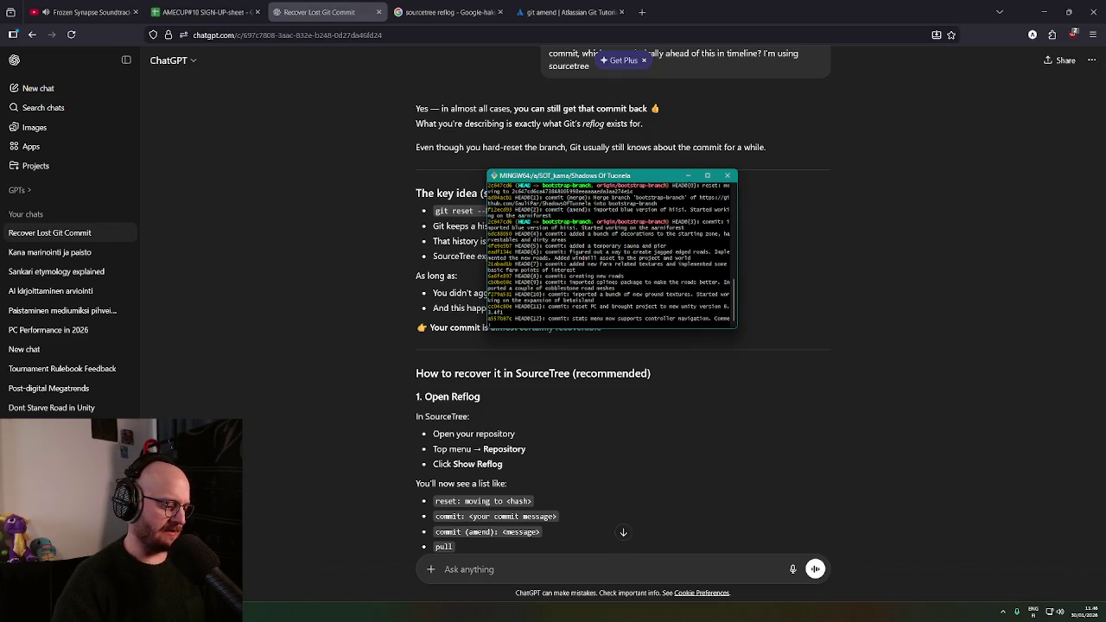
Look over the last reflog lines, then bring the ChatGPT browser window back to front
left_click_drag(488, 325, 598, 325)
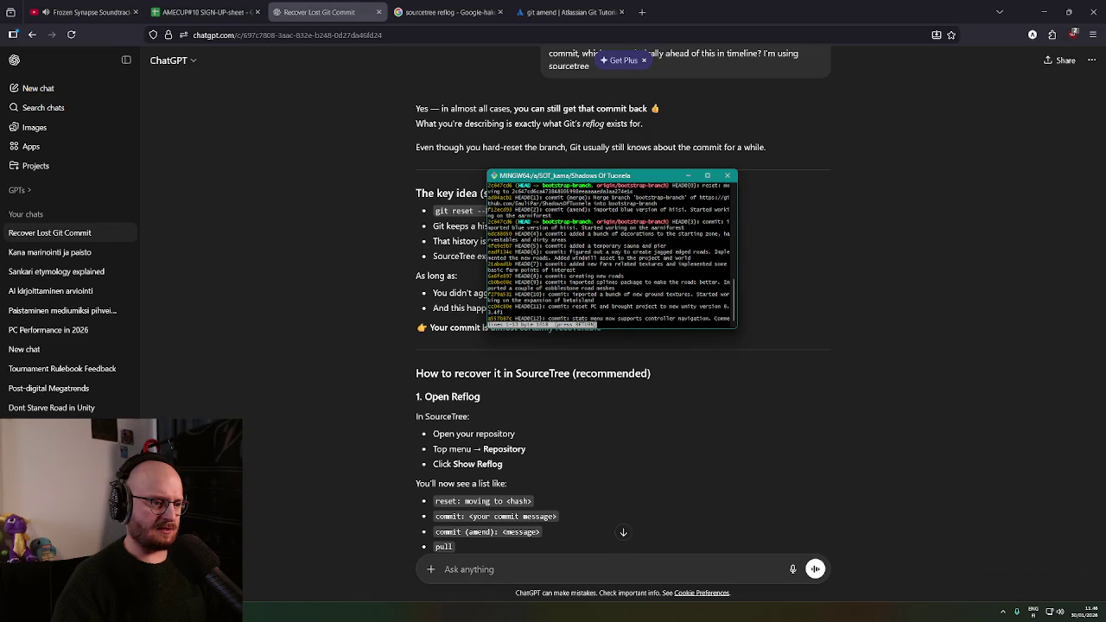
left_click(490, 325)
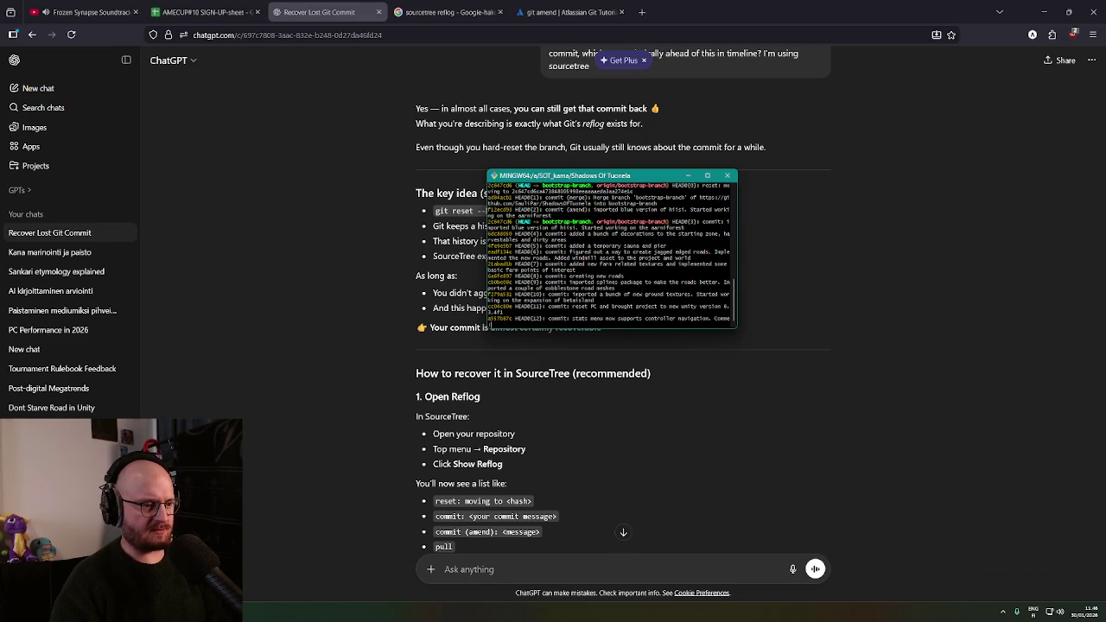
scroll(490, 325, "up", 3)
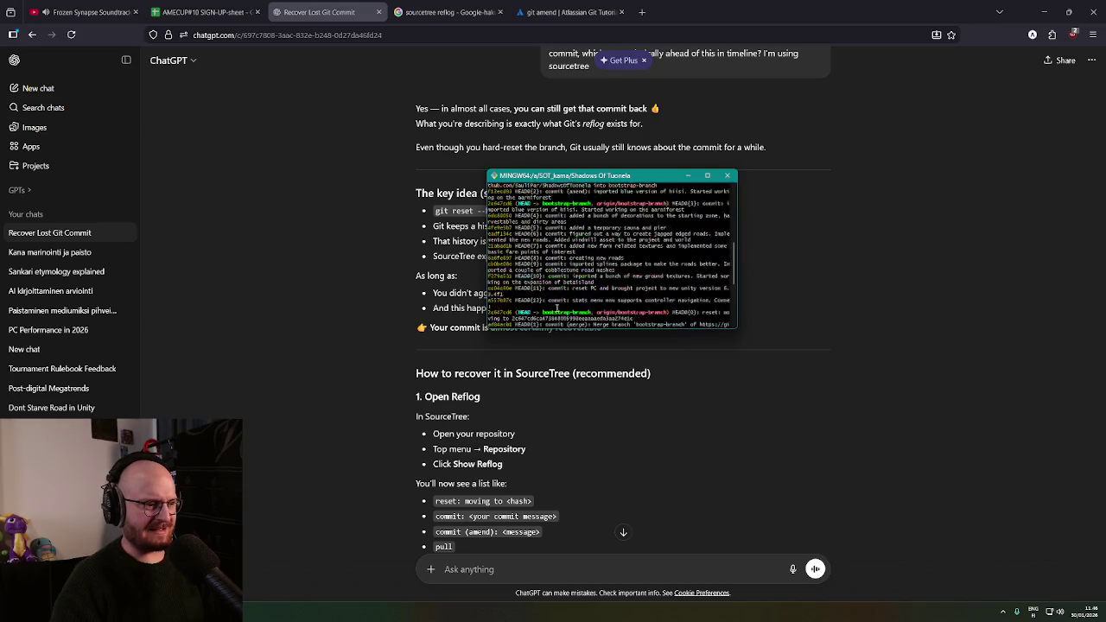
scroll(557, 308, "down", 3)
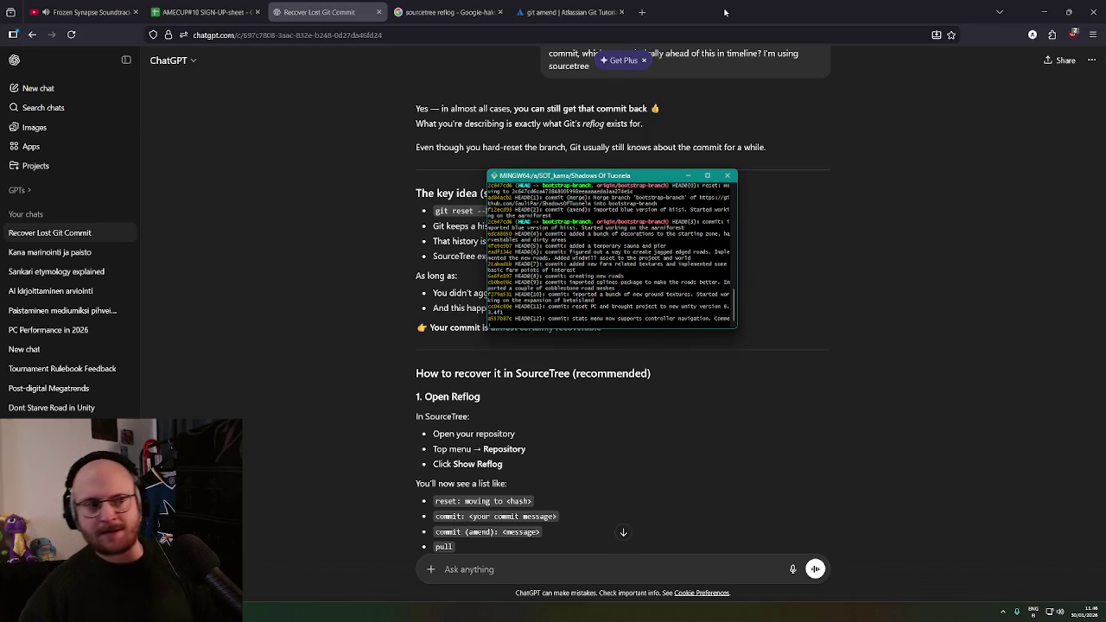
left_click(870, 350)
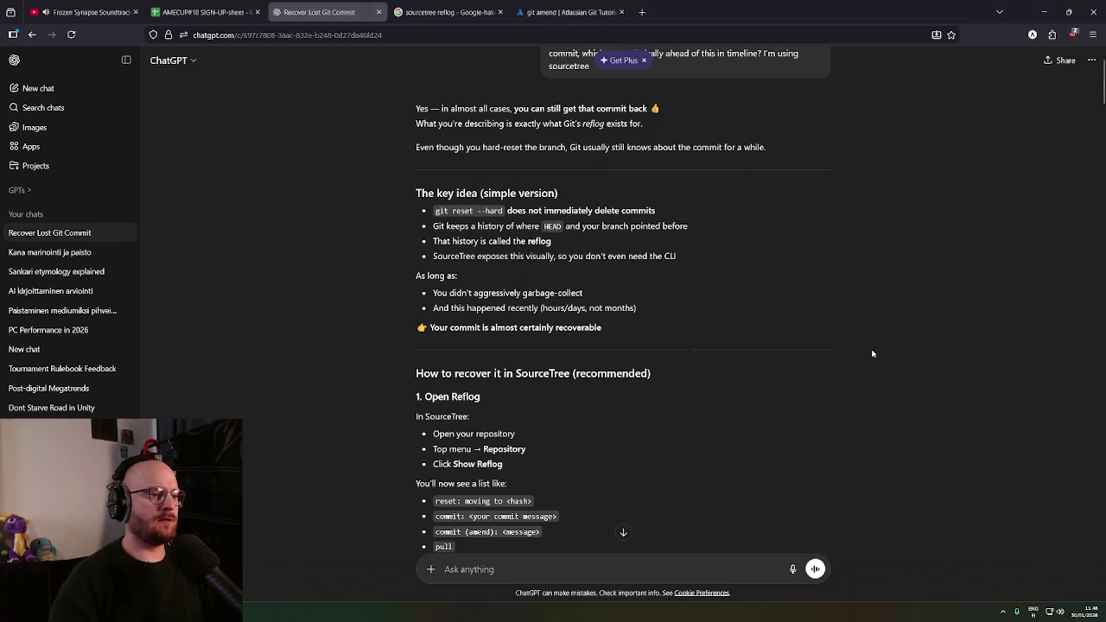
Google 'git bash exit log', read the Stack Overflow pager-exit answer, and return to Git Bash
left_click(641, 12)
type("git bas")
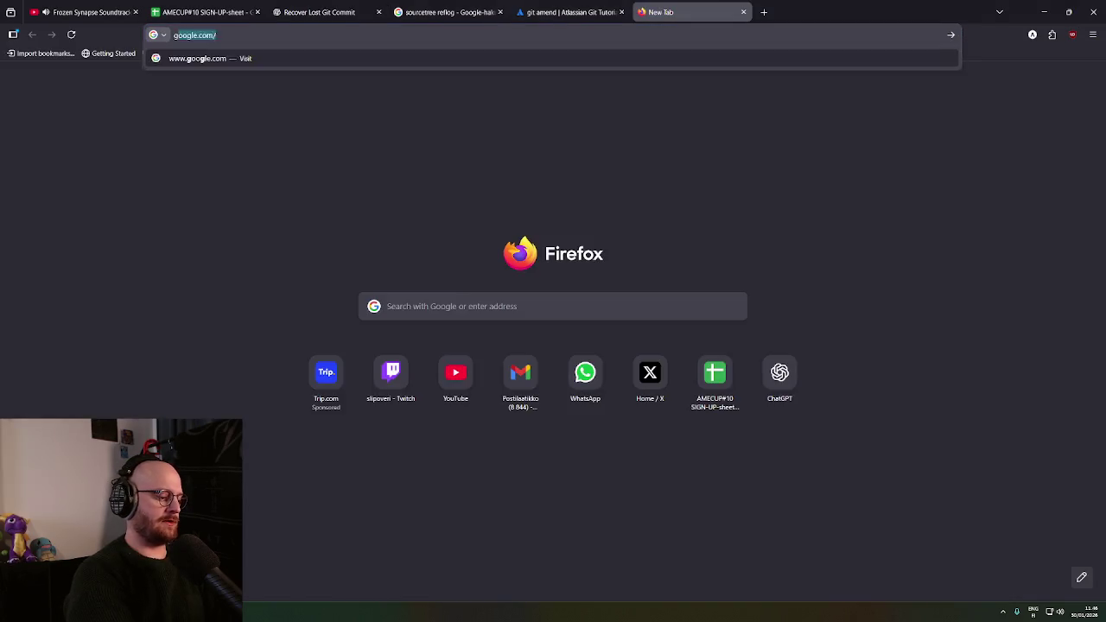
type("h exit")
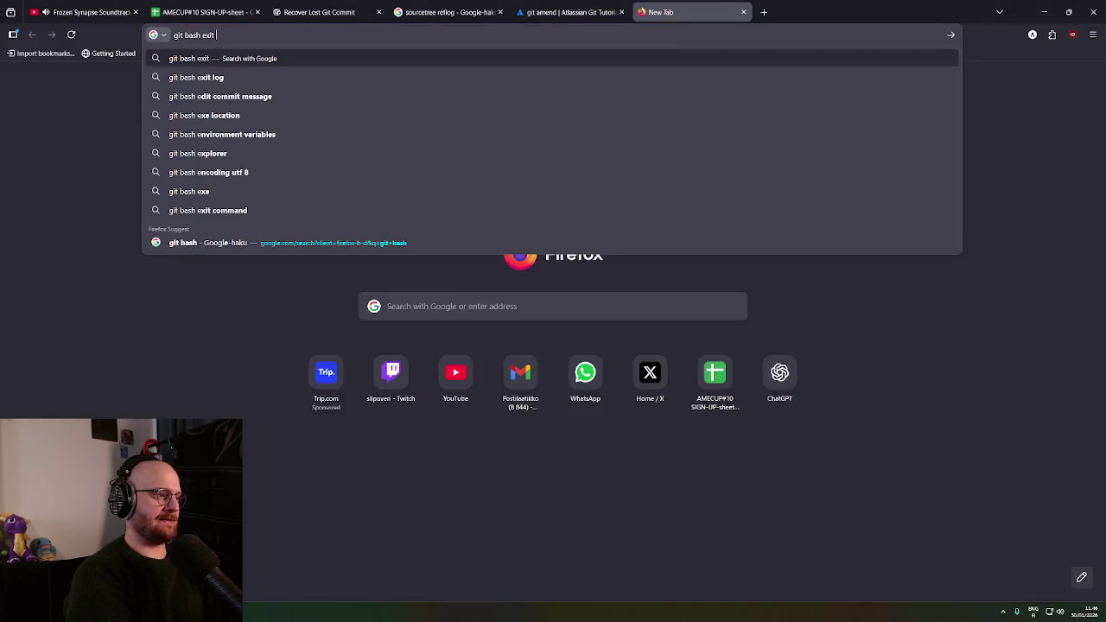
type(" log")
key("Return")
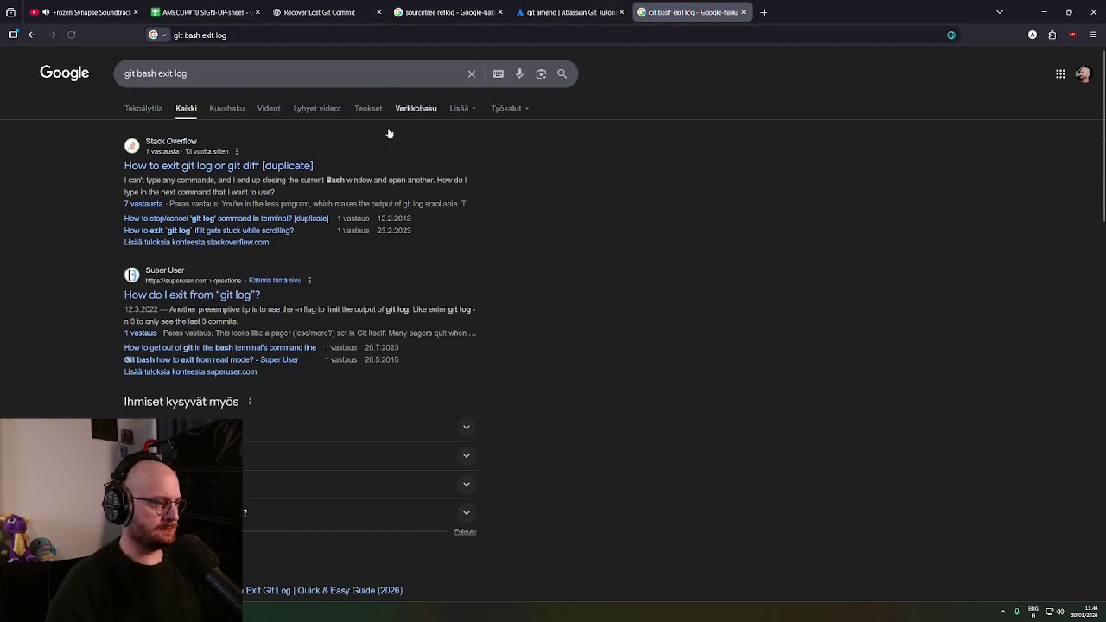
scroll(276, 172, "down", 1)
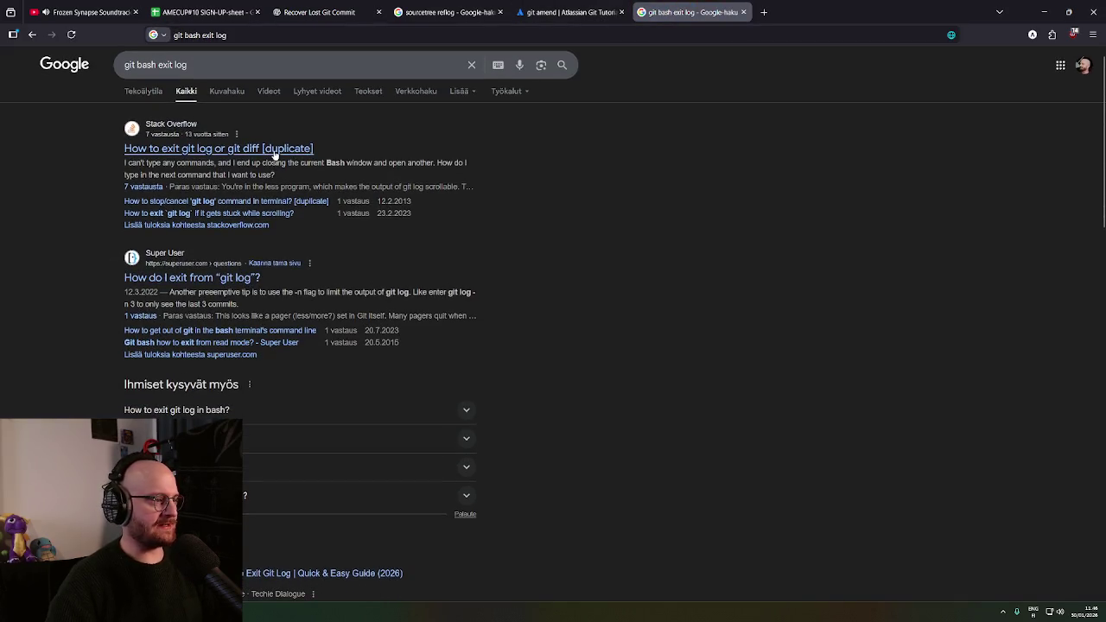
left_click(273, 152)
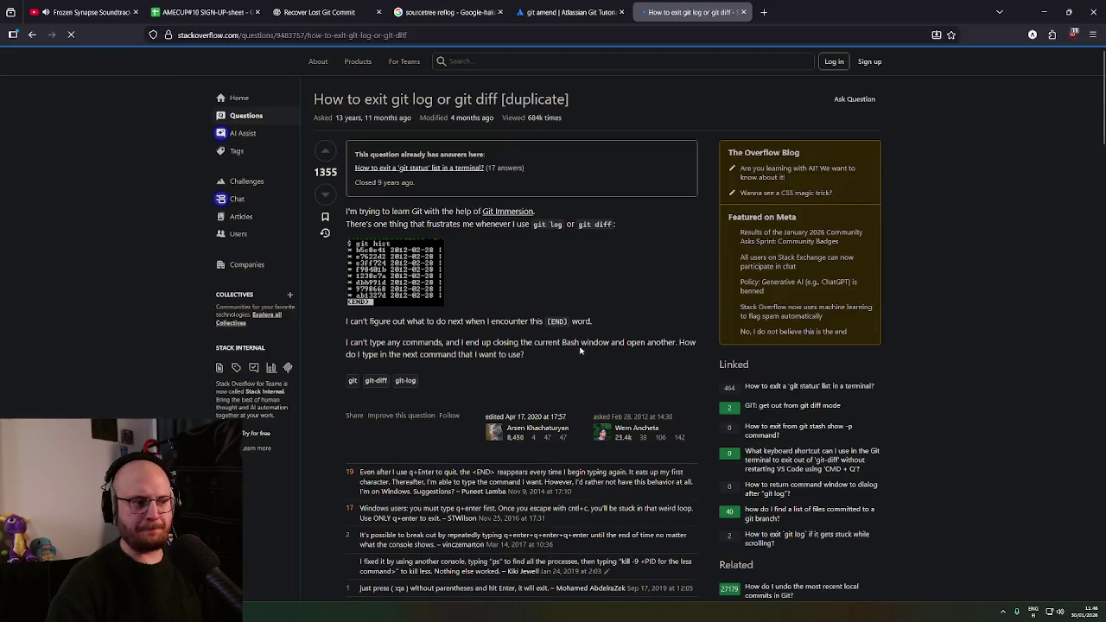
middle_click(450, 275)
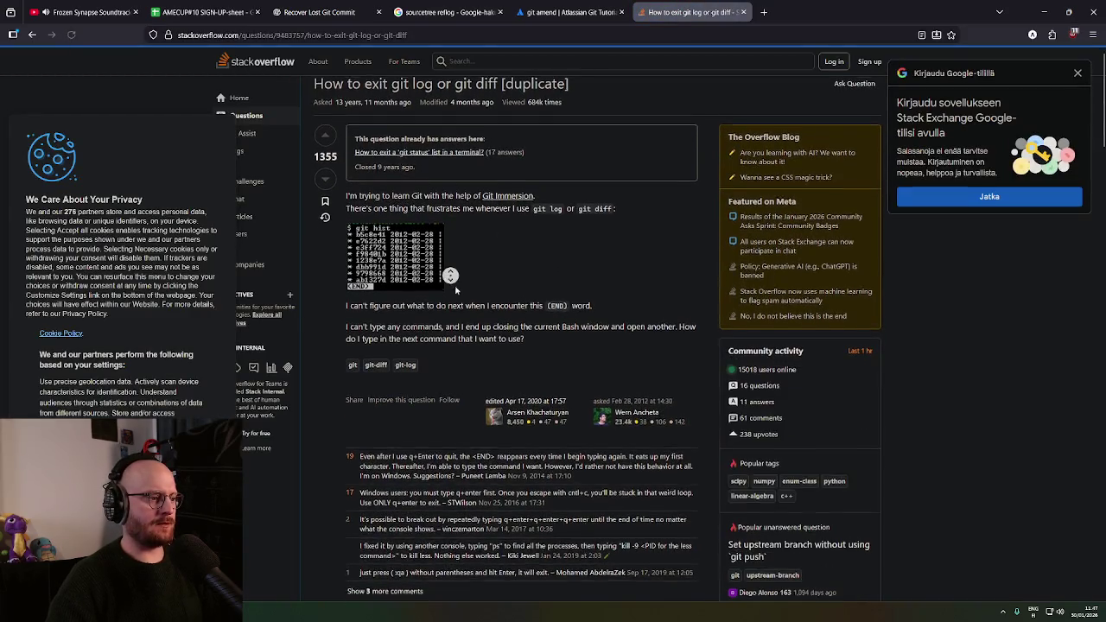
middle_click(430, 392)
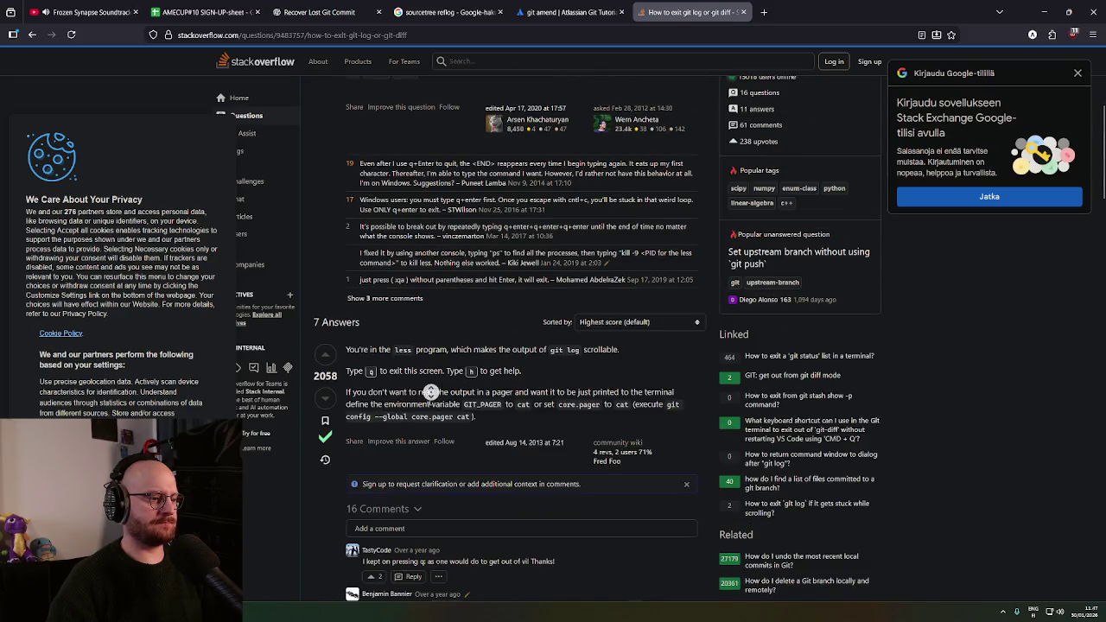
middle_click(432, 408)
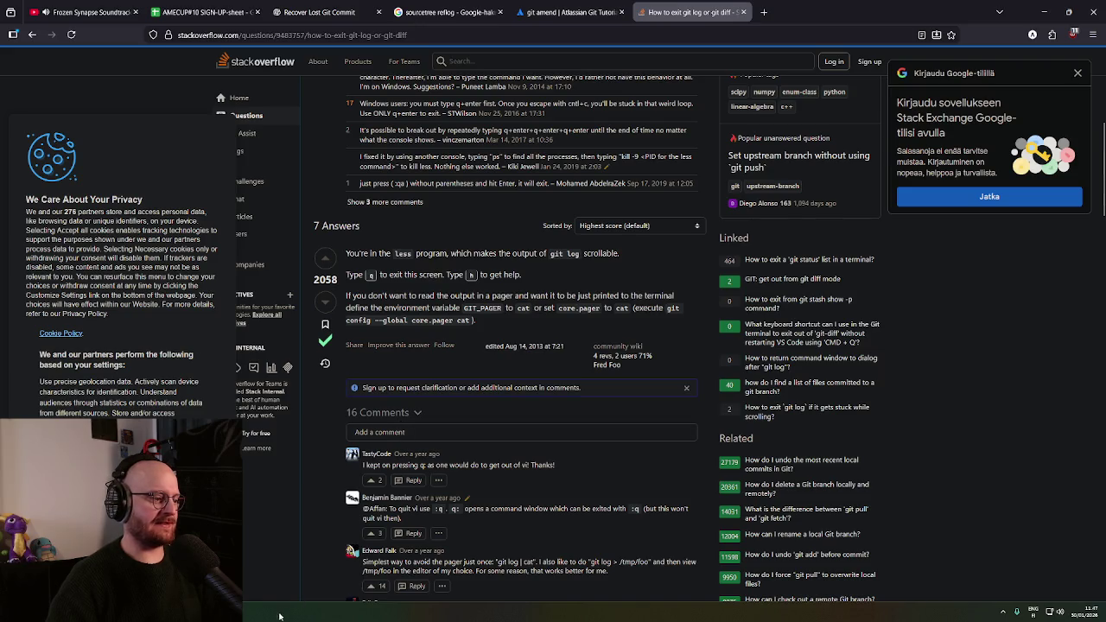
key("alt+Tab")
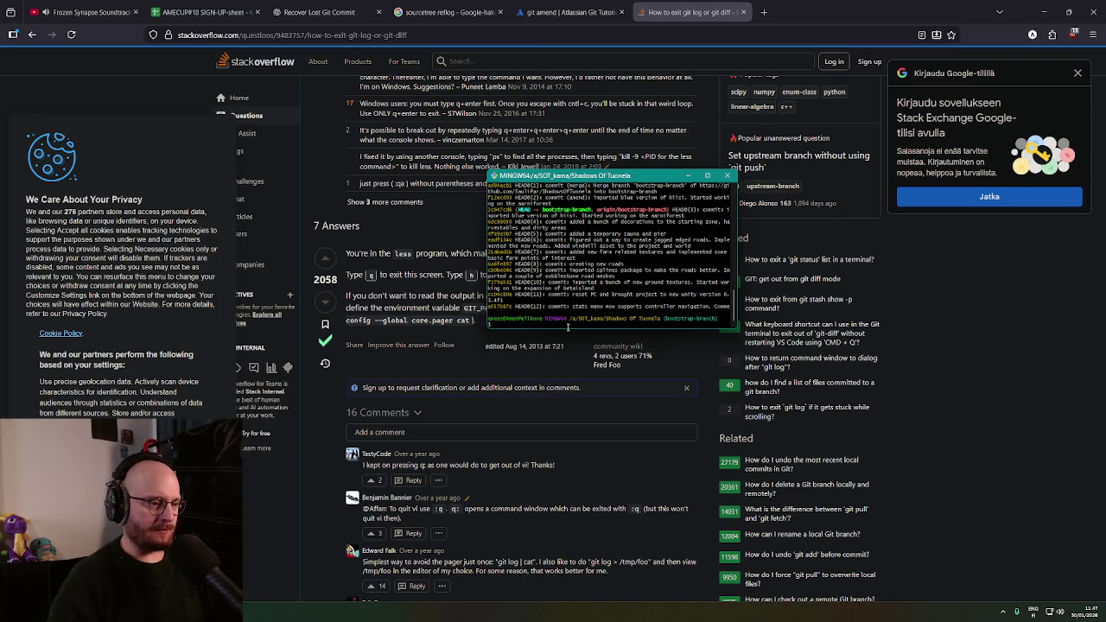
Enter 'git reset --hard' followed by the pasted commit hash and run it
type("git reflog")
key("BackSpace")
key("BackSpace")
key("BackSpace")
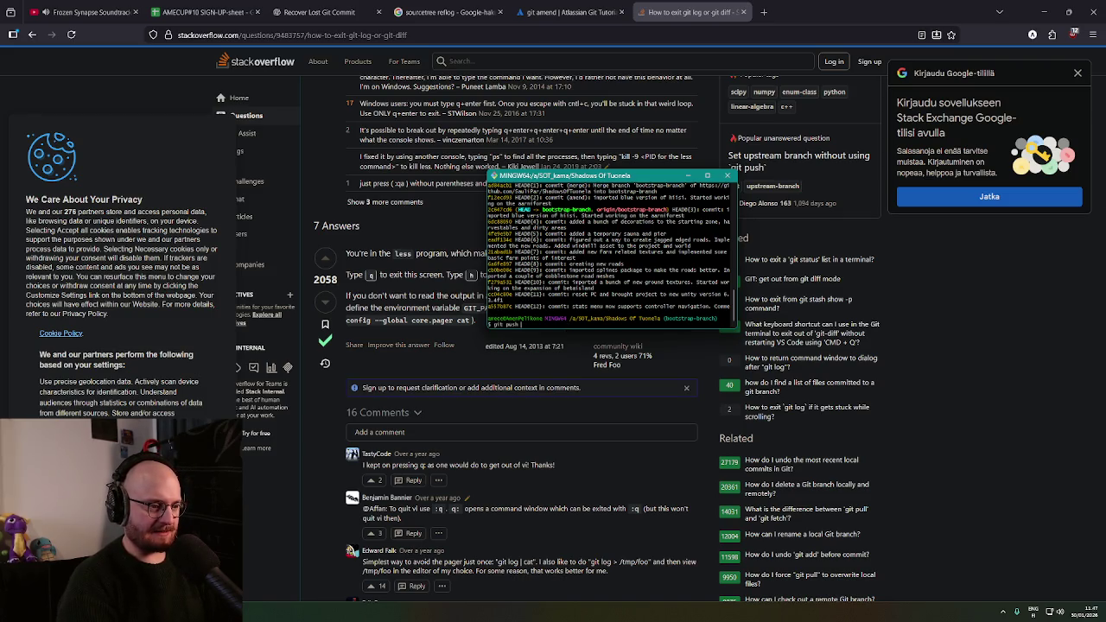
type("git reset --hard")
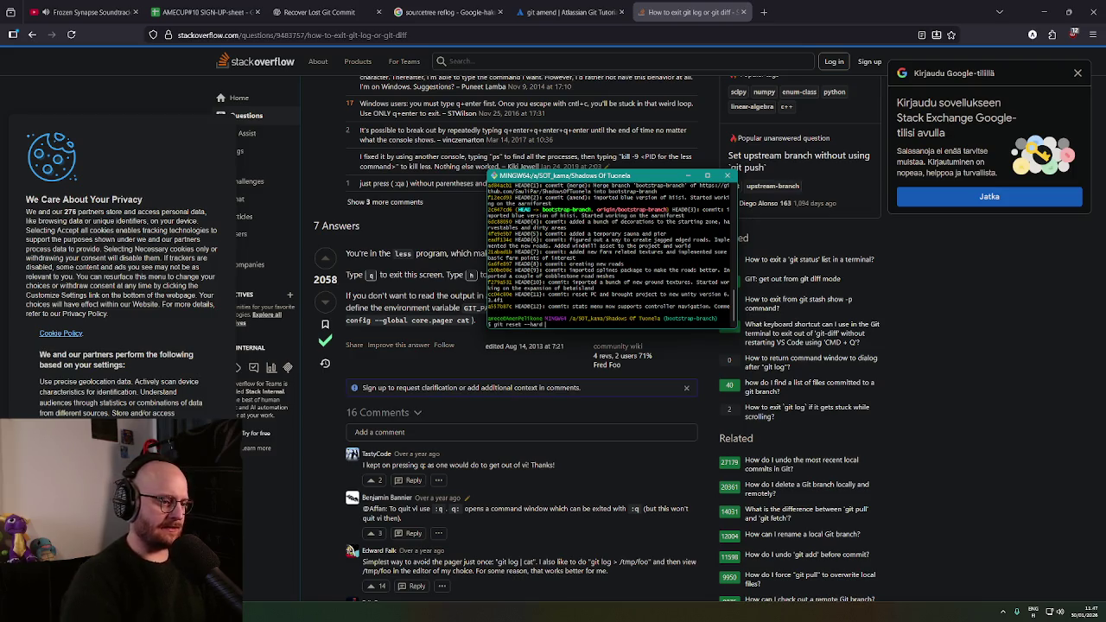
right_click(558, 326)
left_click(584, 356)
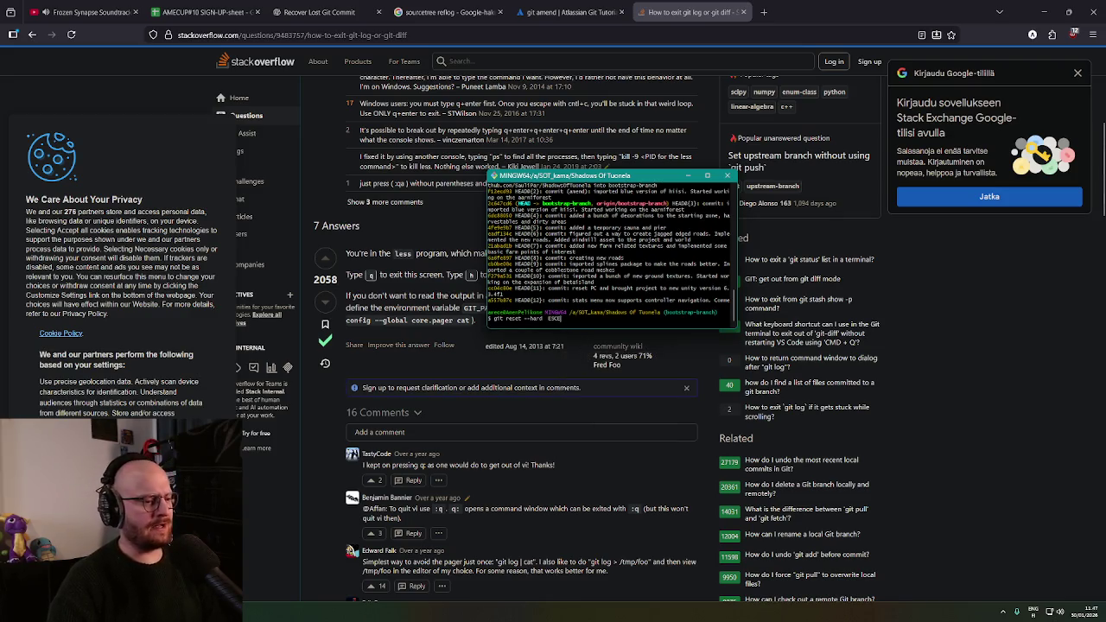
key("Return")
scroll(571, 298, "up", 3)
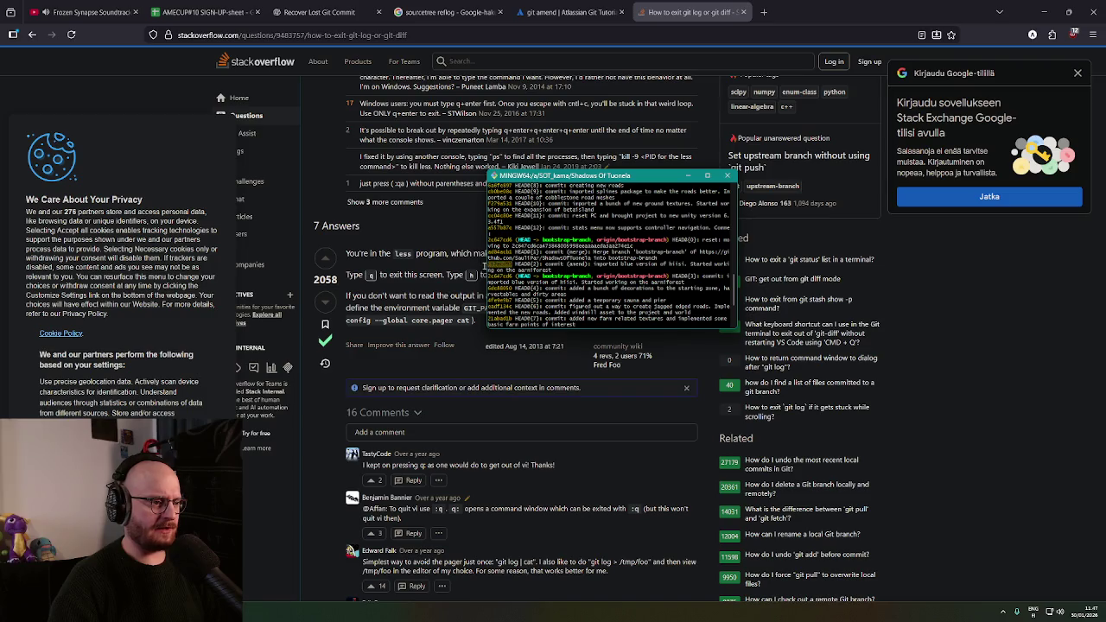
Run 'git reset --hard' with the copied hash to move HEAD to f12ecd8
right_click(489, 263)
left_click(538, 286)
type("git reset --hard")
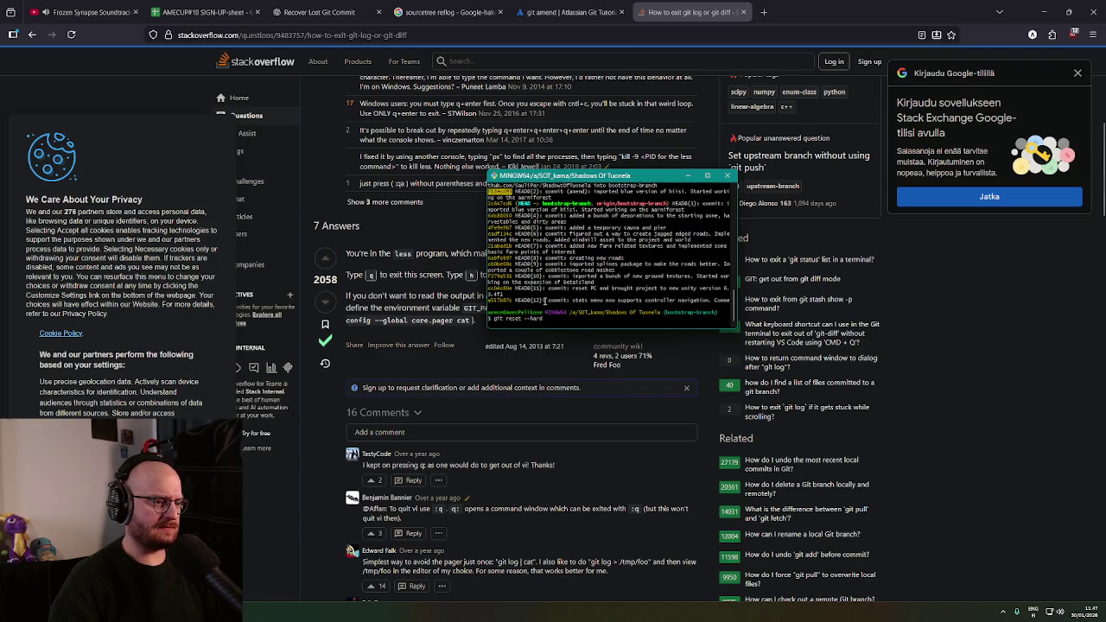
right_click(549, 318)
left_click(587, 350)
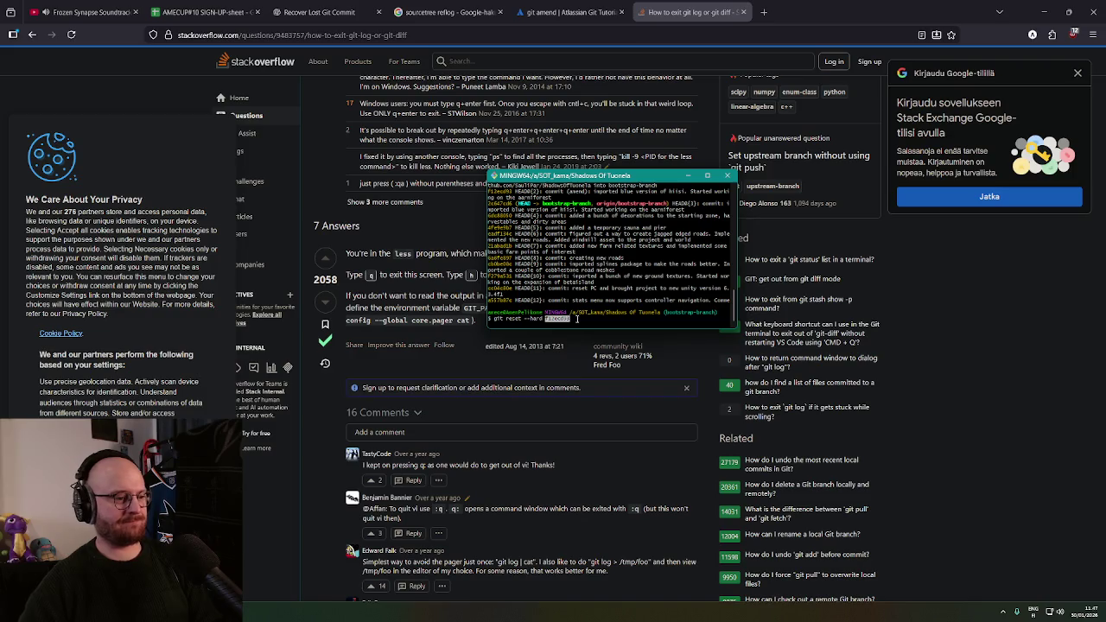
key("Return")
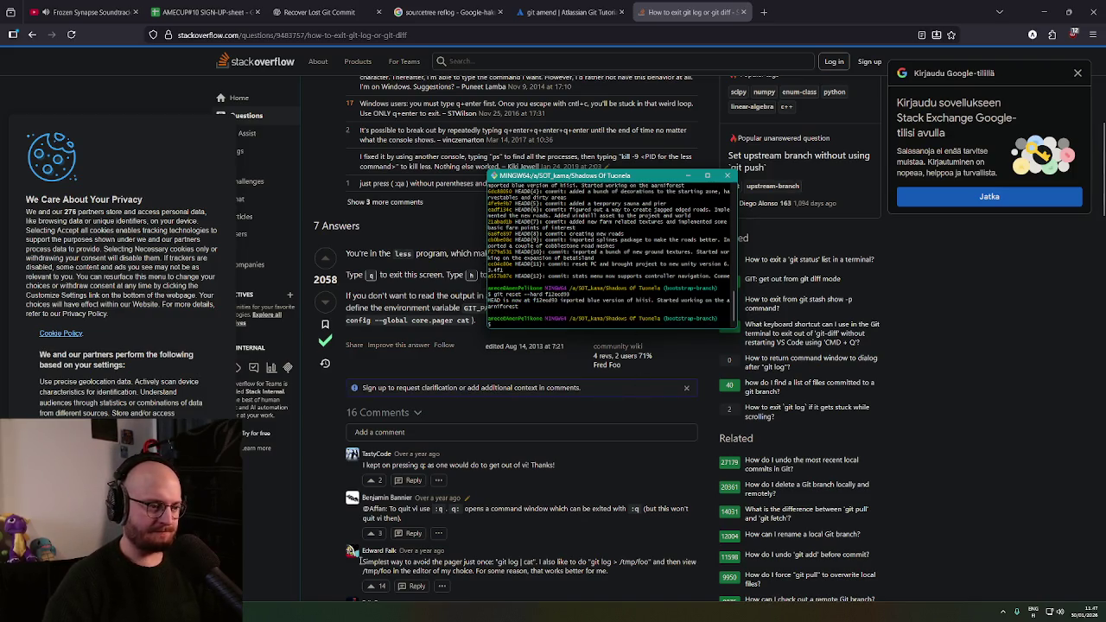
key("alt+Tab")
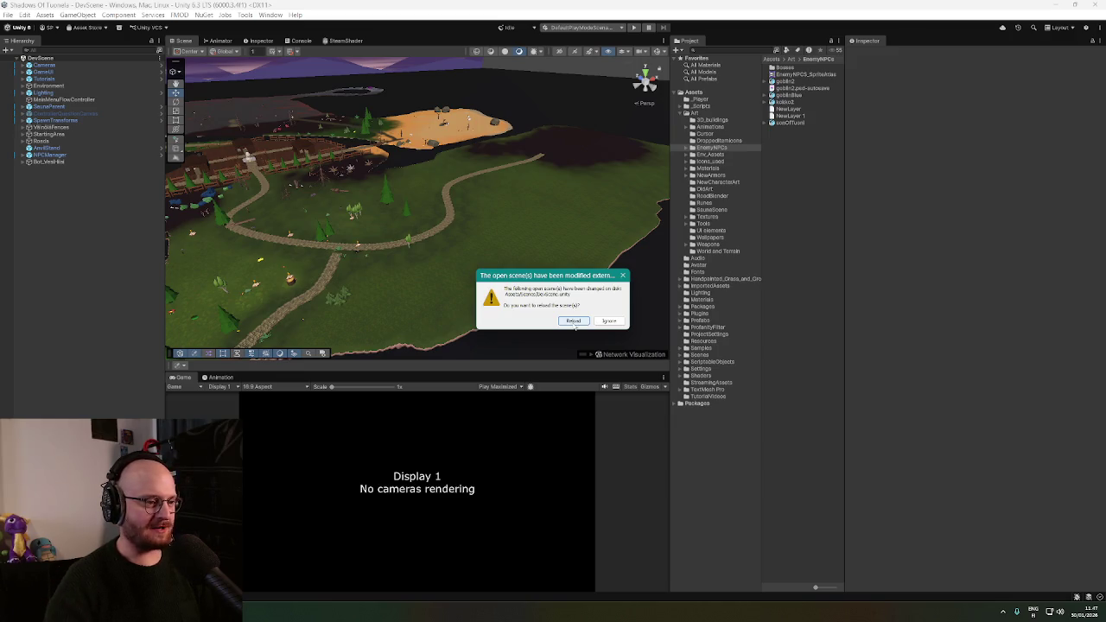
Reload the externally modified DevScene so the restored forest terrain appears
left_click(574, 322)
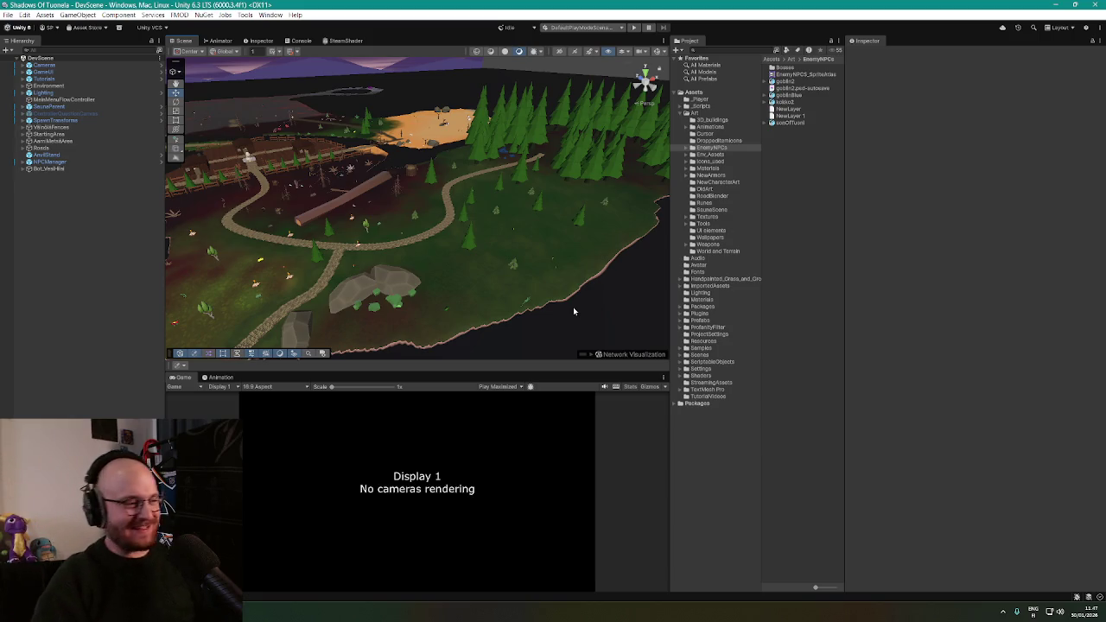
Orbit the restored map from forest to village and river, then bring up the 'Git' Paint sketch
mouse_move(573, 307)
left_mouse_down()
mouse_move(288, 253)
mouse_move(513, 247)
mouse_move(496, 222)
mouse_move(407, 241)
left_mouse_up()
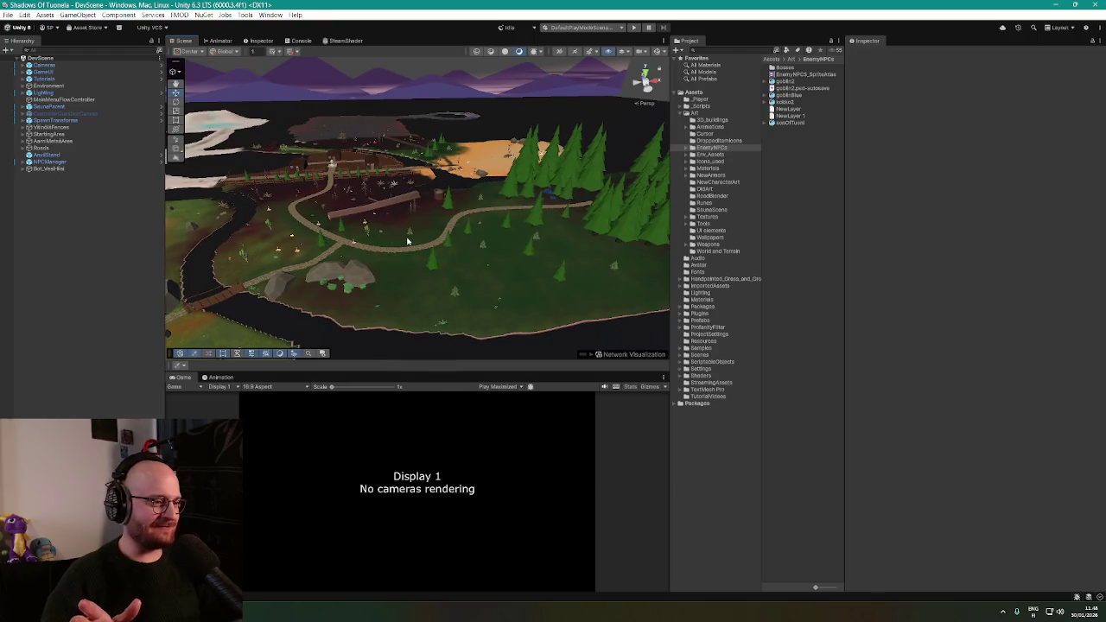
left_click_drag(448, 236, 495, 230)
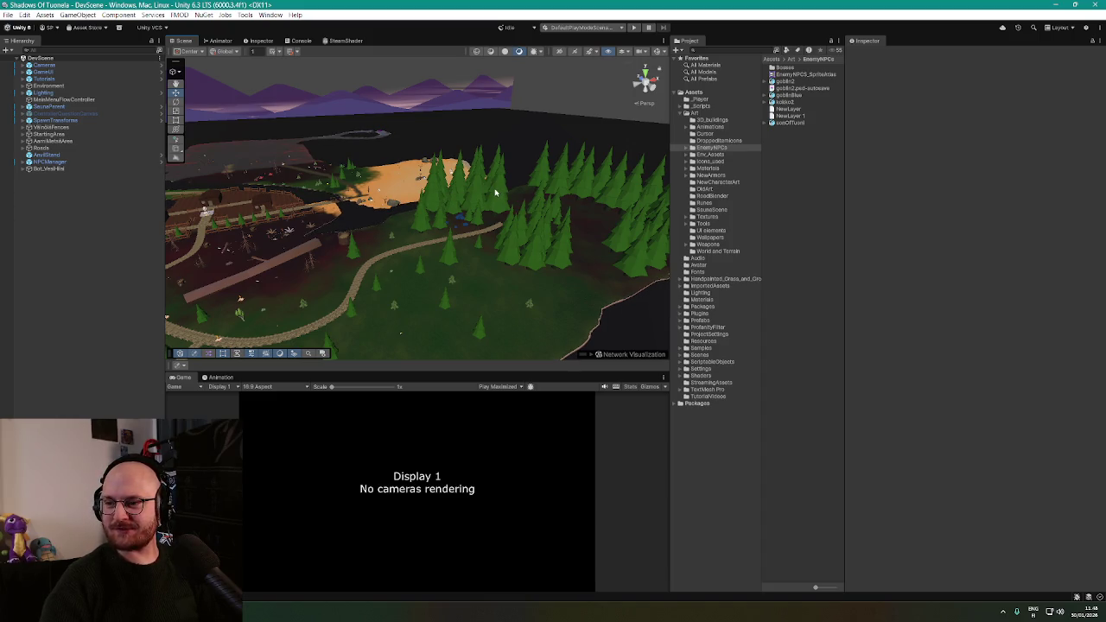
mouse_move(491, 253)
left_mouse_down()
mouse_move(417, 262)
mouse_move(362, 288)
left_mouse_up()
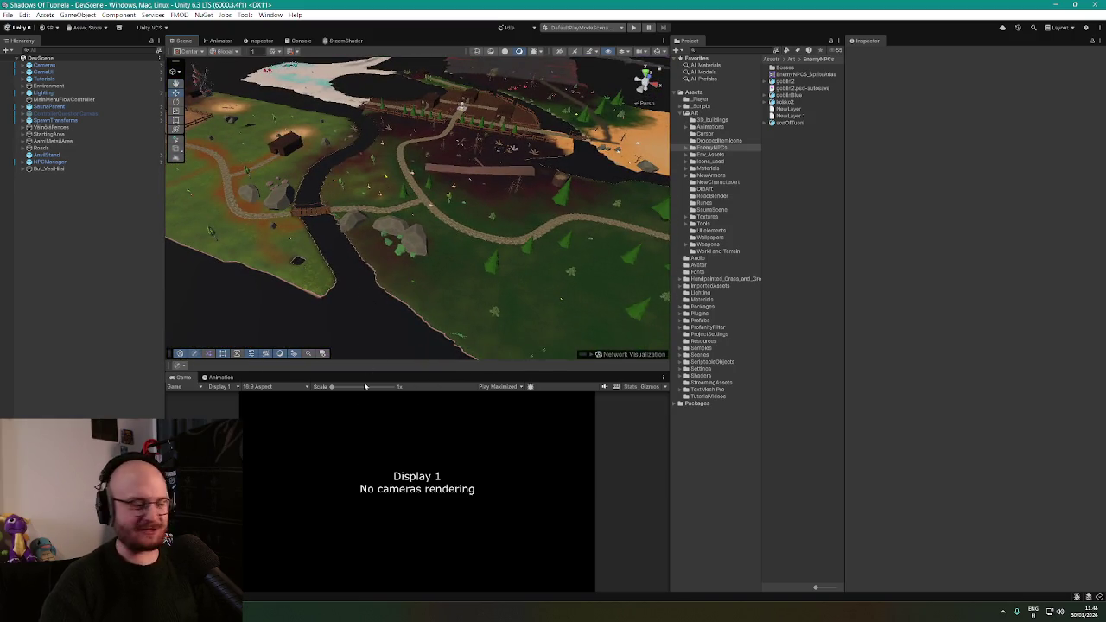
key("alt+Tab")
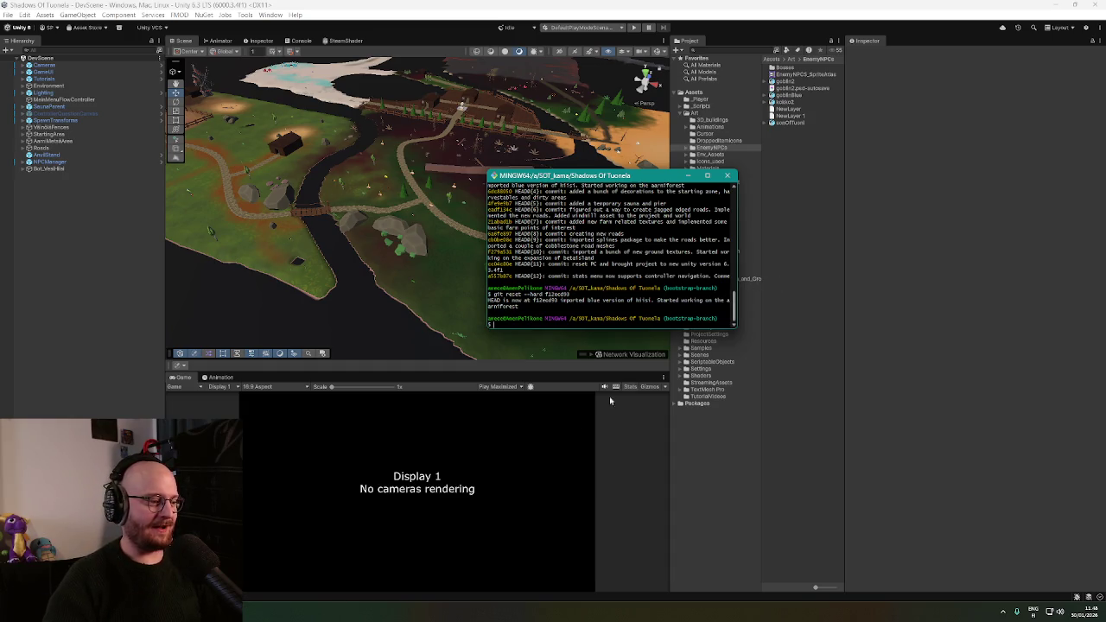
key("alt+Tab")
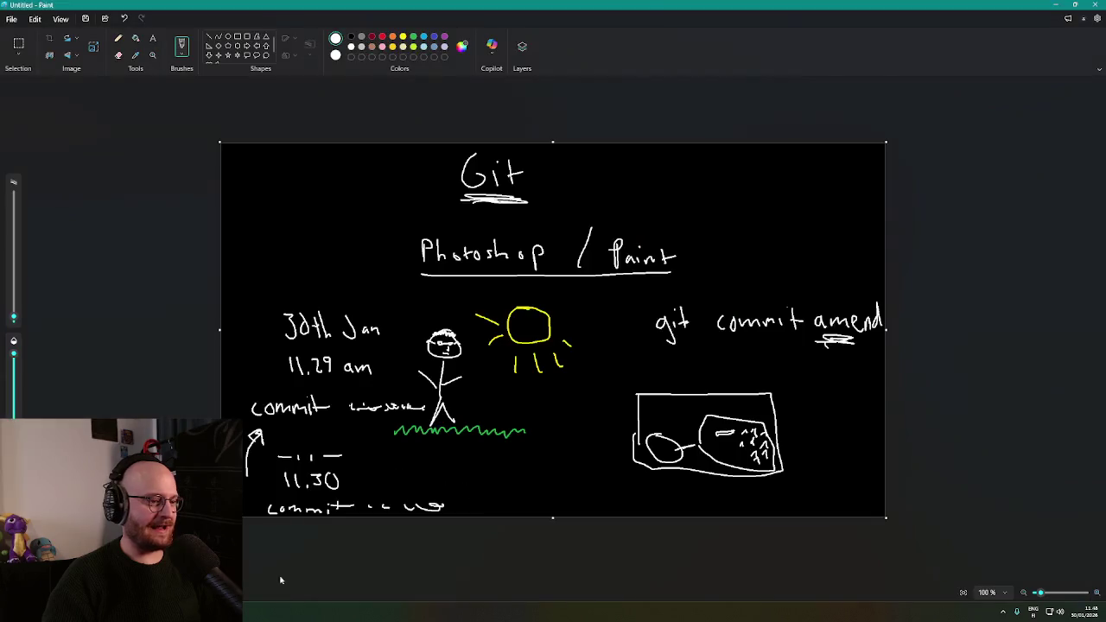
Draw an upward timeline arrow with a commit tick, labelled C with a small arrow toward B
left_click_drag(775, 275, 778, 156)
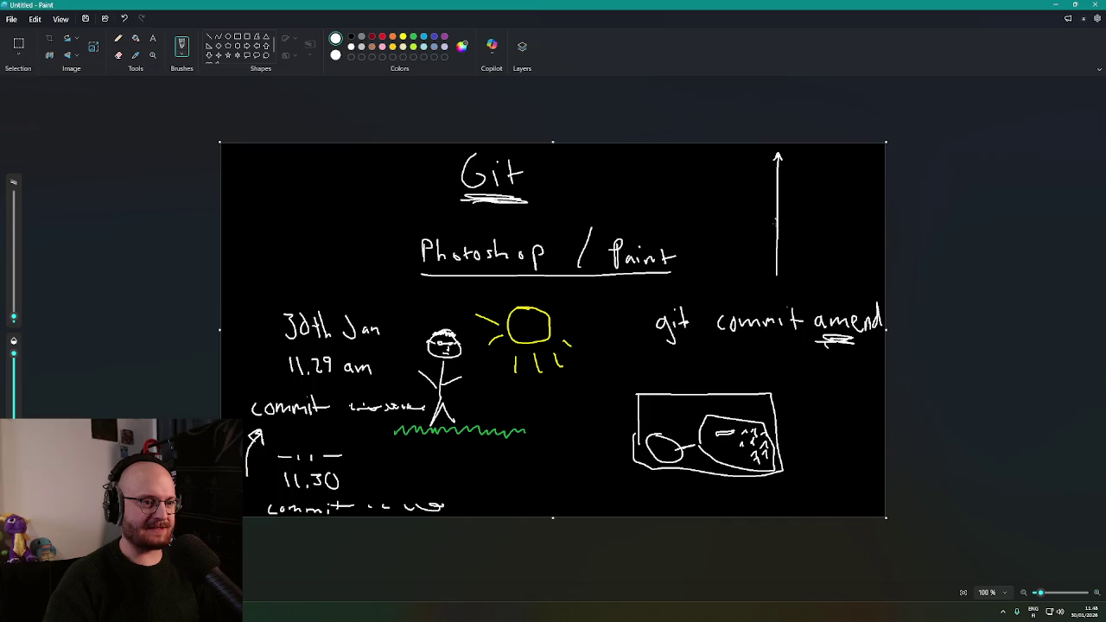
left_click_drag(762, 245, 784, 245)
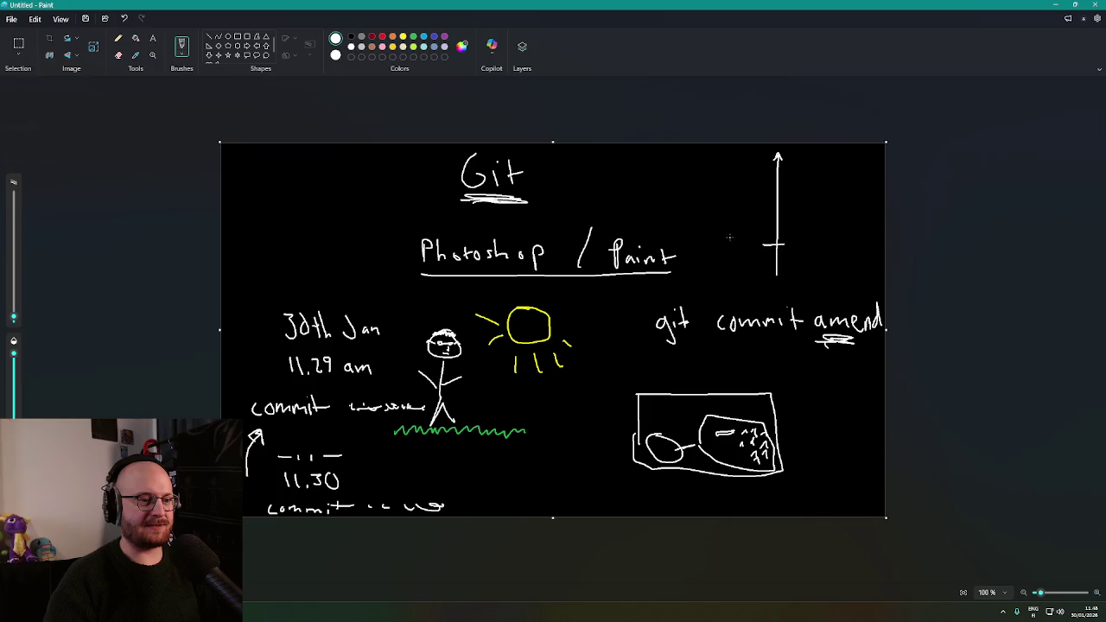
mouse_move(734, 237)
left_mouse_down()
mouse_move(741, 246)
mouse_move(782, 221)
mouse_move(726, 221)
mouse_move(785, 195)
mouse_move(733, 182)
left_mouse_up()
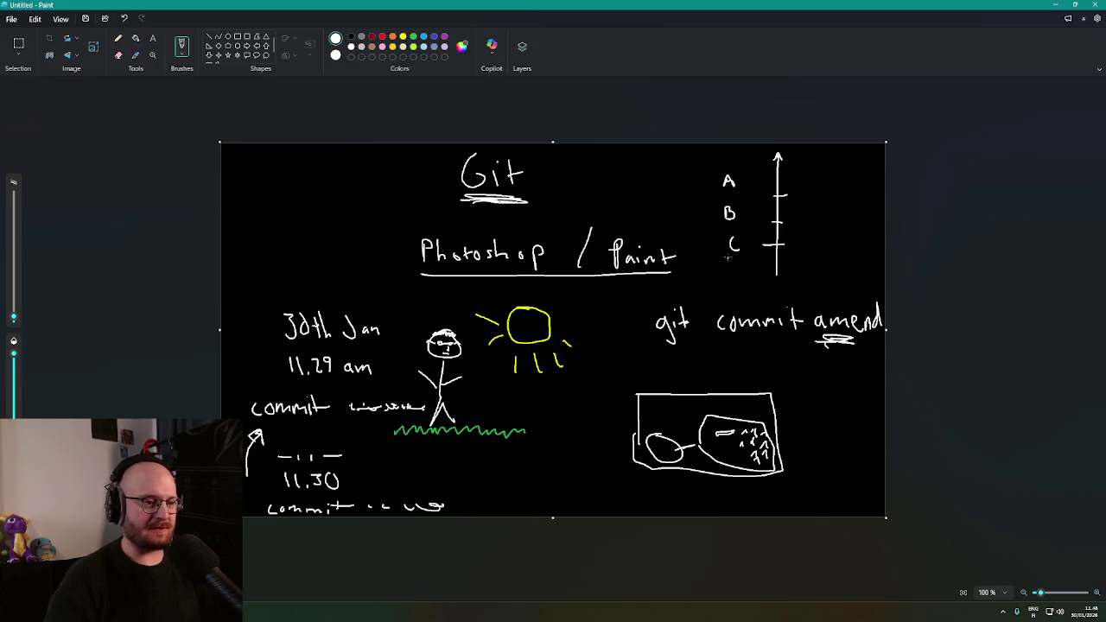
left_click_drag(739, 256, 730, 258)
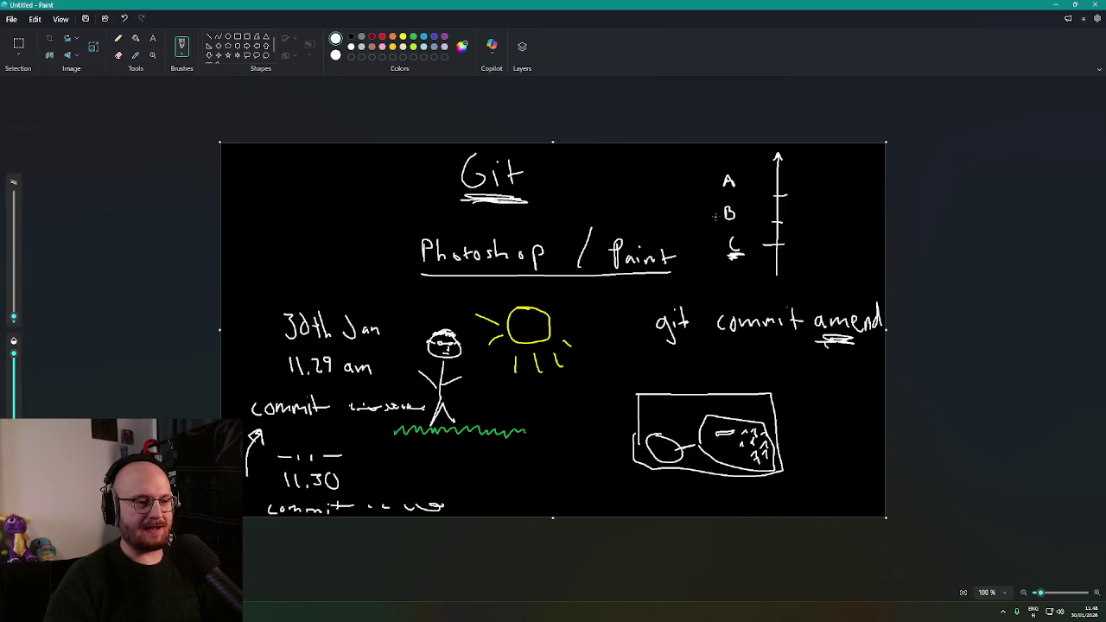
left_click_drag(720, 241, 713, 225)
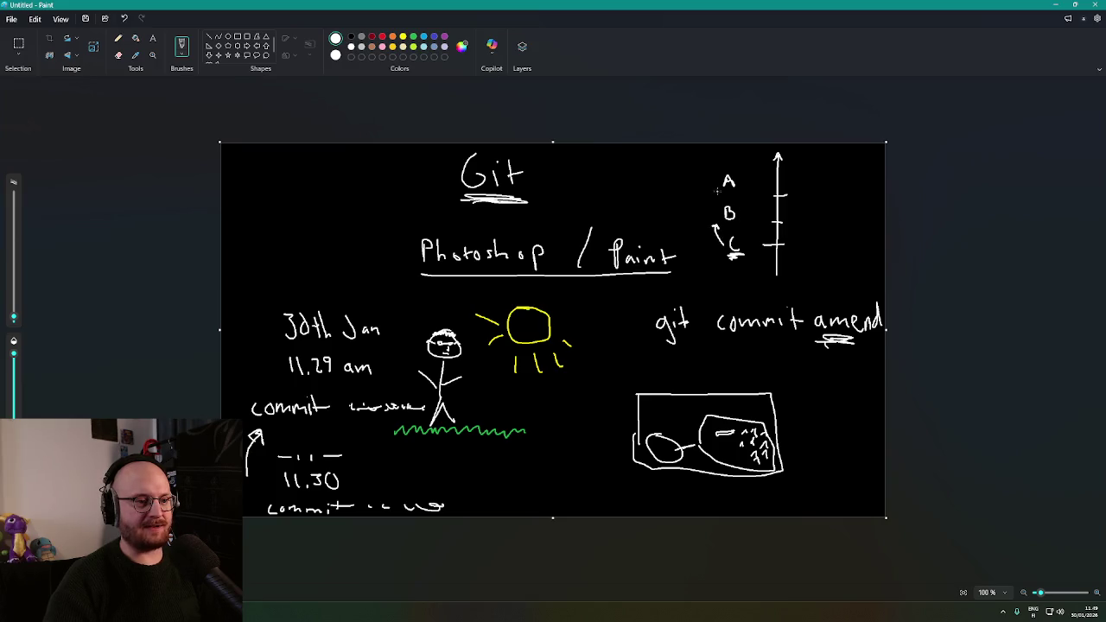
Write 'Bugged' beside A, draw an arc from A down to C, and underline B
mouse_move(664, 173)
left_mouse_down()
mouse_move(666, 187)
mouse_move(710, 181)
mouse_move(691, 187)
left_mouse_up()
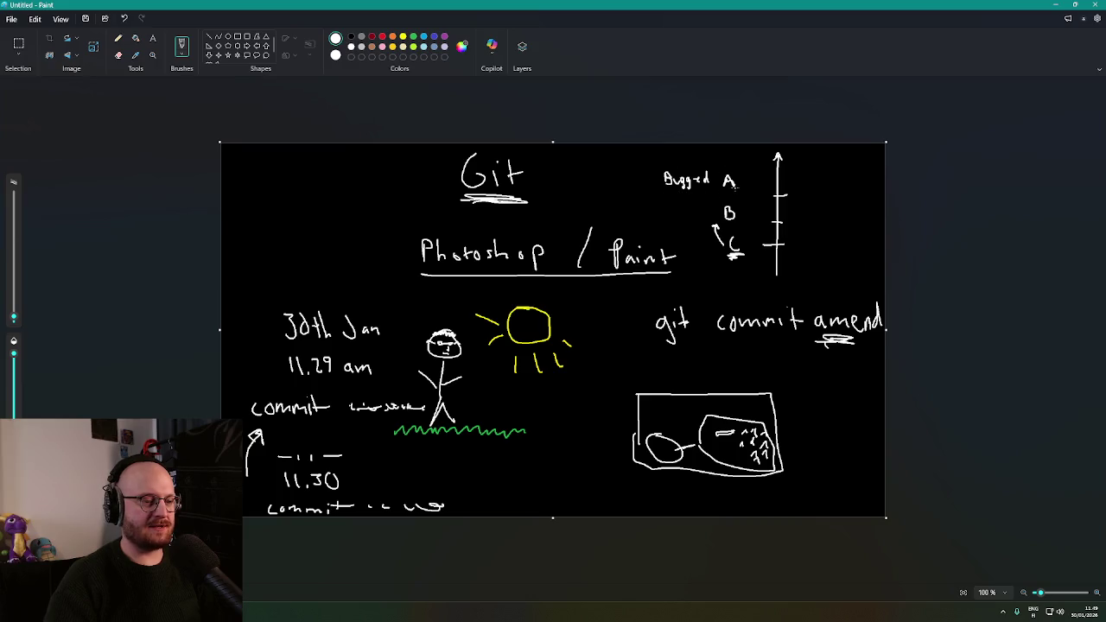
mouse_move(713, 185)
left_mouse_down()
mouse_move(683, 231)
mouse_move(717, 257)
left_mouse_up()
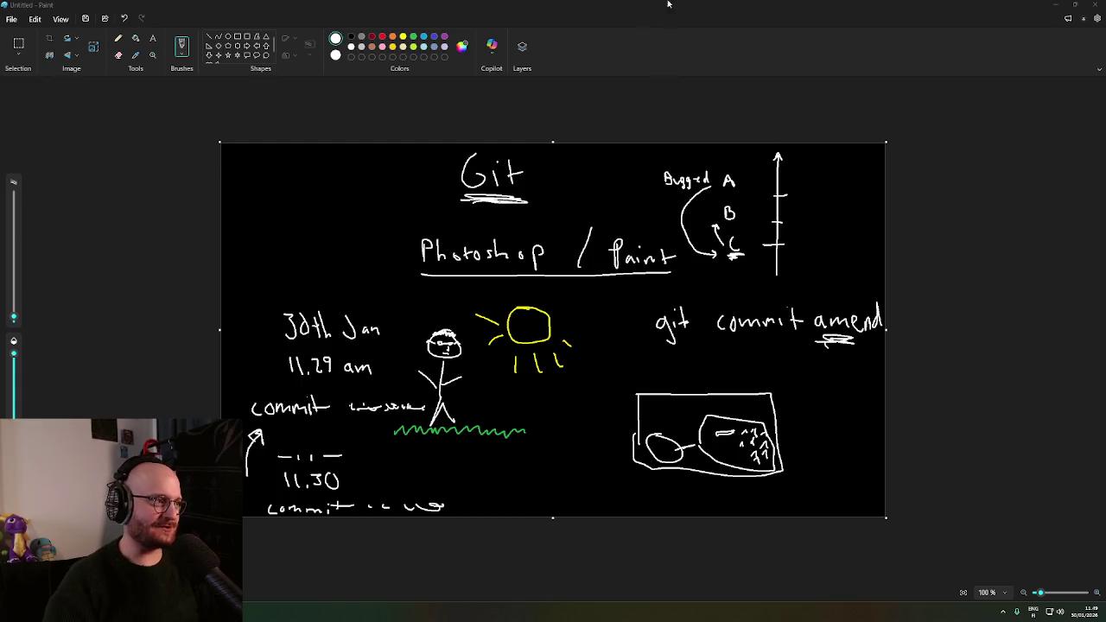
left_click(756, 6)
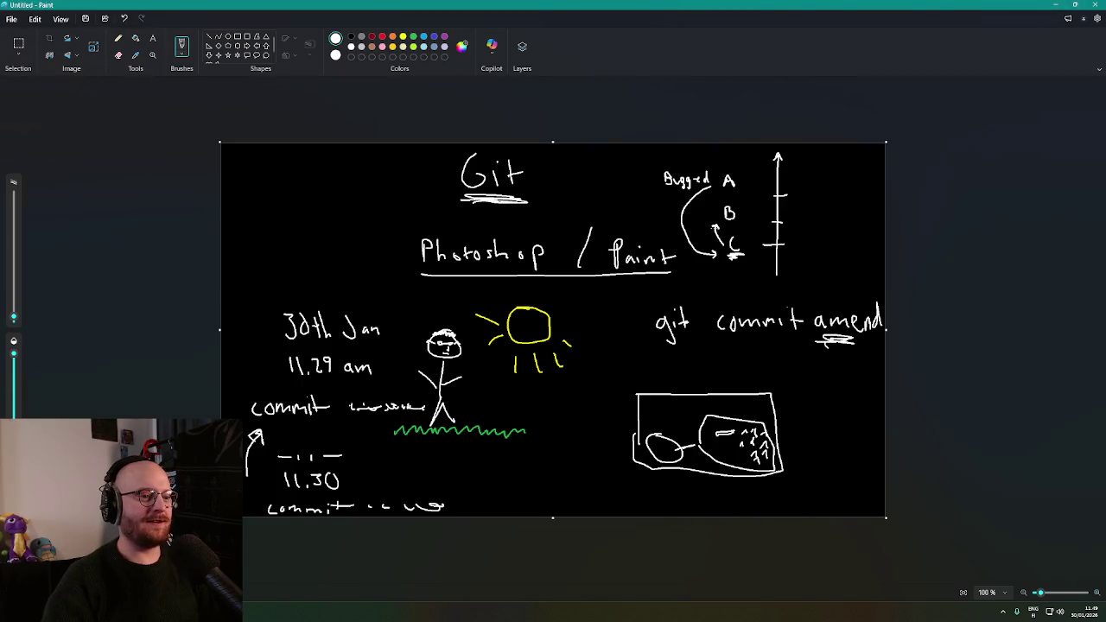
left_click_drag(725, 221, 735, 227)
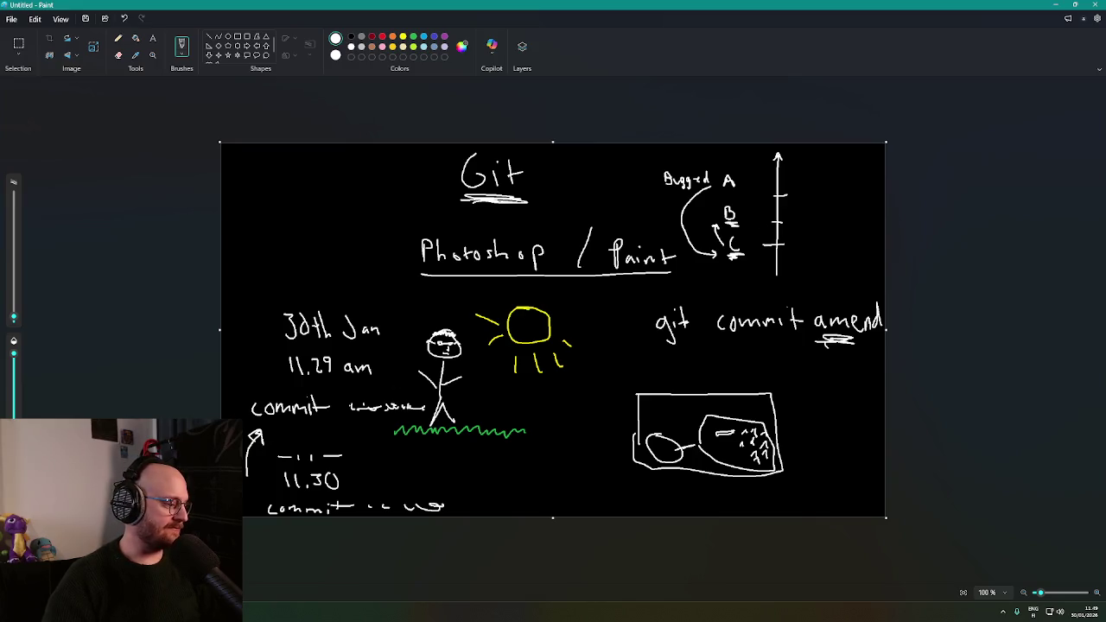
key("alt+Tab")
left_click_drag(501, 67, 518, 77)
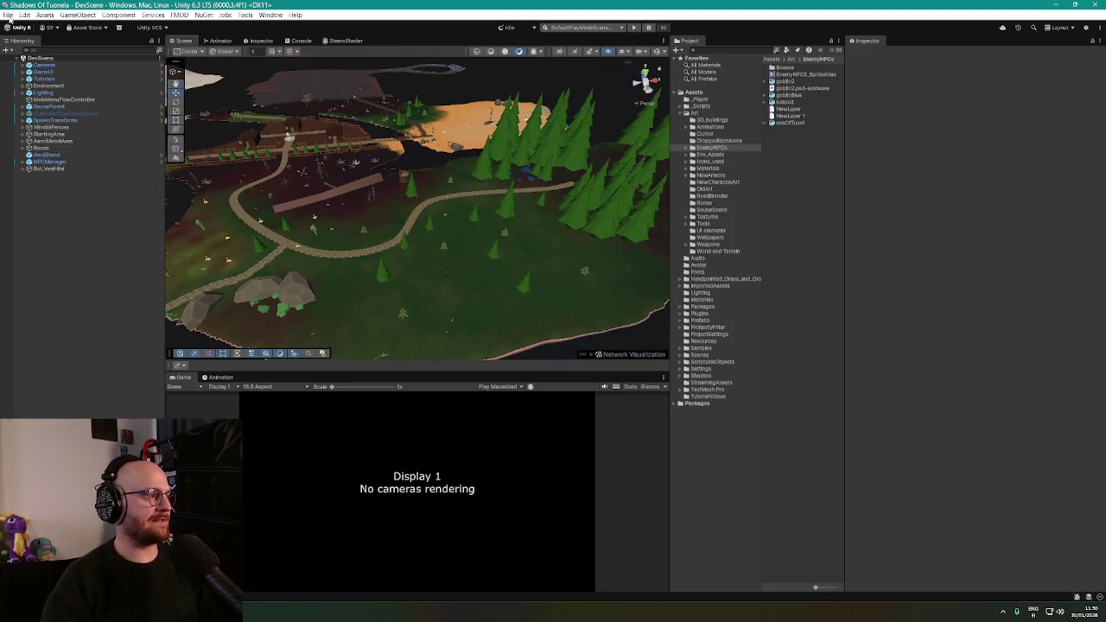
Bring the Sourcetree window over Unity and open its Push dialog
left_click(8, 15)
left_click(8, 15)
left_click(7, 15)
key("Escape")
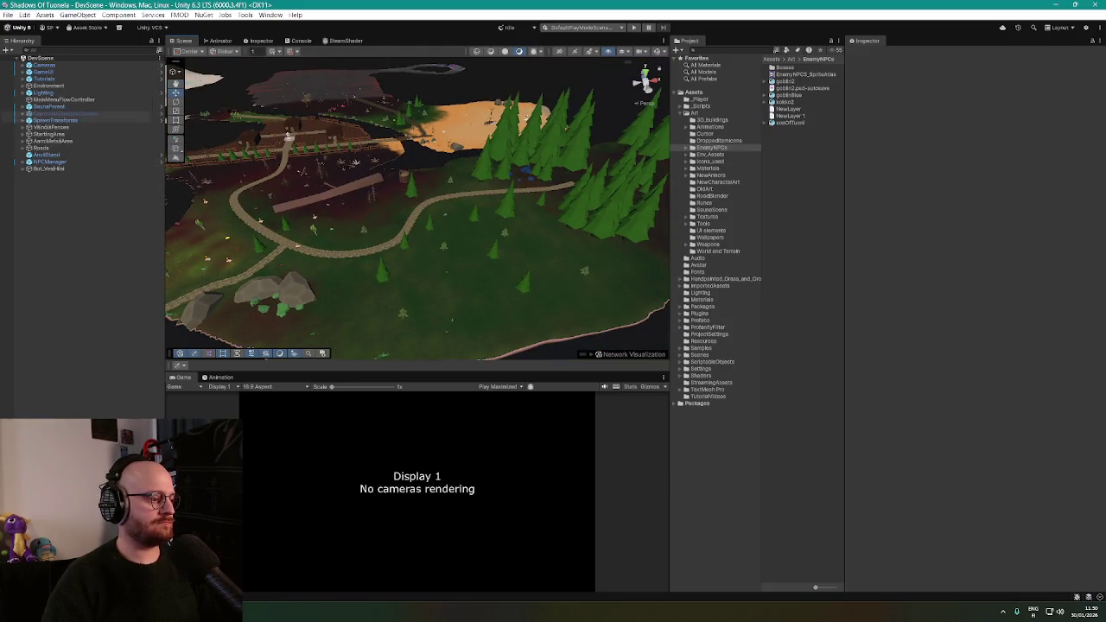
key("alt+Tab")
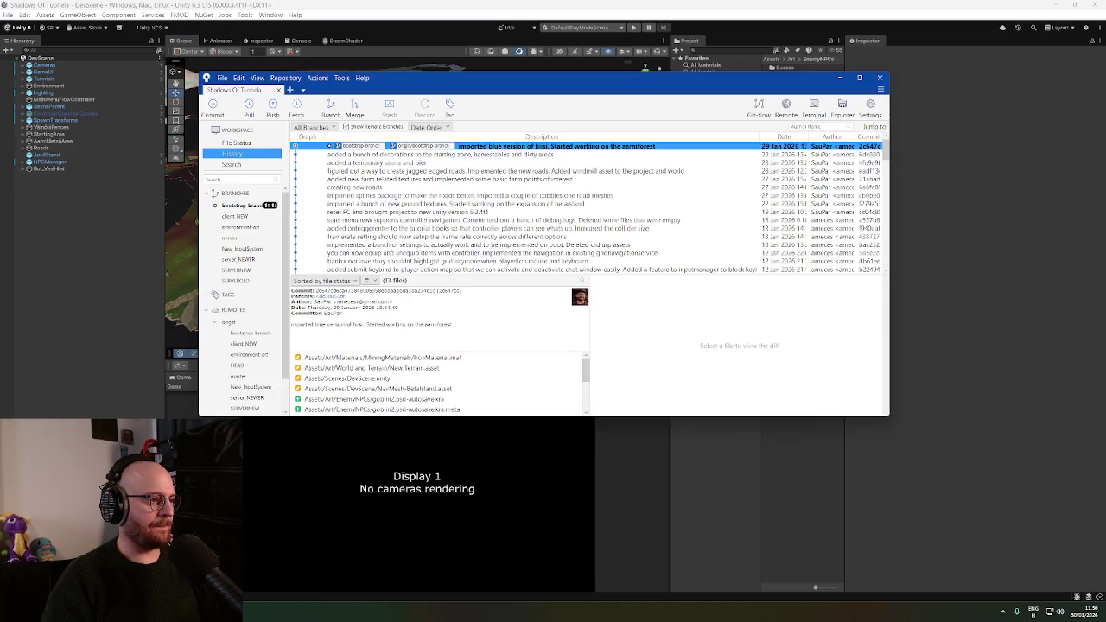
left_click_drag(416, 82, 466, 98)
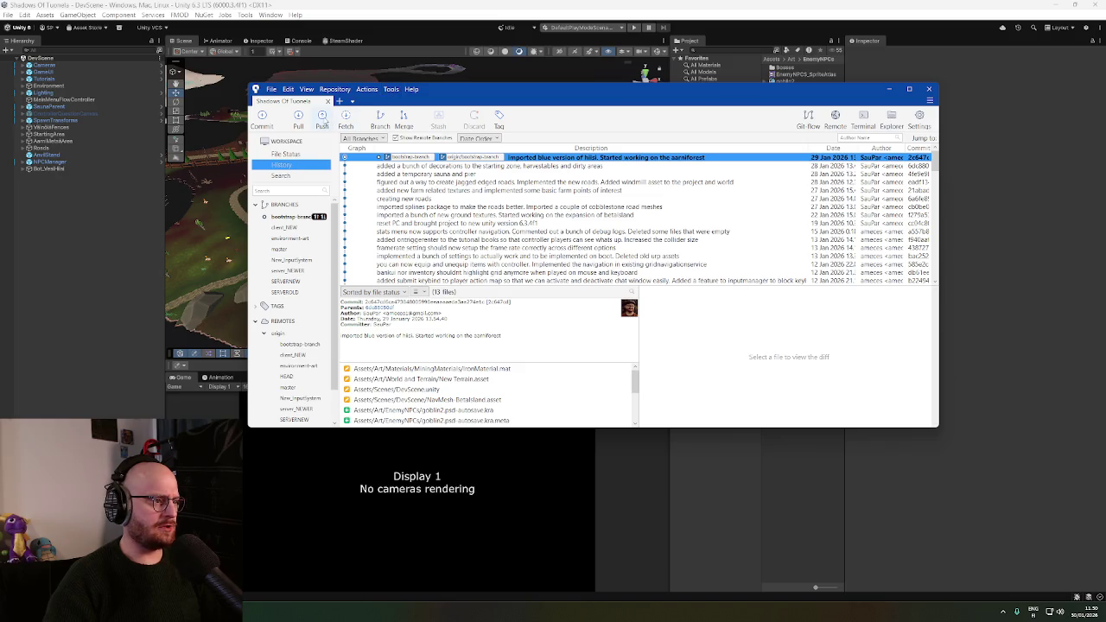
left_click(322, 119)
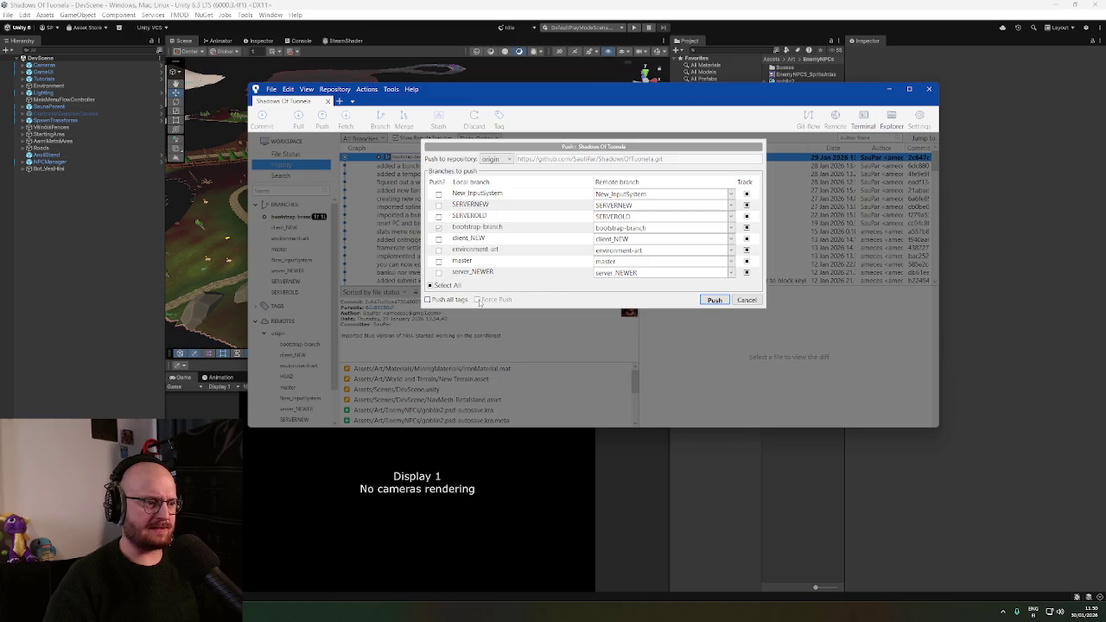
Cancel the push and check the origin remote path in Repository Settings
left_click(746, 300)
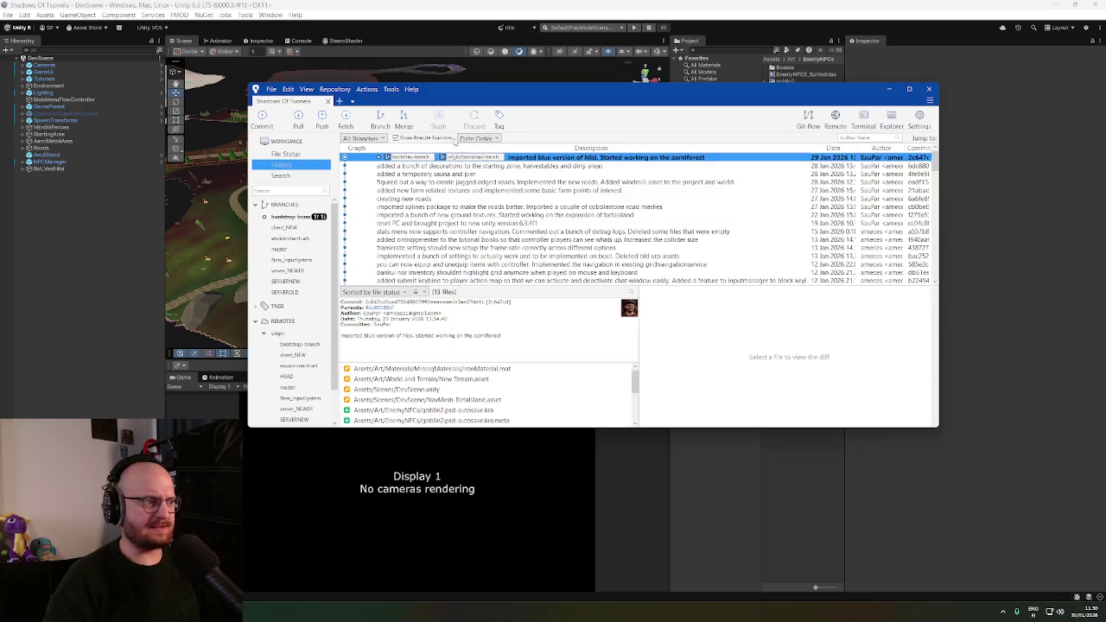
left_click(391, 89)
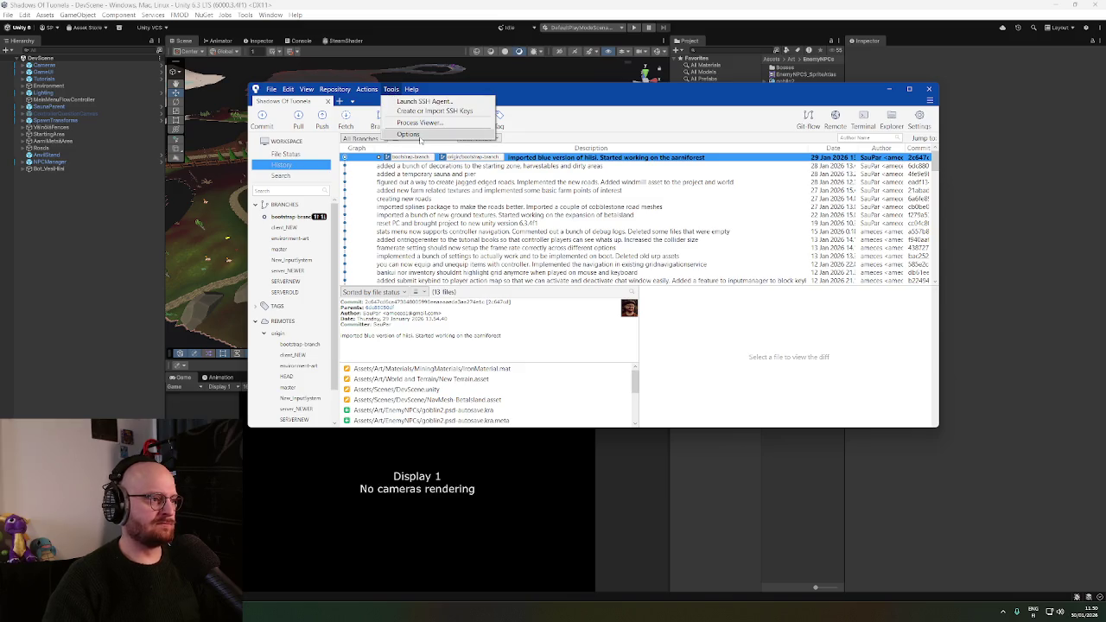
mouse_move(344, 91)
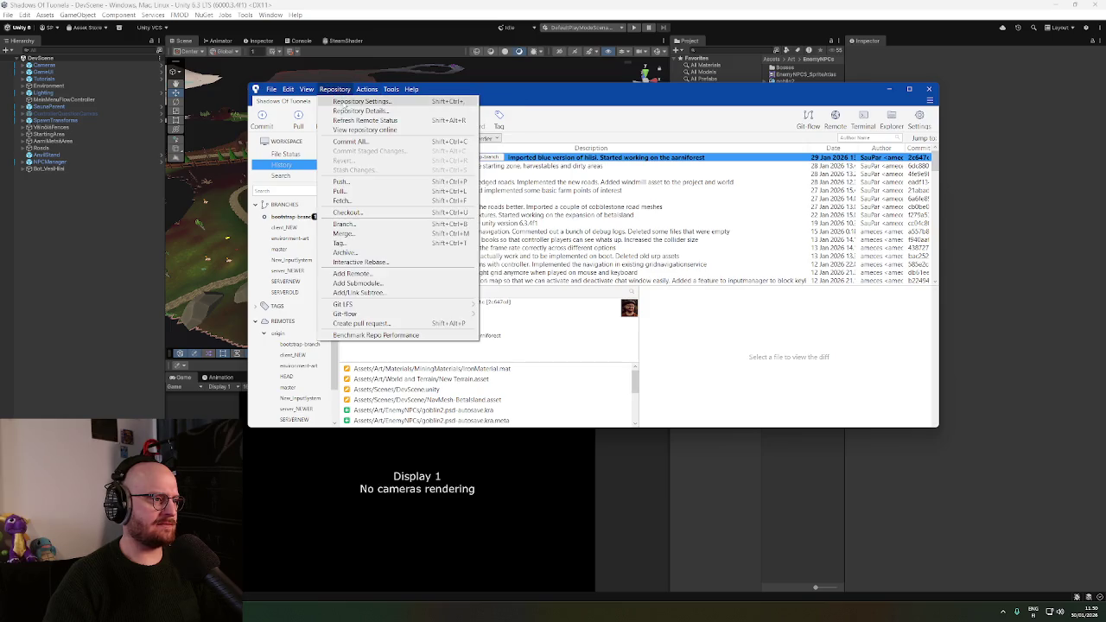
left_click(355, 102)
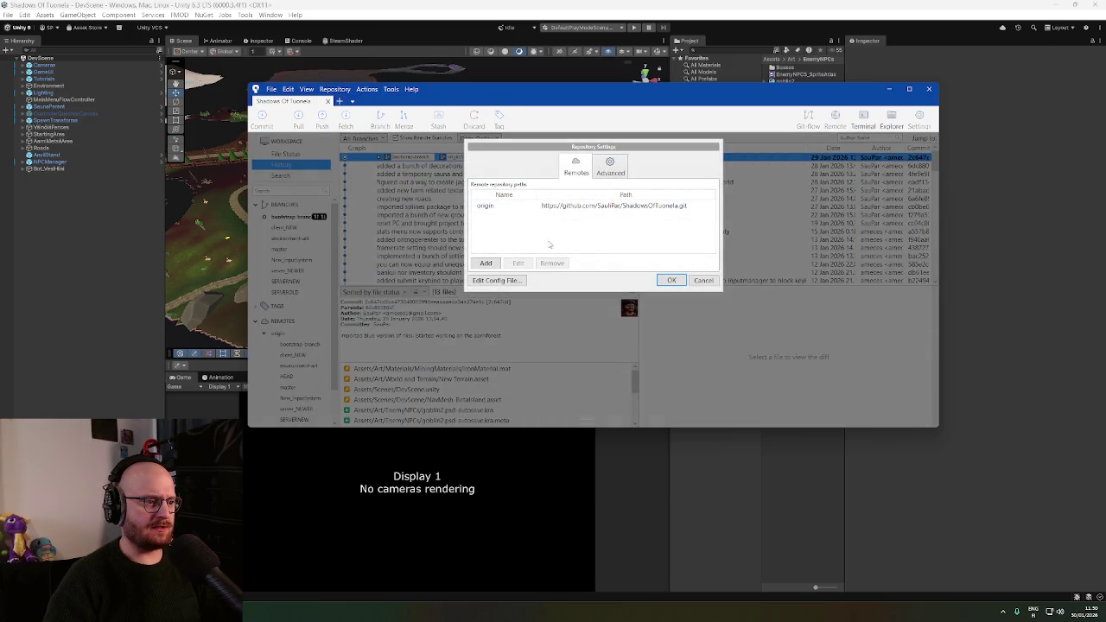
left_click(608, 168)
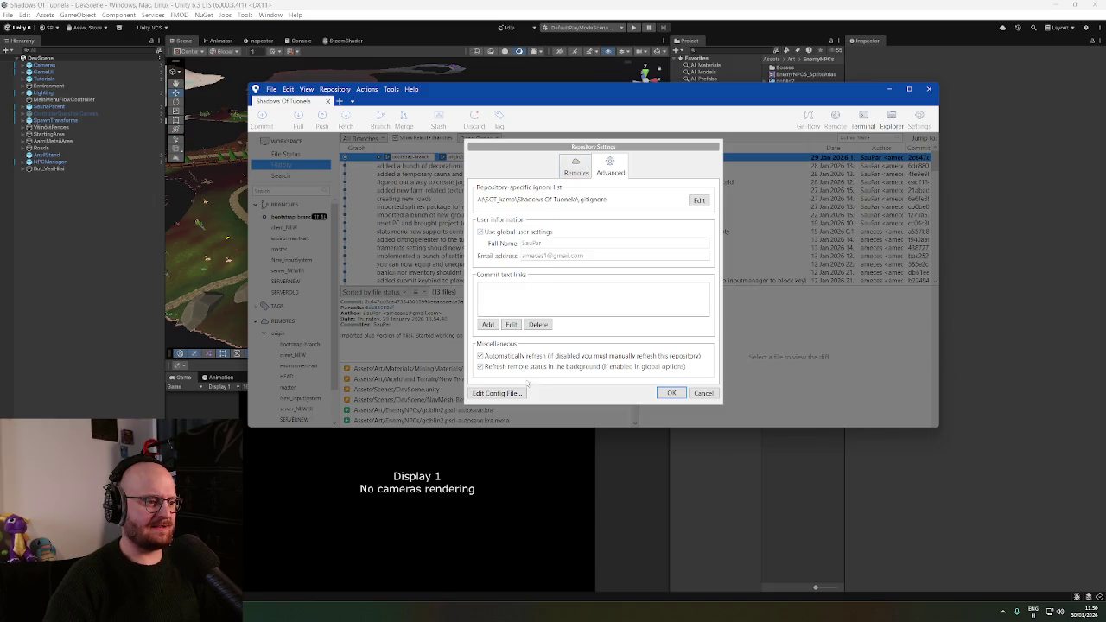
left_click(578, 170)
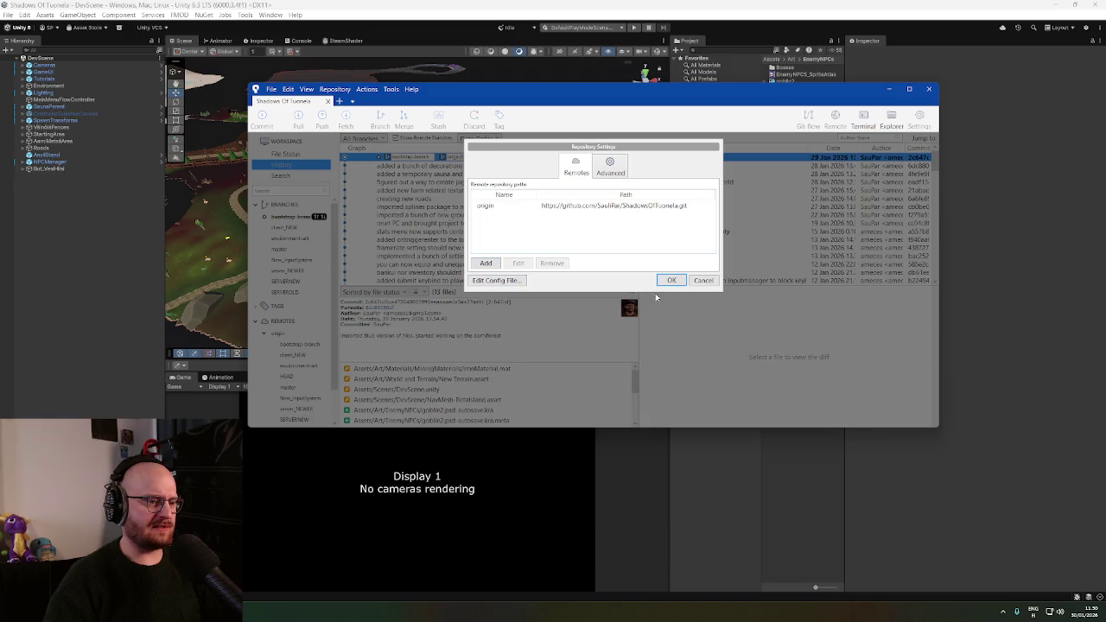
left_click(704, 280)
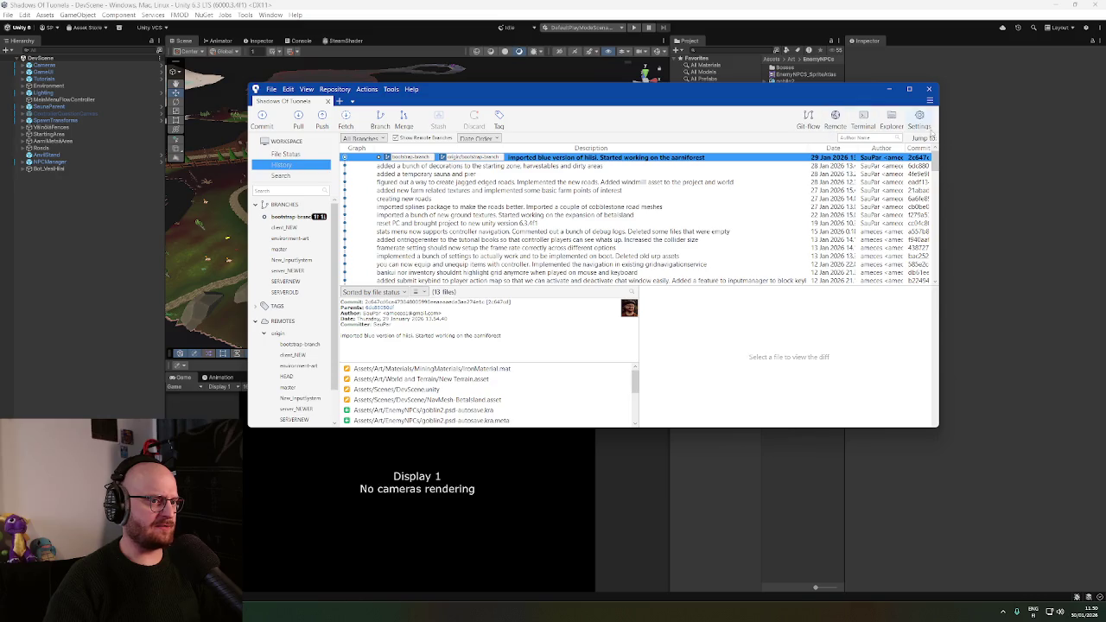
Recheck and close the repository settings, then open the Tools Options dialog
left_click(919, 121)
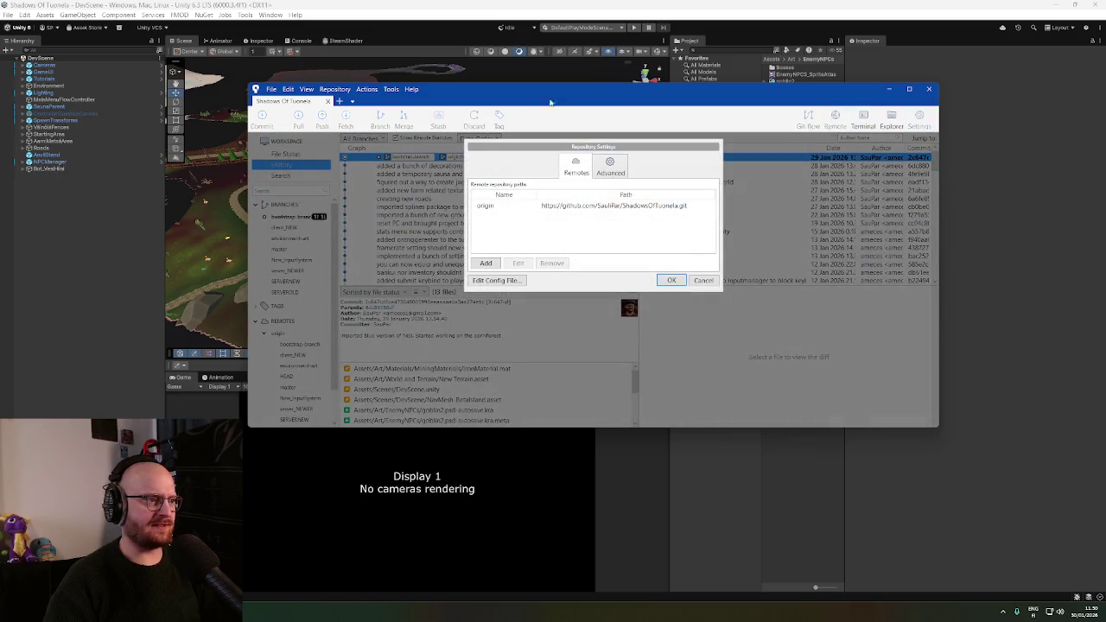
left_click(703, 281)
left_click(391, 90)
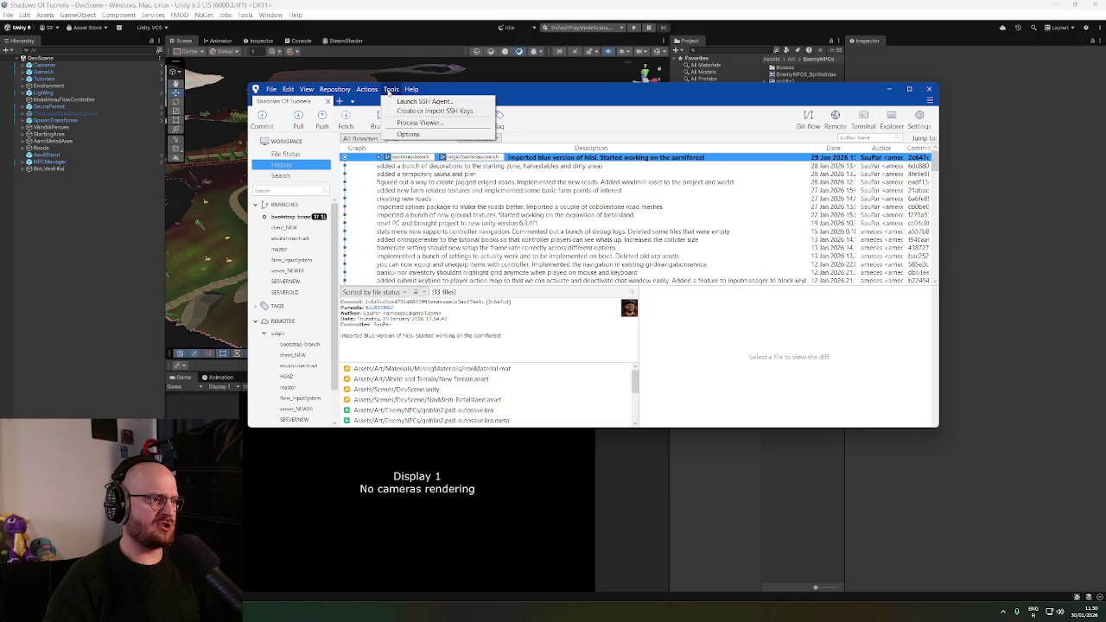
left_click(408, 134)
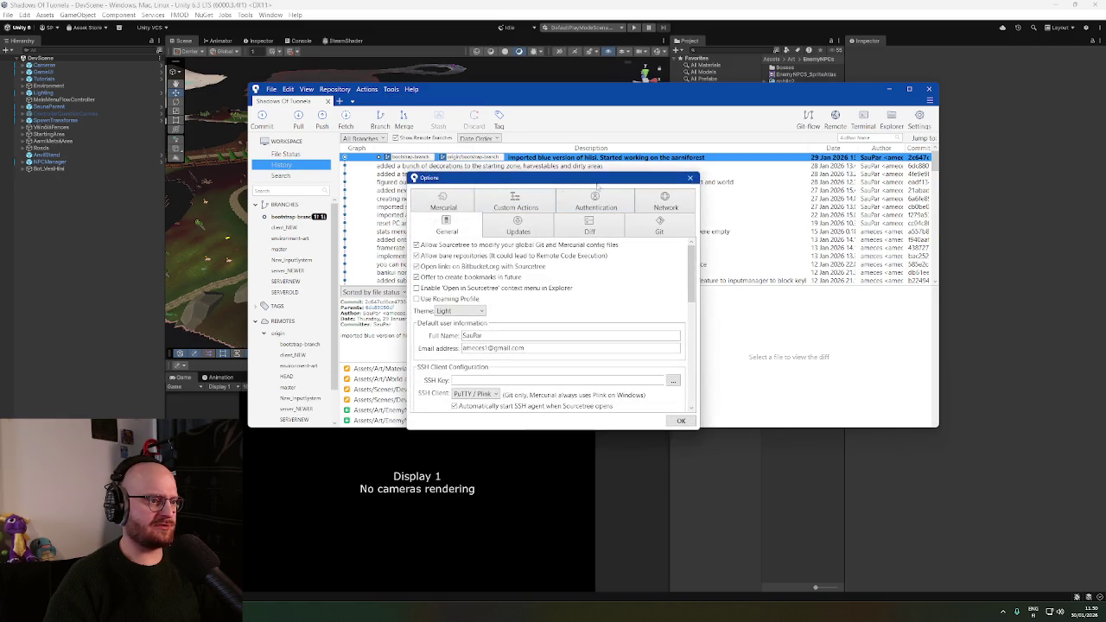
Review the Git tab's Push branches mode, confirm Enable Force Push with Safe Force Push, and OK
left_click(660, 227)
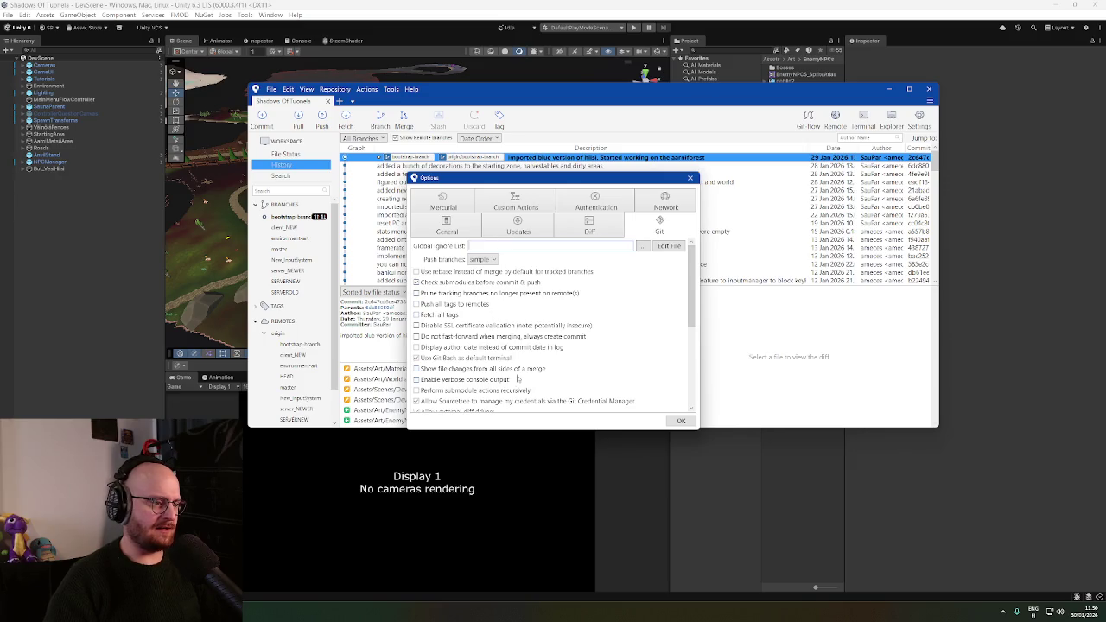
mouse_move(691, 282)
left_mouse_down()
mouse_move(692, 301)
mouse_move(696, 282)
mouse_move(697, 291)
left_mouse_up()
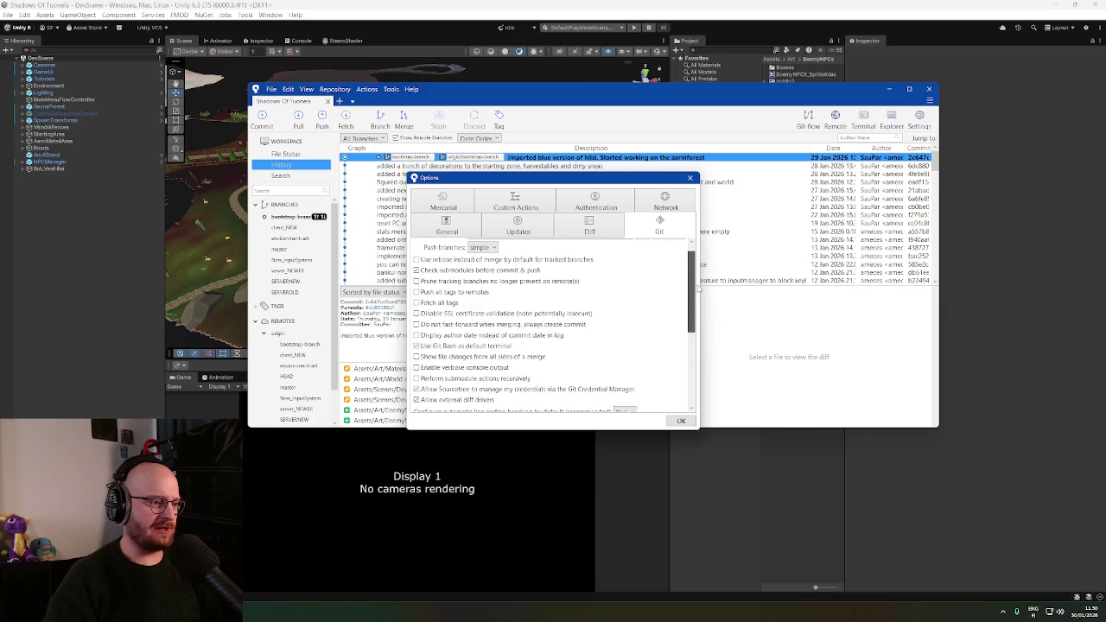
scroll(642, 276, "up", 1)
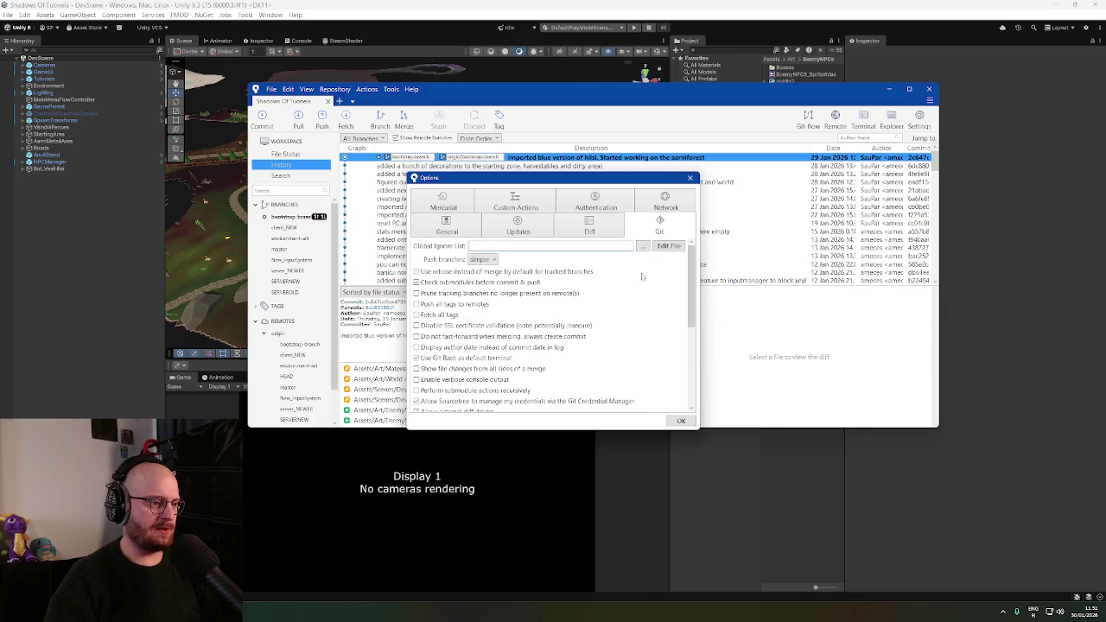
left_click(482, 259)
left_click(697, 275)
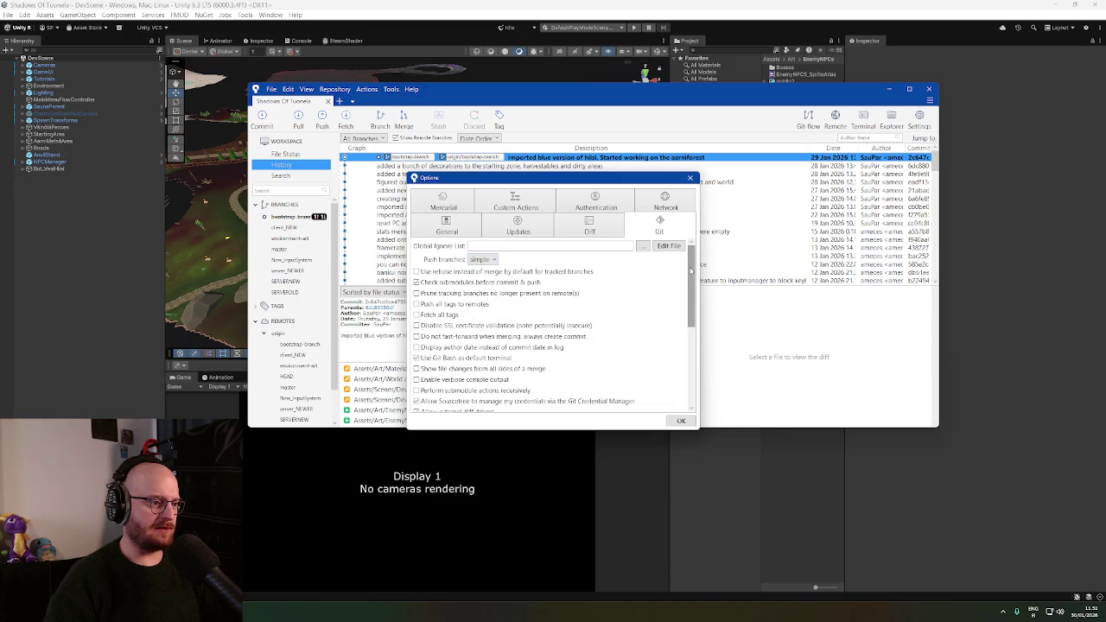
scroll(691, 276, "down", 1)
left_click_drag(691, 278, 690, 294)
scroll(529, 361, "down", 3)
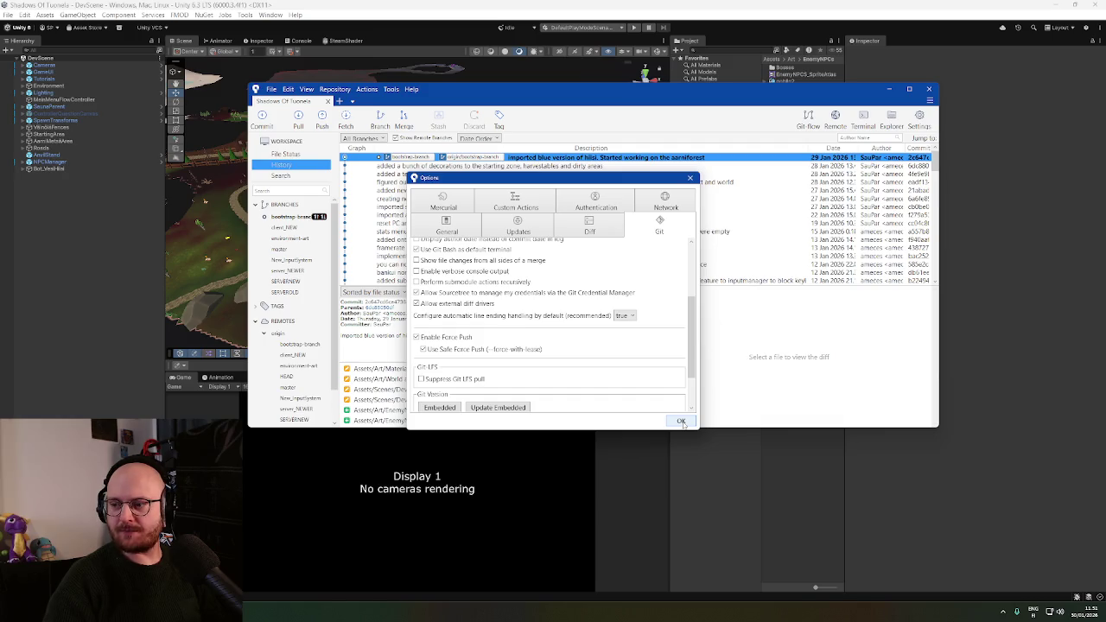
left_click(682, 422)
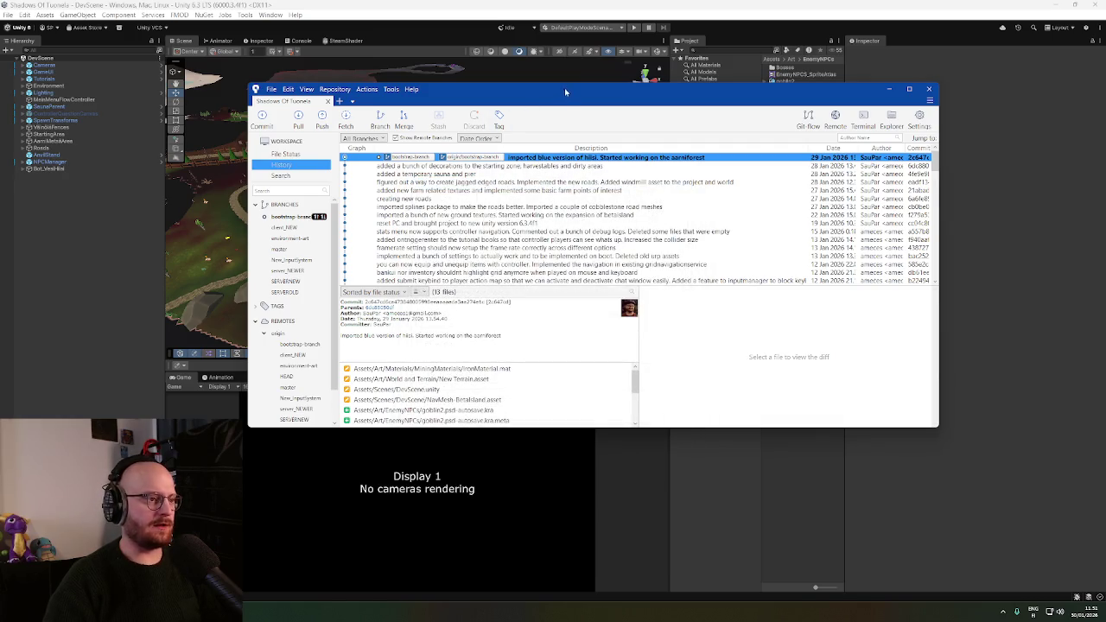
Force-push bootstrap-branch to origin and confirm the destructive-push warning
left_click_drag(564, 88, 572, 83)
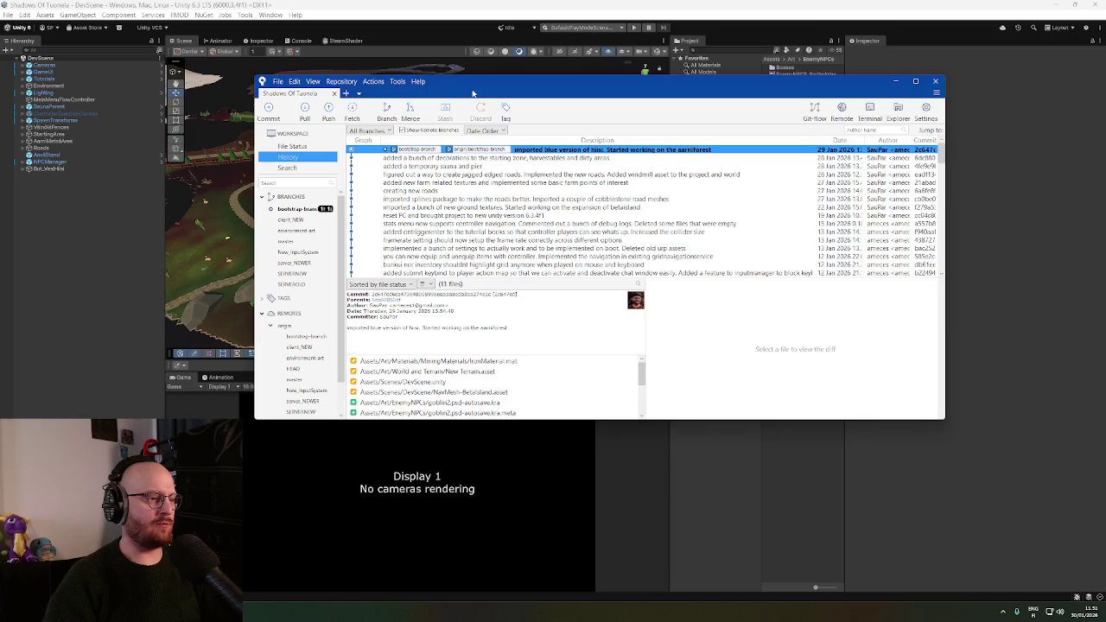
left_click_drag(473, 92, 485, 80)
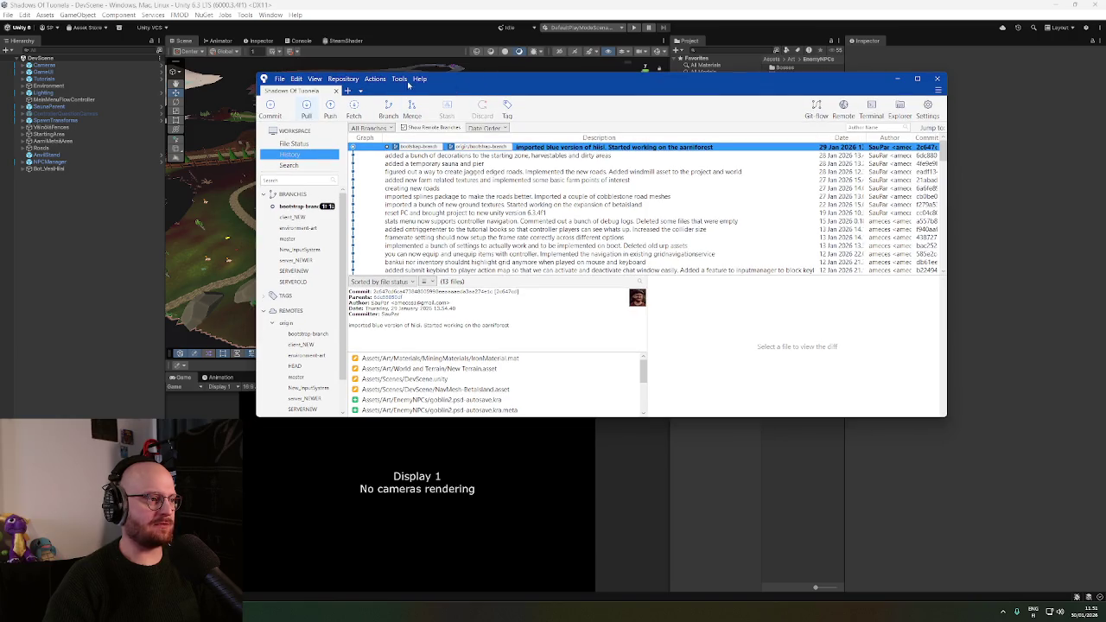
left_click(333, 107)
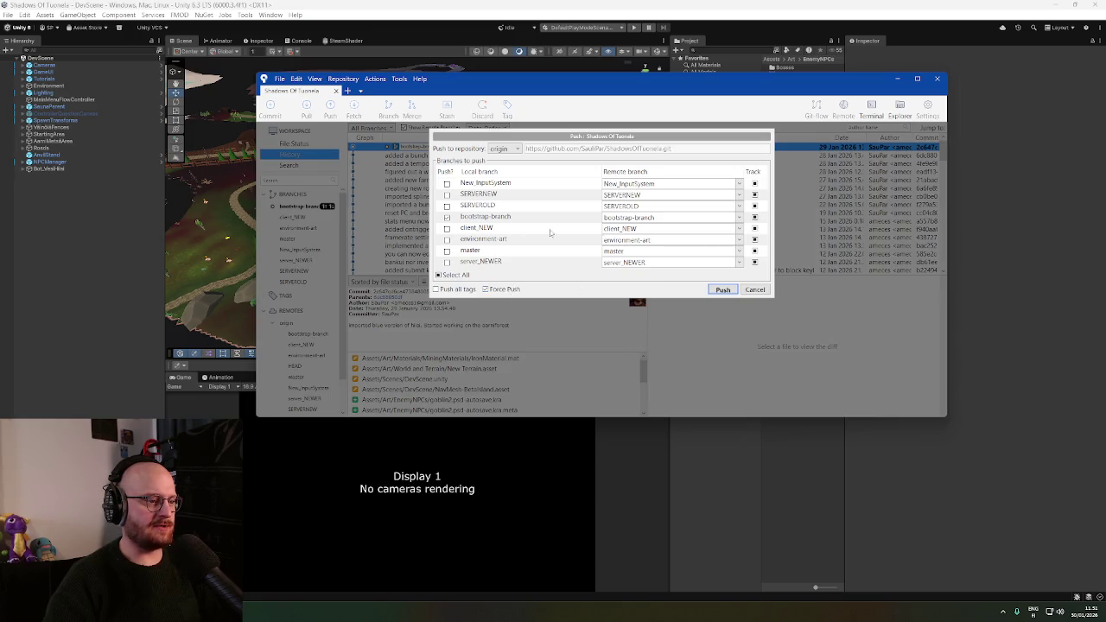
left_click(722, 290)
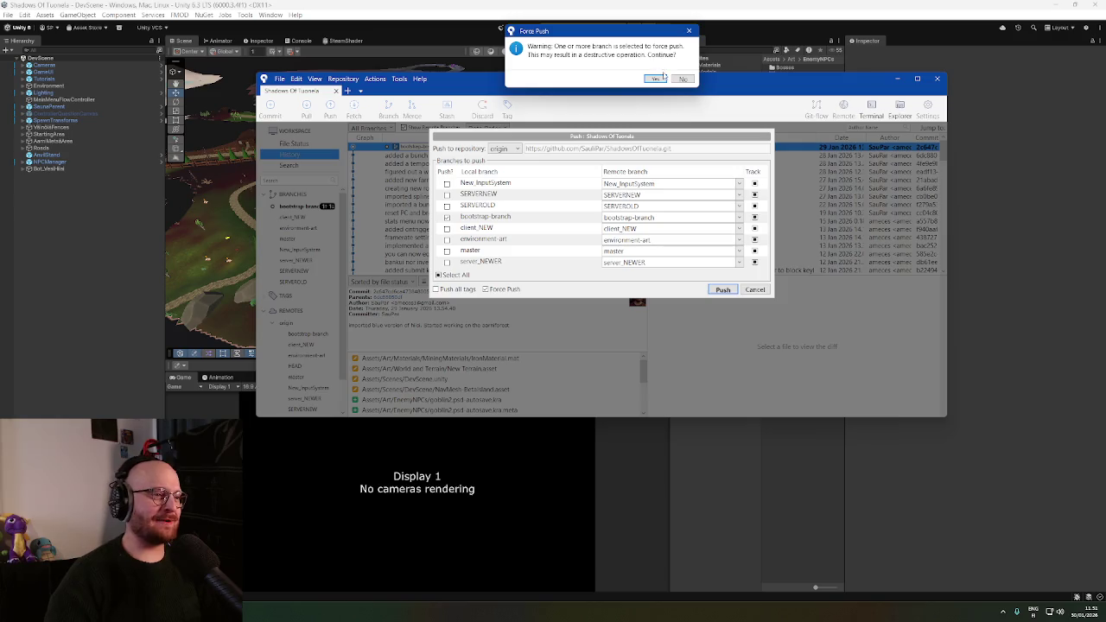
left_click(655, 78)
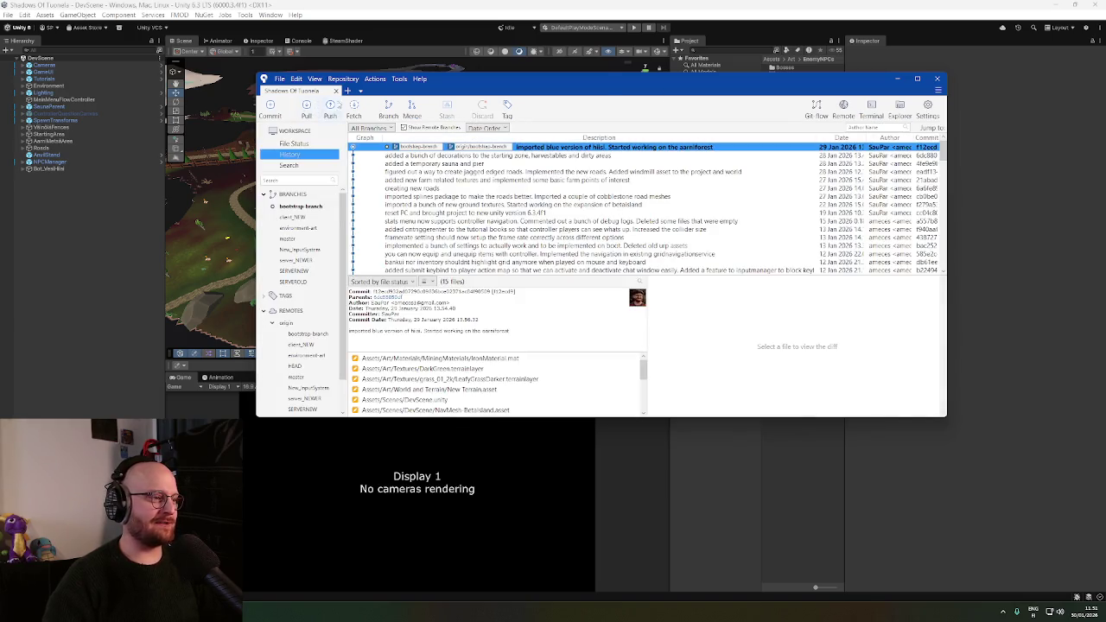
Return to Unity and fly the scene camera toward the pine forest
left_click(568, 48)
mouse_move(530, 222)
left_mouse_down()
mouse_move(470, 202)
mouse_move(599, 202)
mouse_move(522, 195)
left_mouse_up()
key("alt+Tab")
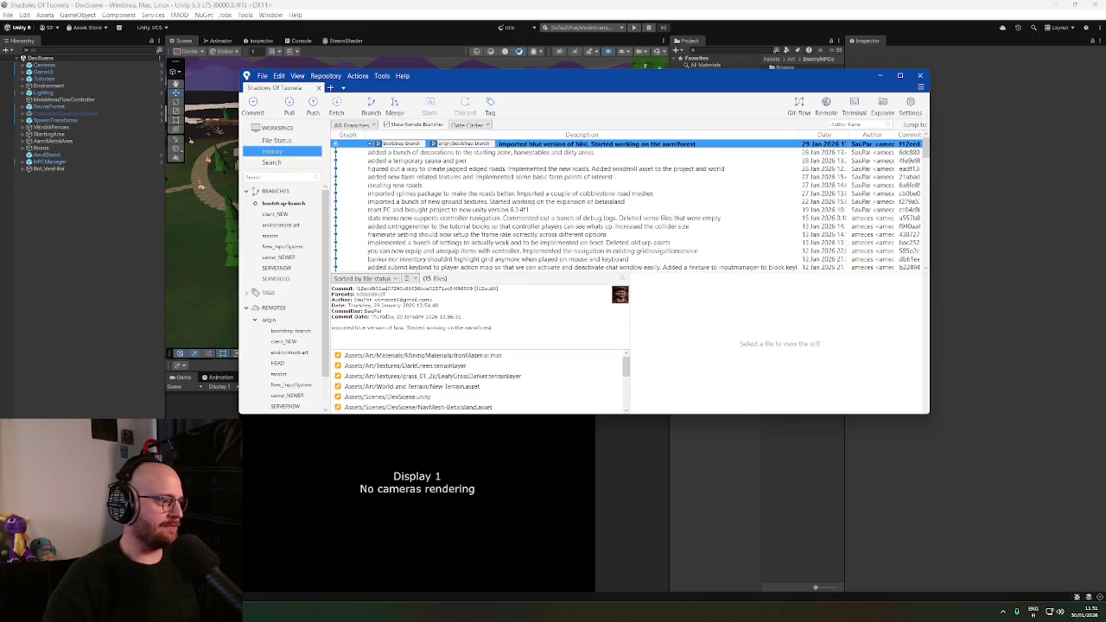
key("alt+Tab")
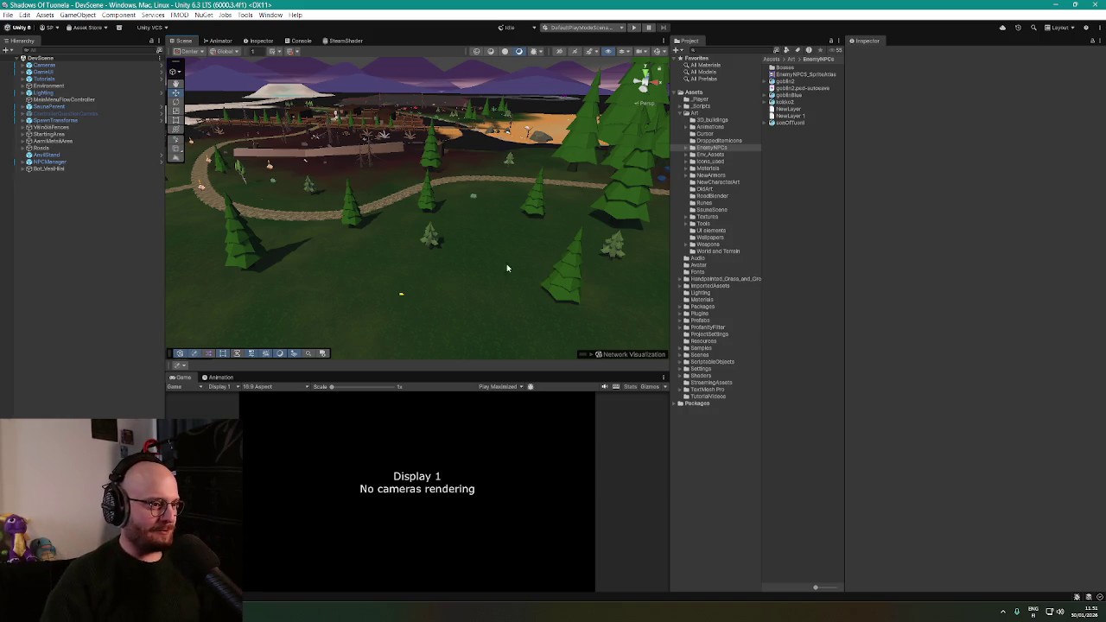
Fly the scene camera over the terrain to the rocks and orbit toward the settlement
mouse_move(507, 268)
left_mouse_down()
mouse_move(616, 238)
mouse_move(596, 247)
mouse_move(743, 230)
mouse_move(425, 234)
mouse_move(557, 240)
left_mouse_up()
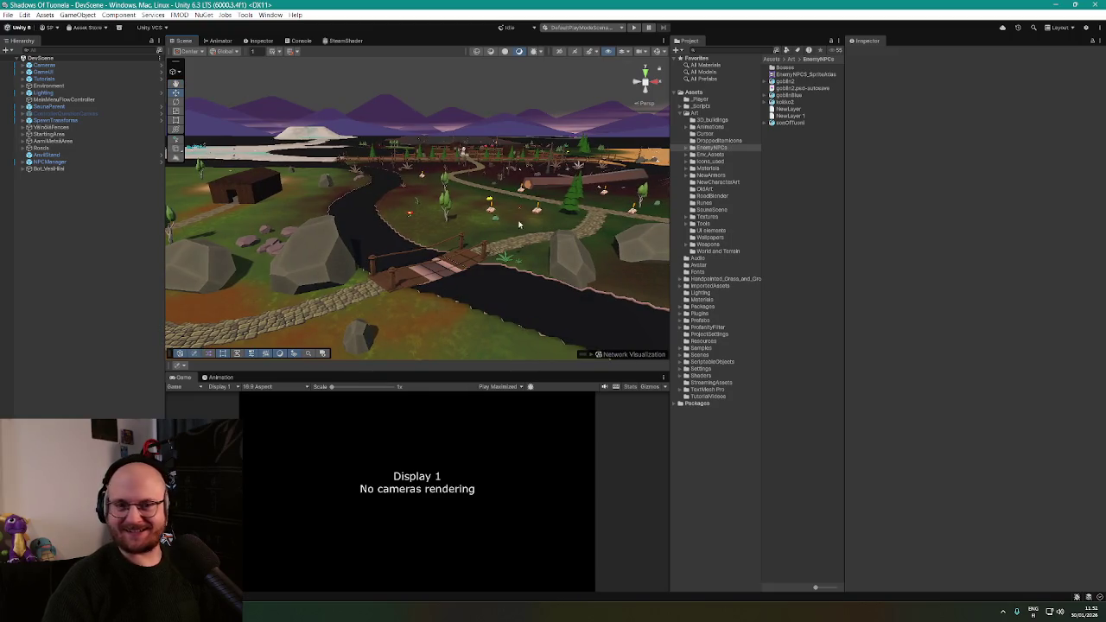
mouse_move(518, 225)
left_mouse_down()
mouse_move(632, 207)
mouse_move(565, 233)
mouse_move(511, 204)
mouse_move(459, 202)
mouse_move(446, 237)
mouse_move(461, 215)
mouse_move(526, 216)
mouse_move(421, 221)
mouse_move(594, 240)
left_mouse_up()
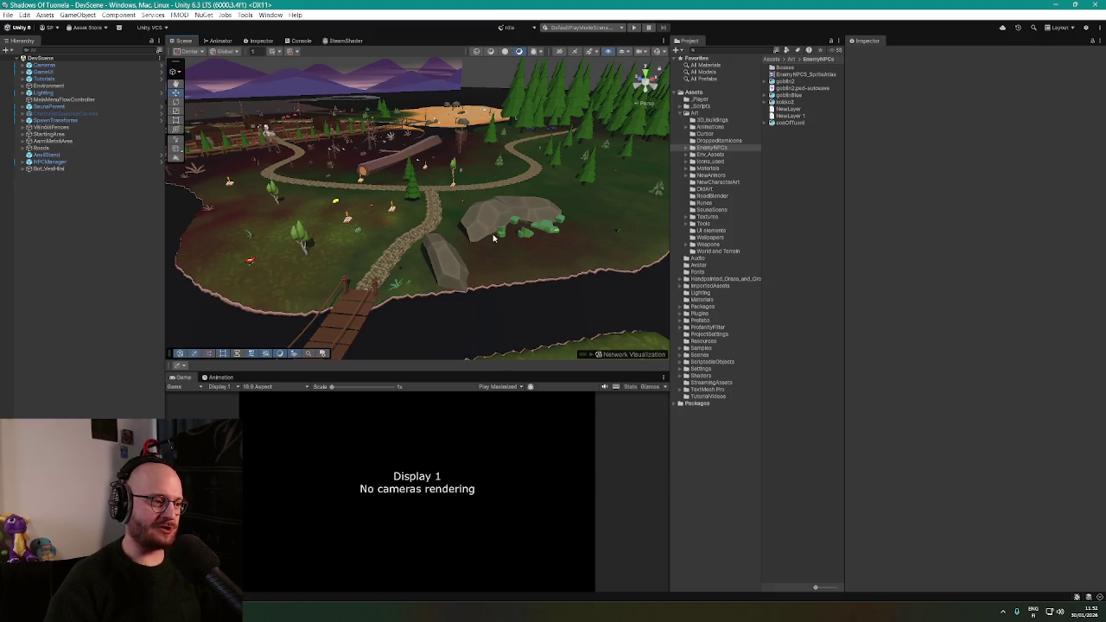
left_click_drag(494, 237, 511, 221)
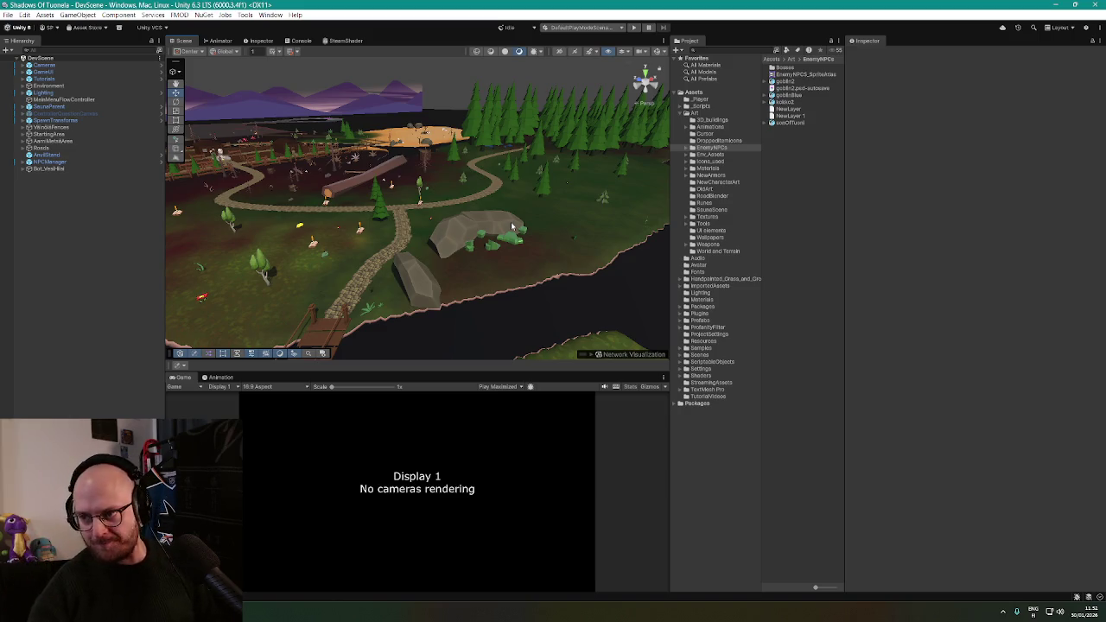
left_click_drag(511, 221, 435, 179)
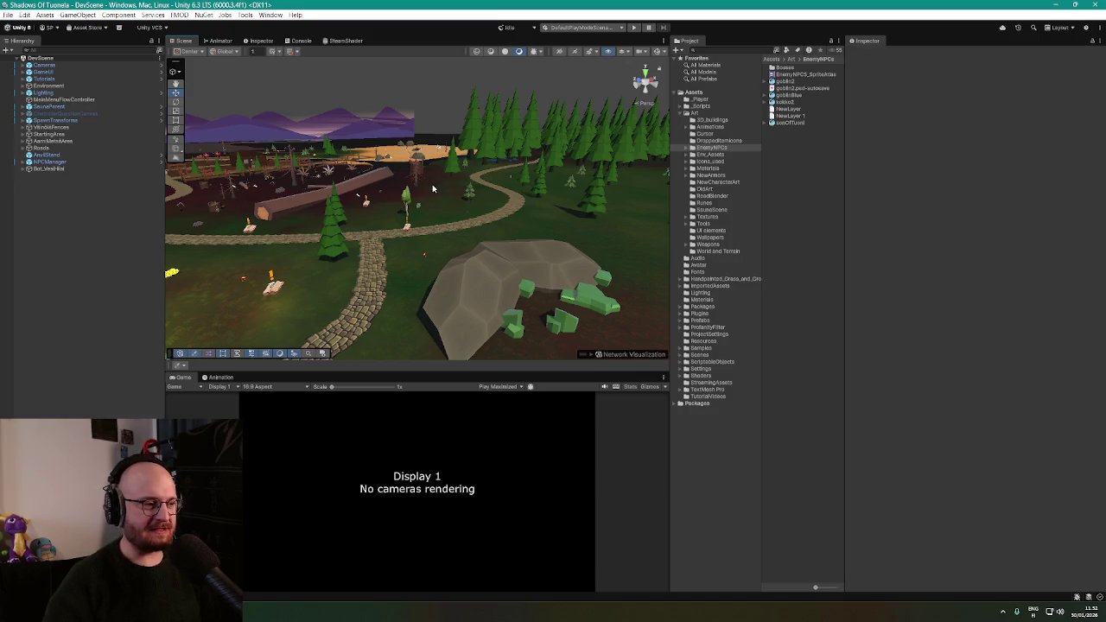
left_click_drag(433, 188, 314, 199)
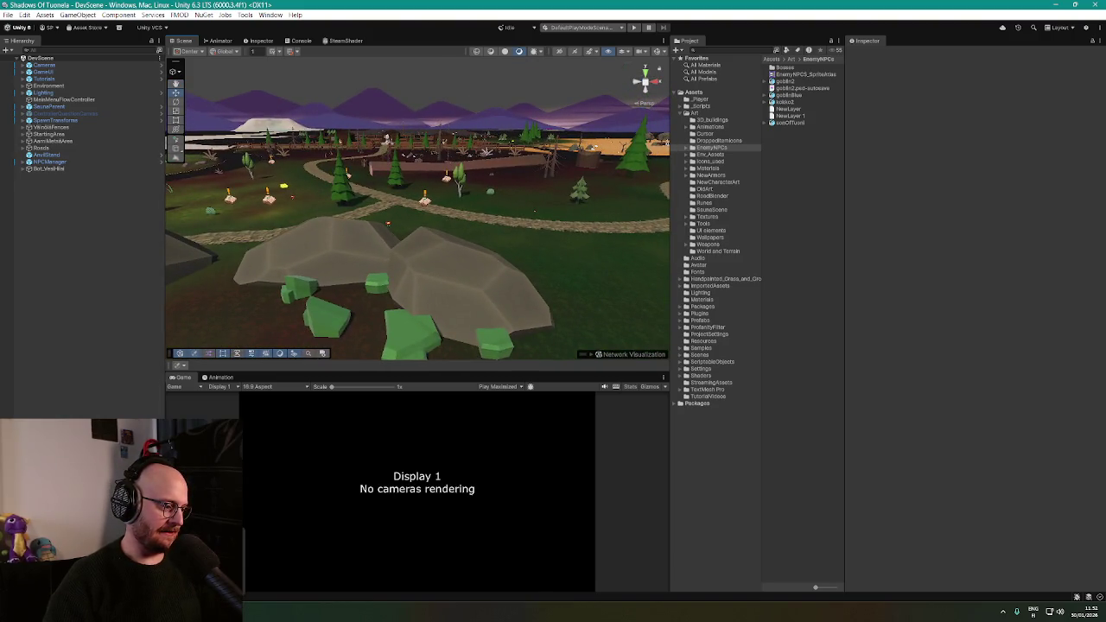
key("alt+Tab")
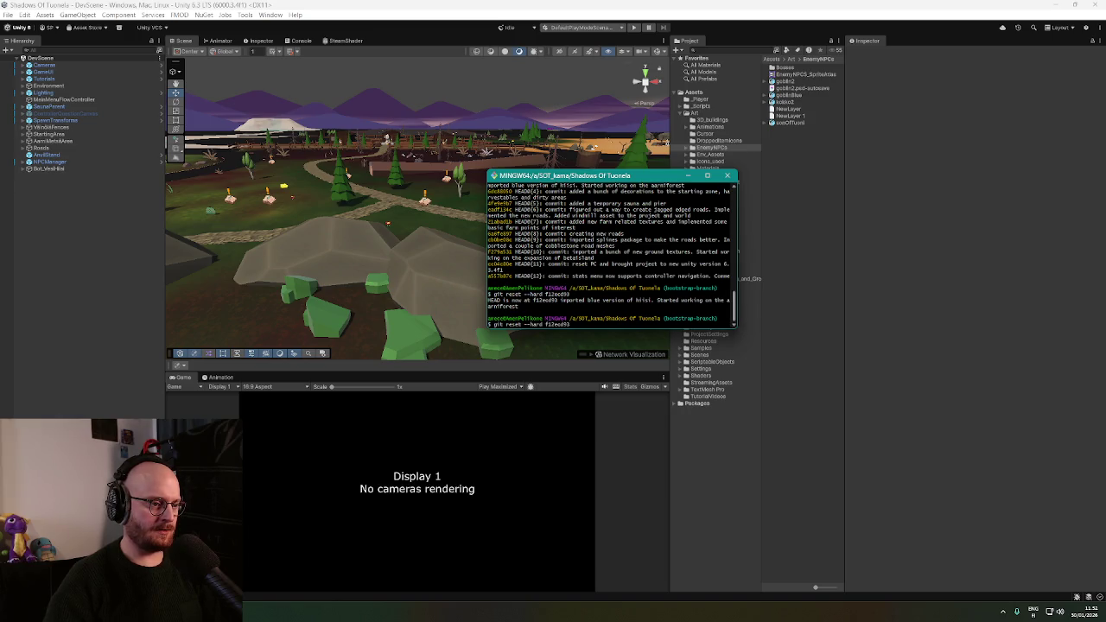
Close Git Bash and fly the Unity camera along the cobbled path into the pine forest
left_click(726, 176)
mouse_move(389, 215)
left_mouse_down()
mouse_move(301, 200)
mouse_move(681, 210)
mouse_move(562, 207)
mouse_move(397, 244)
mouse_move(444, 242)
mouse_move(458, 235)
mouse_move(437, 230)
mouse_move(449, 224)
mouse_move(692, 192)
left_mouse_up()
key("w")
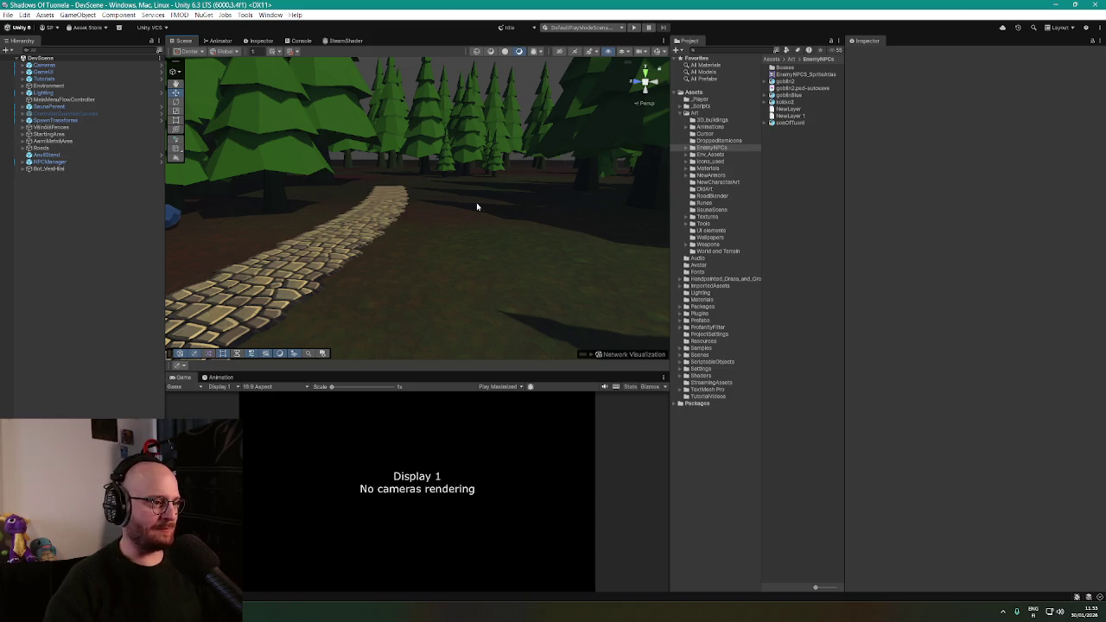
Fly the Scene view camera down into the pine trees beside the cobbled path
mouse_move(476, 206)
left_mouse_down()
mouse_move(518, 187)
mouse_move(449, 213)
mouse_move(615, 208)
mouse_move(371, 212)
mouse_move(286, 239)
mouse_move(277, 276)
mouse_move(395, 302)
mouse_move(283, 243)
left_mouse_up()
mouse_move(346, 301)
left_mouse_down()
mouse_move(511, 260)
mouse_move(516, 236)
mouse_move(501, 204)
mouse_move(400, 190)
mouse_move(427, 274)
left_mouse_up()
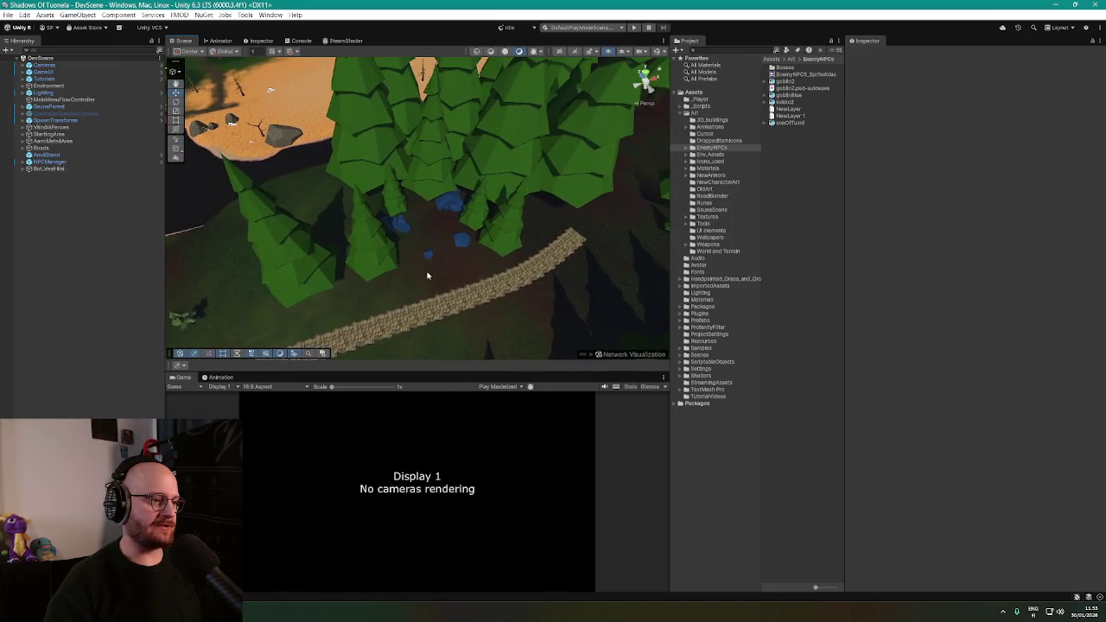
Inspect Bot_VestHat, NPCManager and AarnMetsaArea, then expand the forest area's child list
left_click(50, 169)
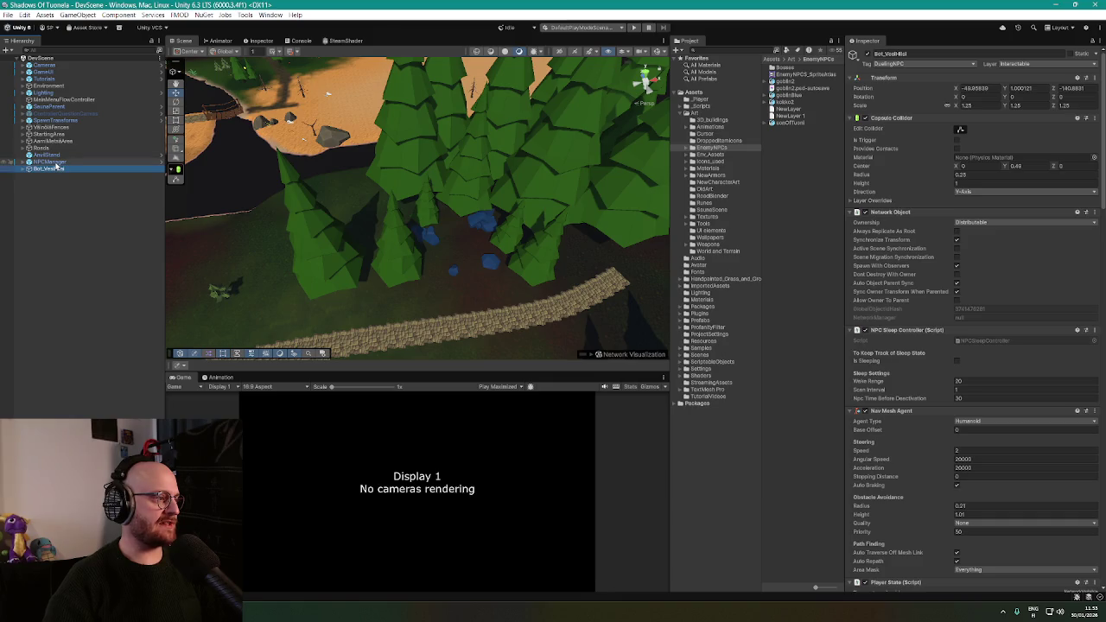
left_click(52, 161)
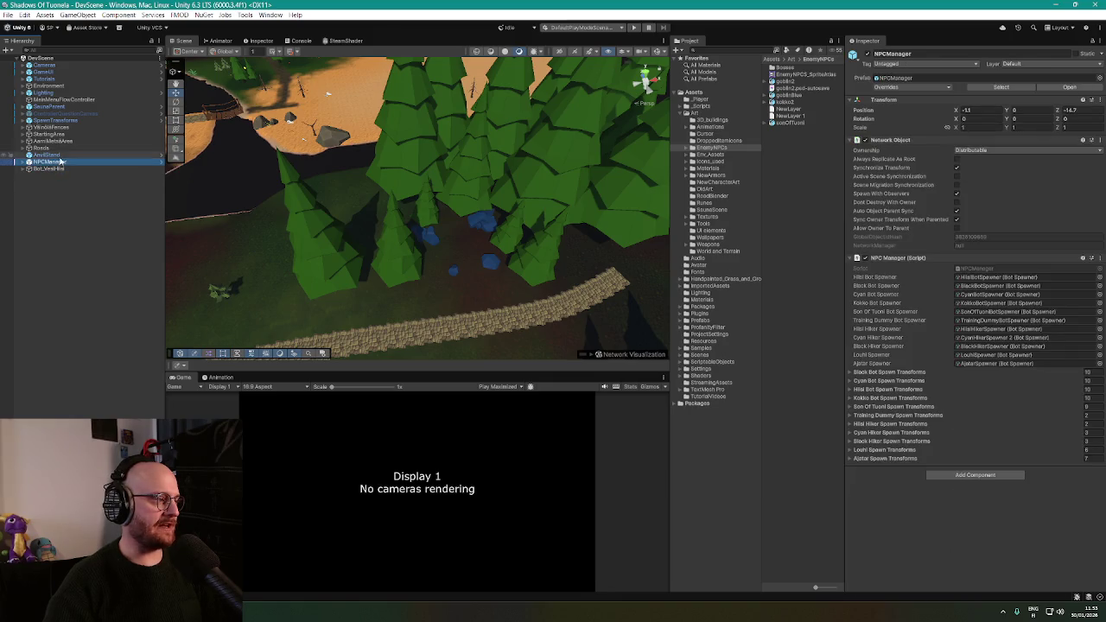
left_click(60, 153)
left_click(59, 142)
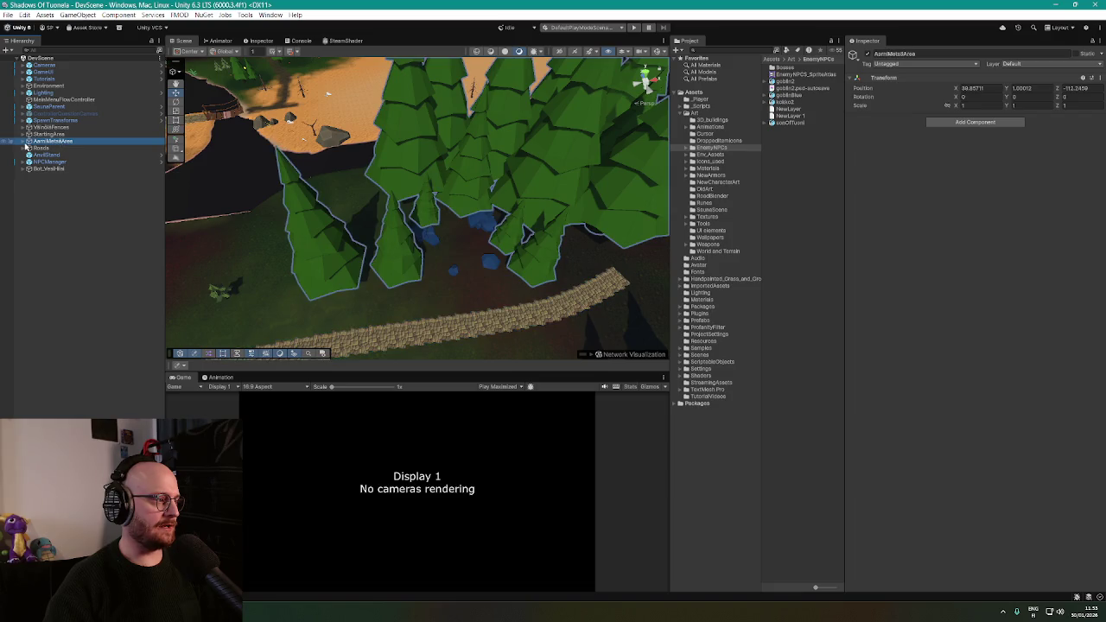
left_click(24, 143)
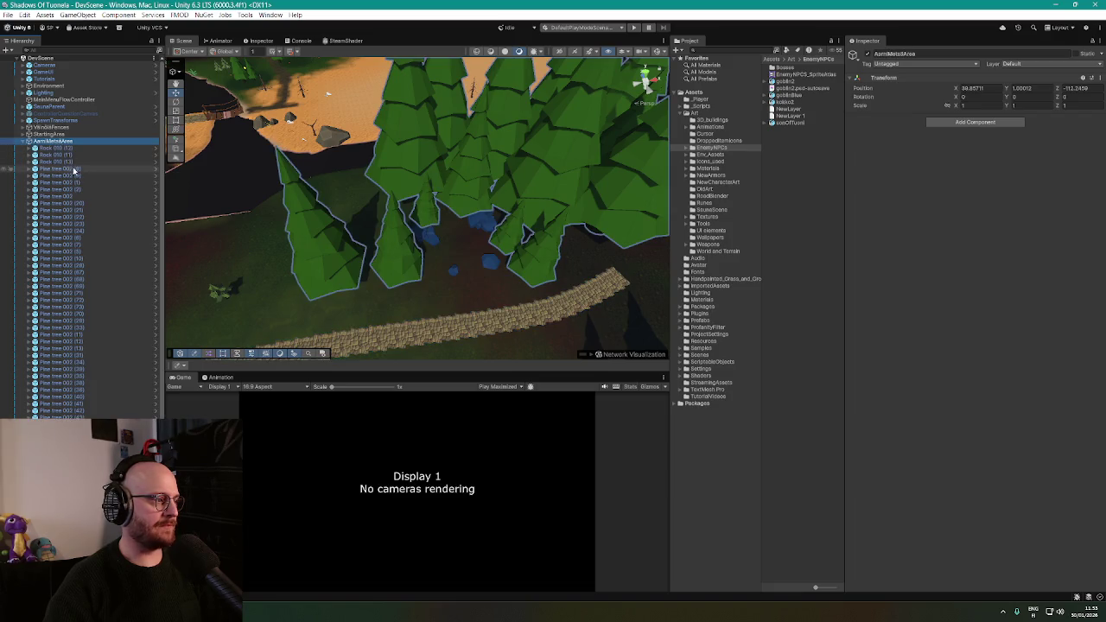
scroll(72, 173, "down", 5)
scroll(58, 304, "up", 5)
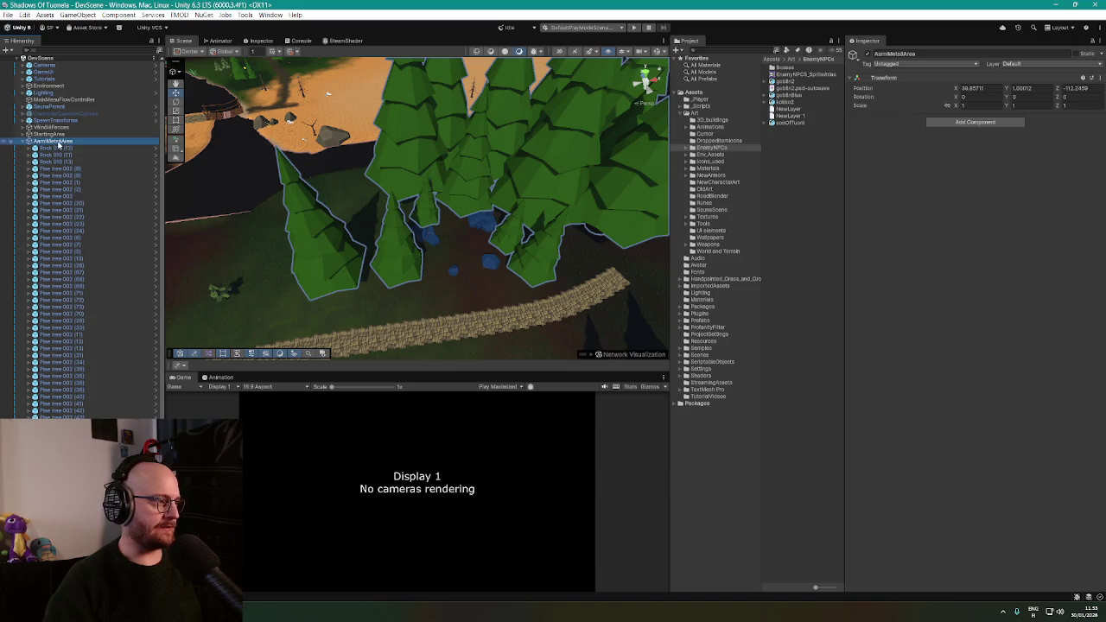
Create a new empty child object inside the forest area
right_click(58, 141)
left_click(110, 312)
type("Decorations")
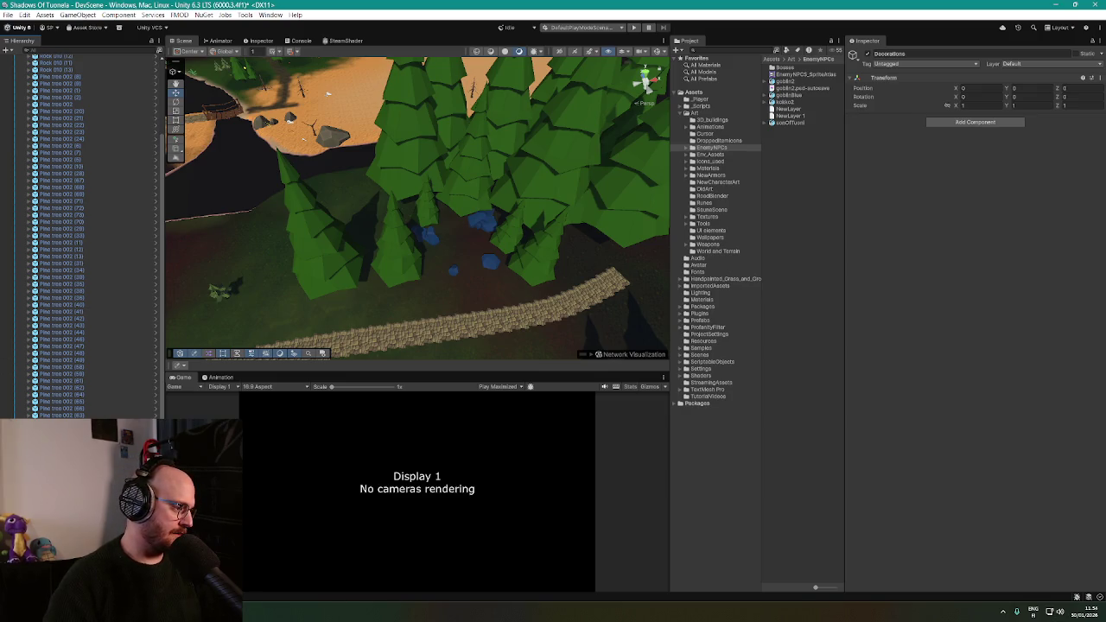
scroll(87, 237, "down", 2)
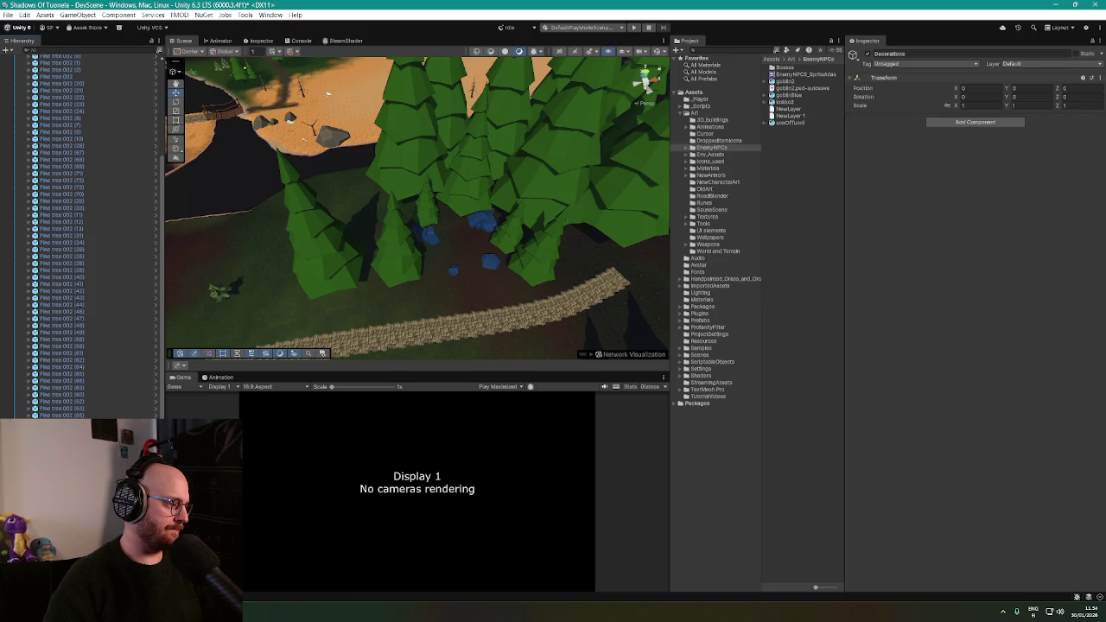
scroll(49, 134, "up", 5)
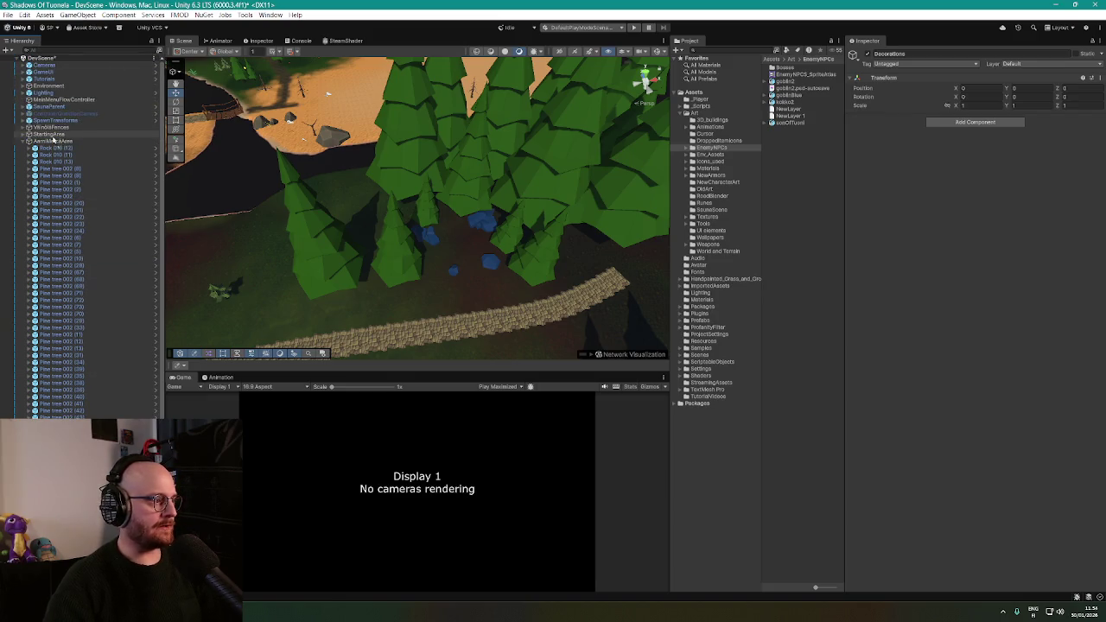
Select all the forest area's rocks and pine trees, then fold the list back up
left_click(54, 148)
left_click(80, 190, "shift")
scroll(80, 190, "down", 3)
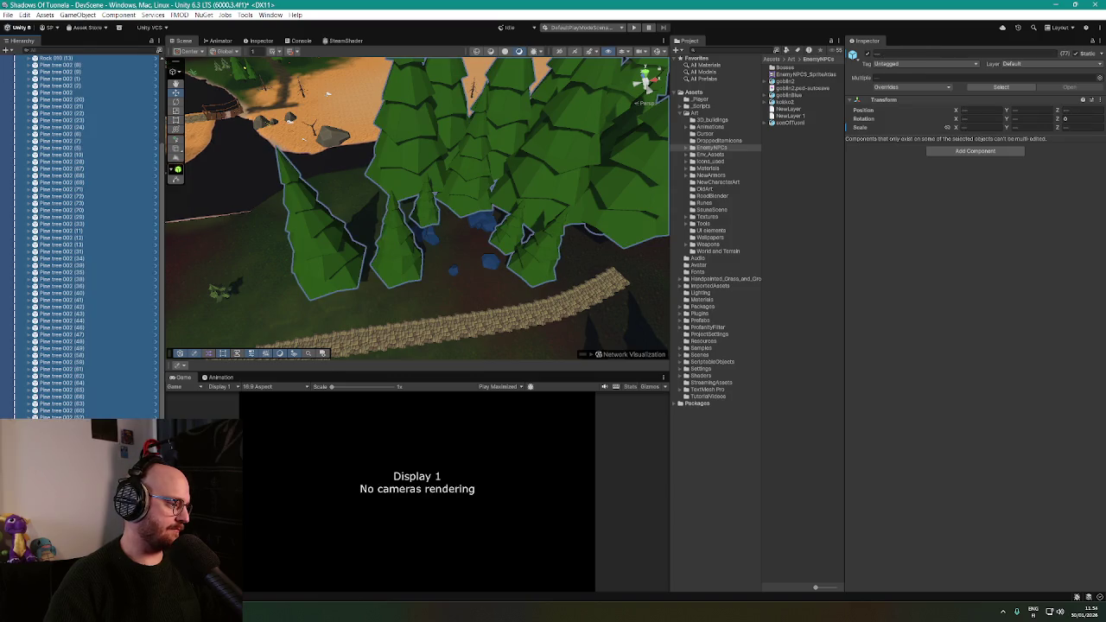
key("Left")
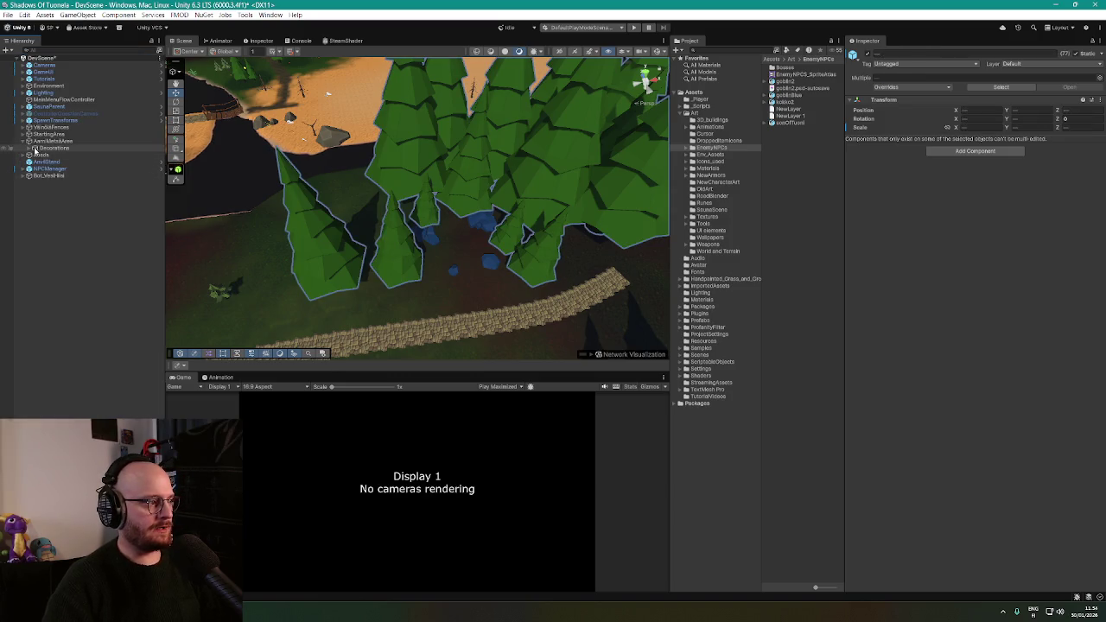
Add another empty child object under the forest area
left_click(52, 141)
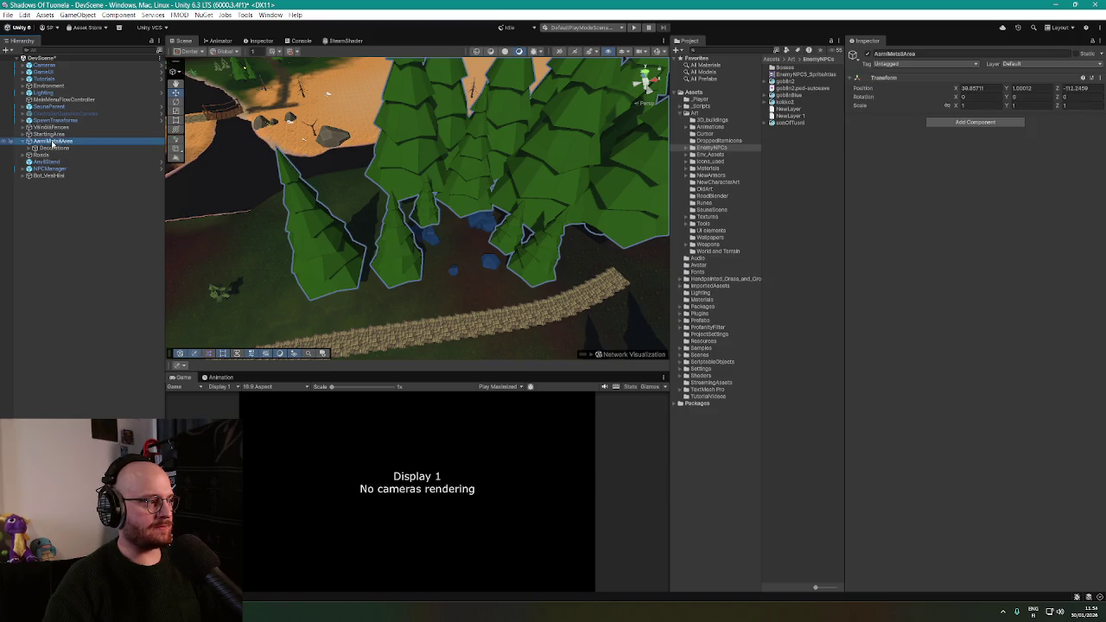
right_click(52, 140)
left_click(122, 312)
type("Stones")
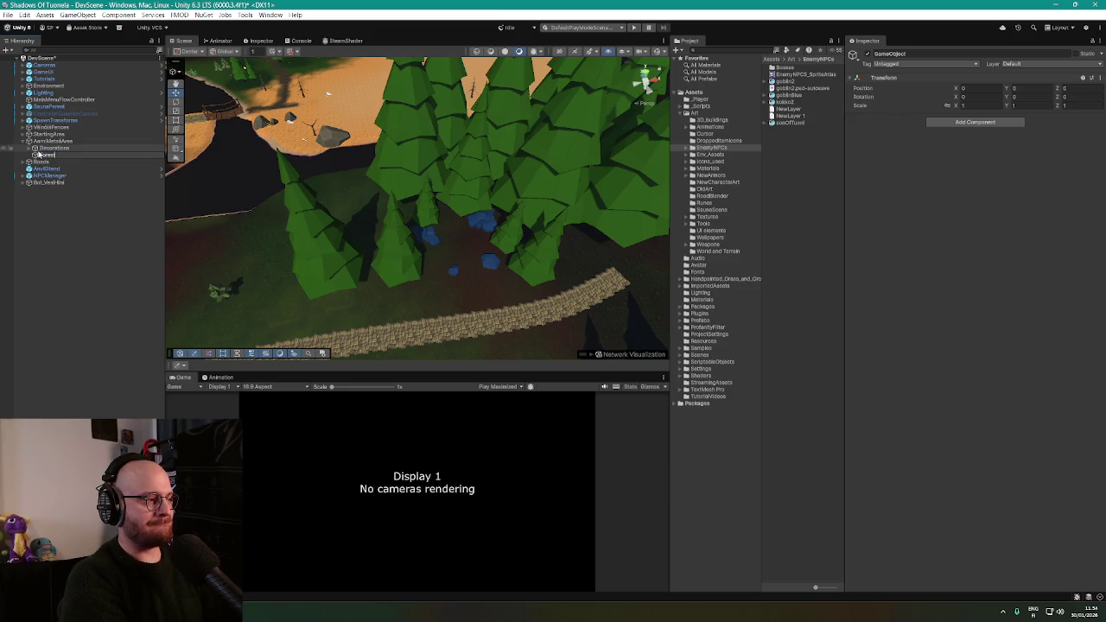
Name the new forest child ForestObstacles, then switch from Unity to the Paint Git sketch
type("Ob")
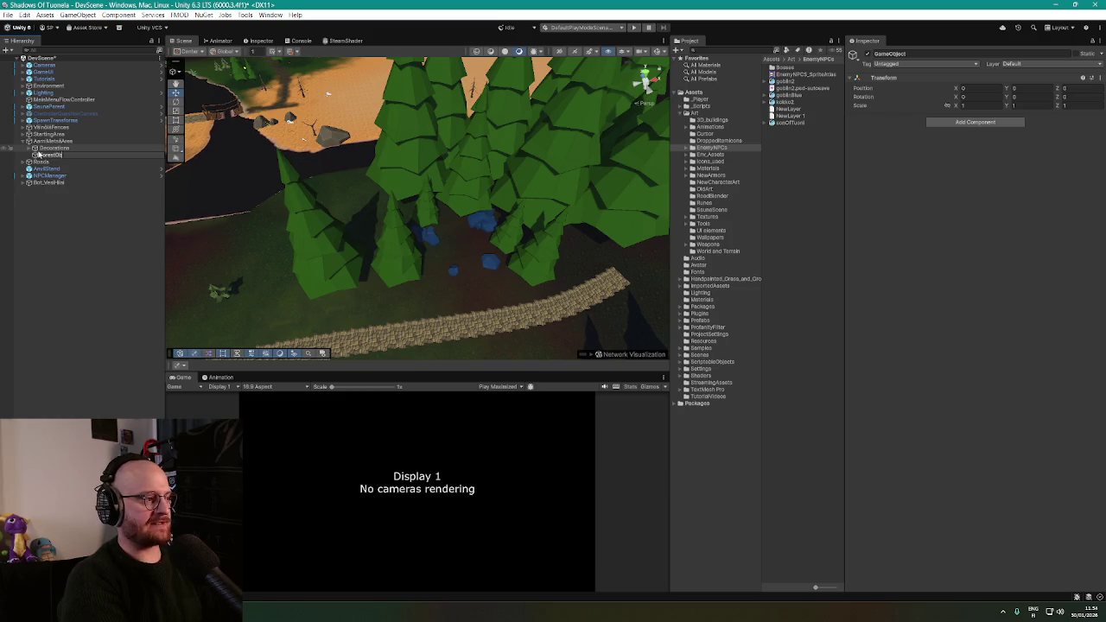
type("stacles")
key("Return")
left_click_drag(424, 165, 462, 157)
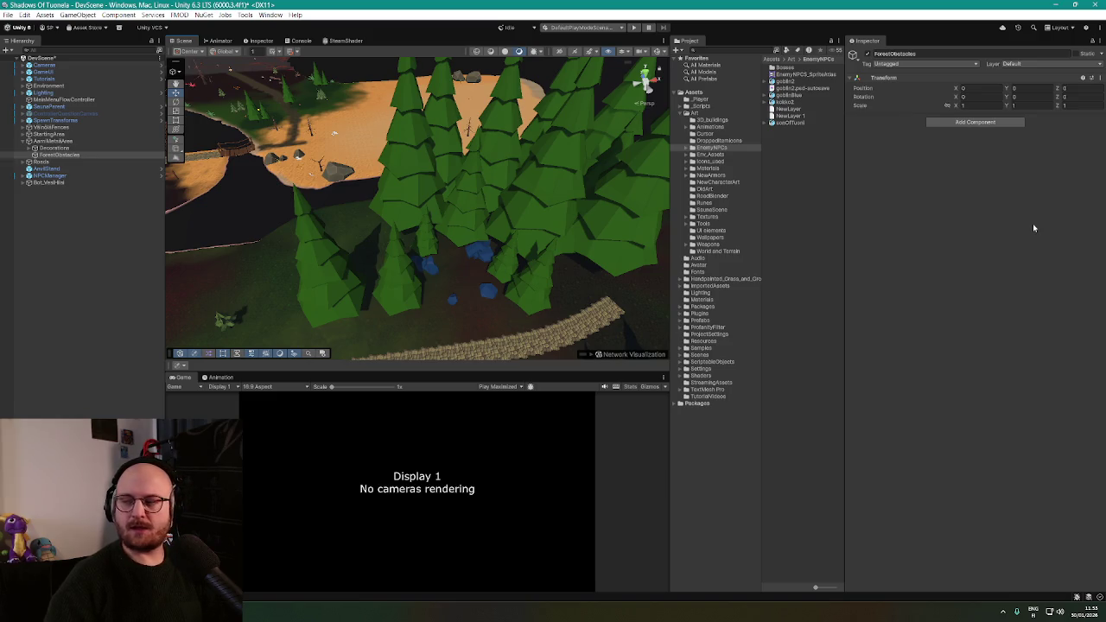
key("alt+Tab")
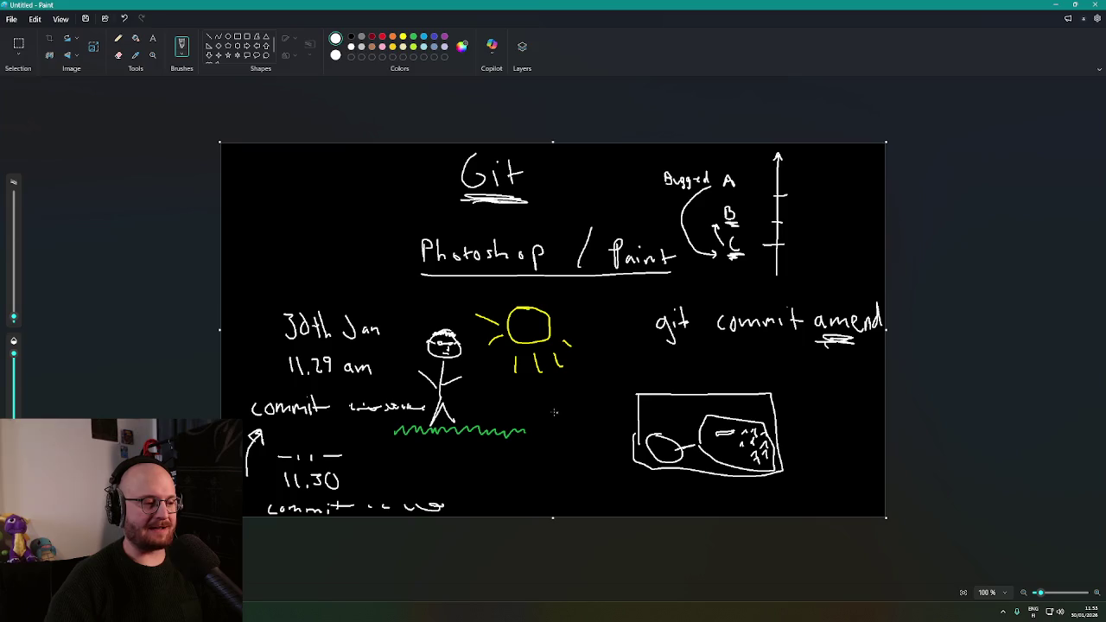
Draw a sword in the stick figure's hand, then return to Unity's forest view
left_click_drag(451, 376, 482, 382)
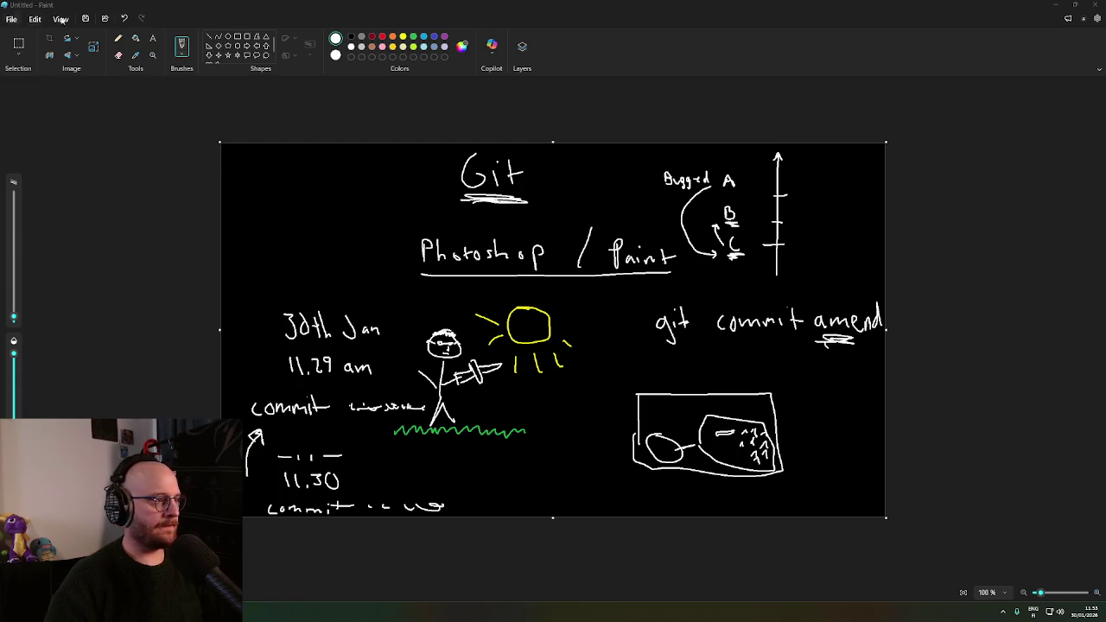
key("alt+Tab")
mouse_move(518, 216)
left_mouse_down()
mouse_move(550, 234)
mouse_move(459, 230)
mouse_move(469, 240)
left_mouse_up()
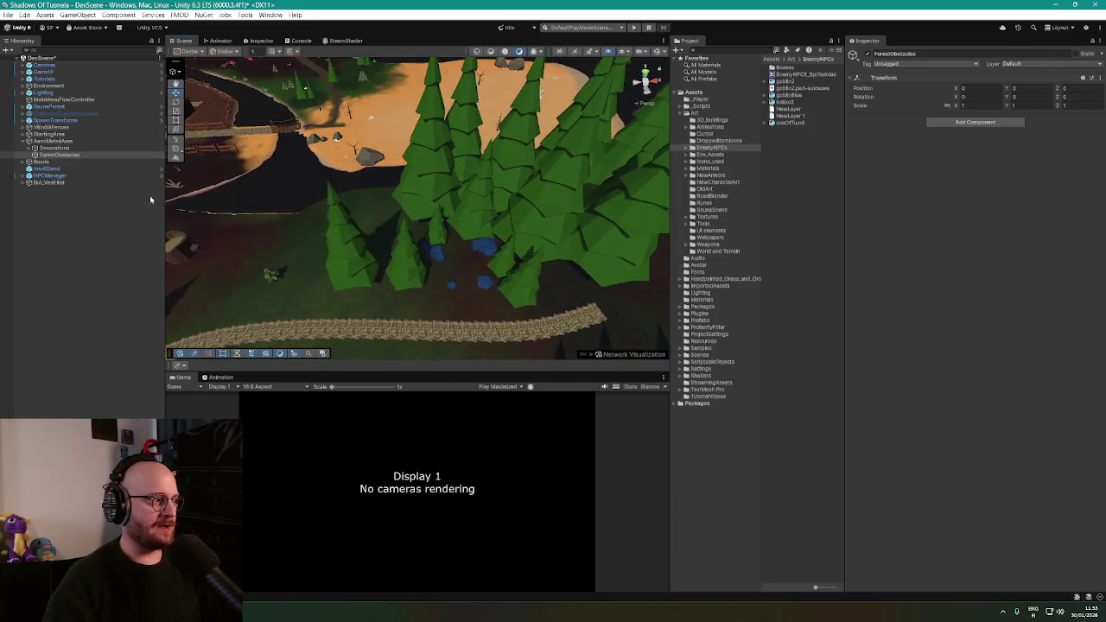
Move ForestObstacles into the forest and create an empty child under it named NorthForest
double_click(71, 157)
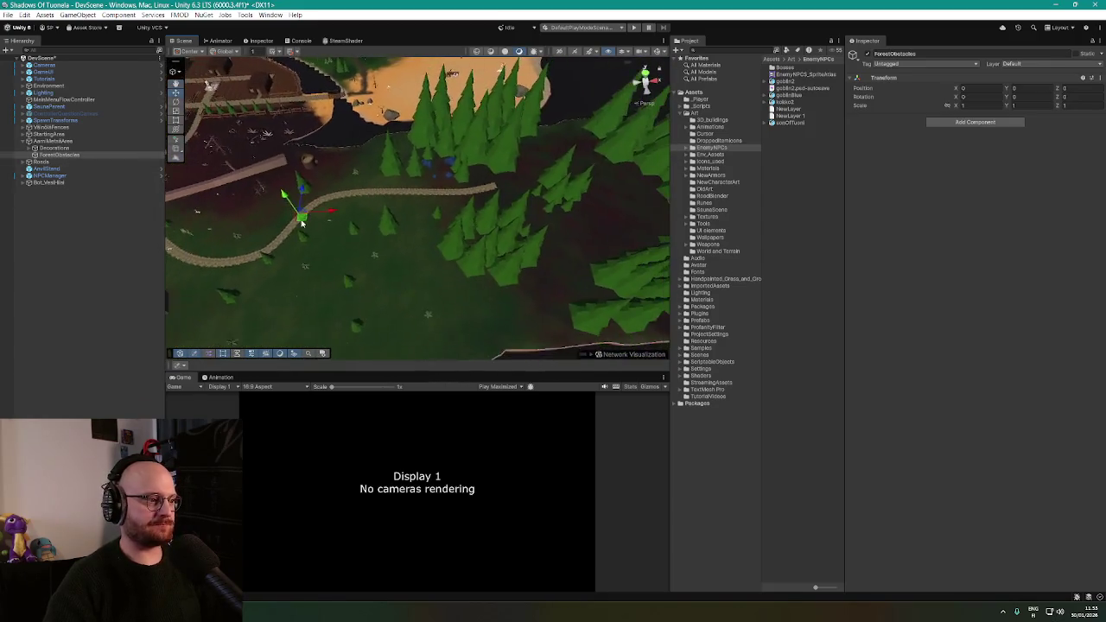
left_click_drag(309, 185, 475, 153)
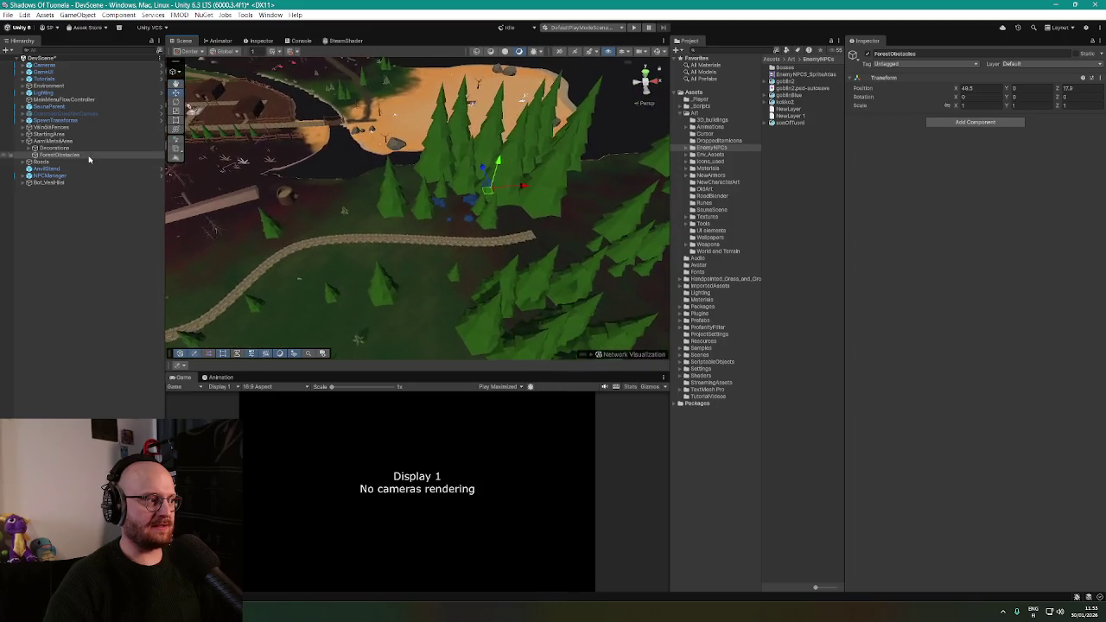
right_click(73, 155)
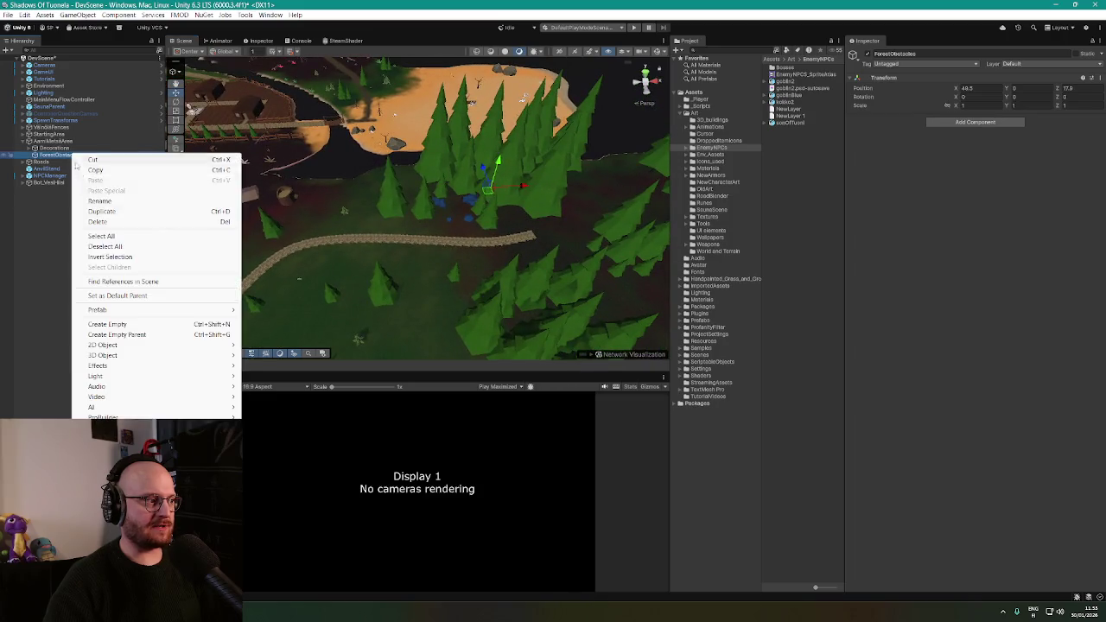
left_click(107, 324)
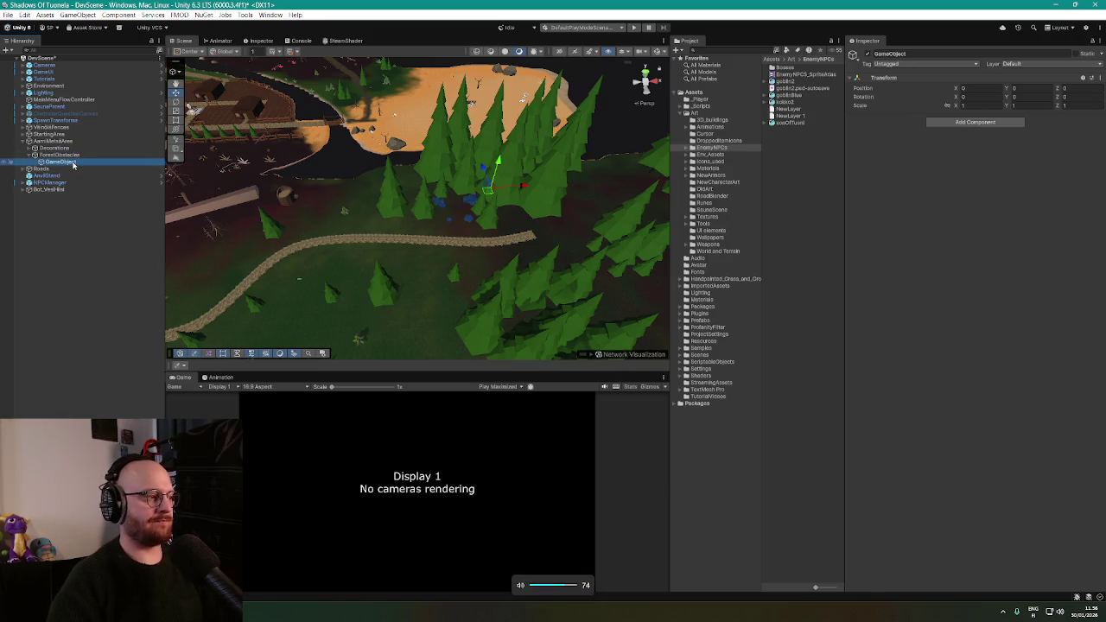
key("F2")
type("No")
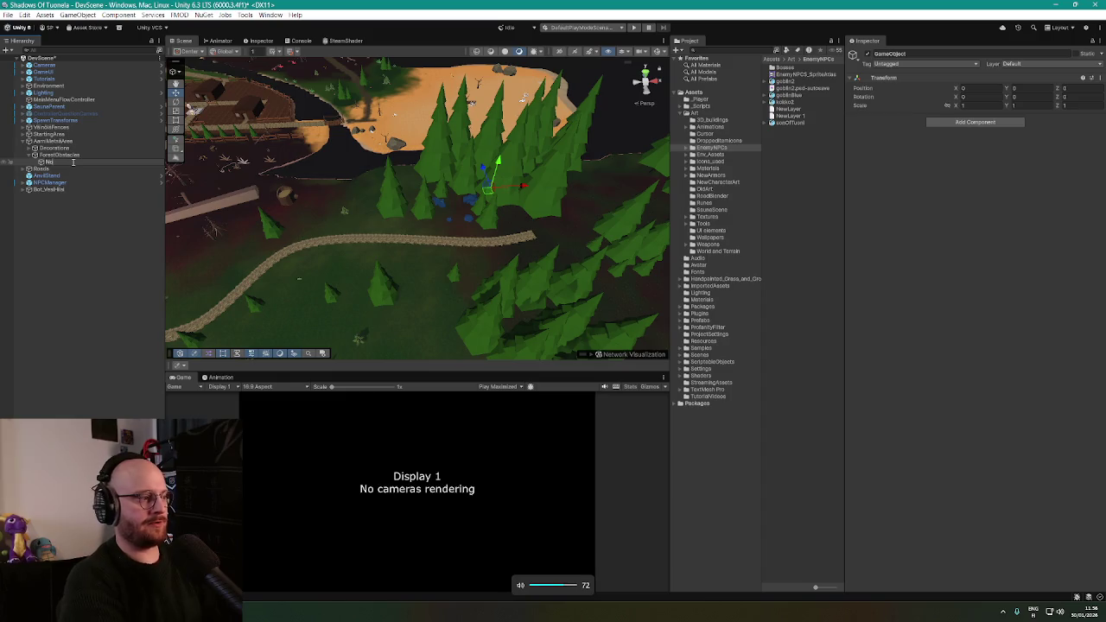
type("rthForest")
key("Return")
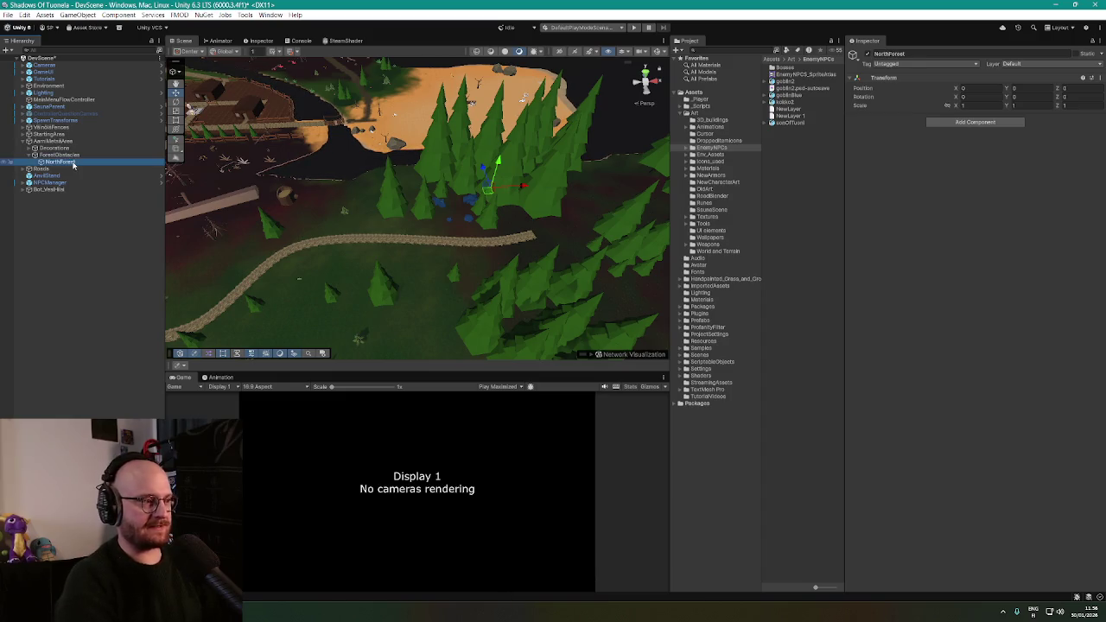
mouse_move(375, 167)
left_mouse_down()
mouse_move(413, 158)
mouse_move(449, 172)
left_mouse_up()
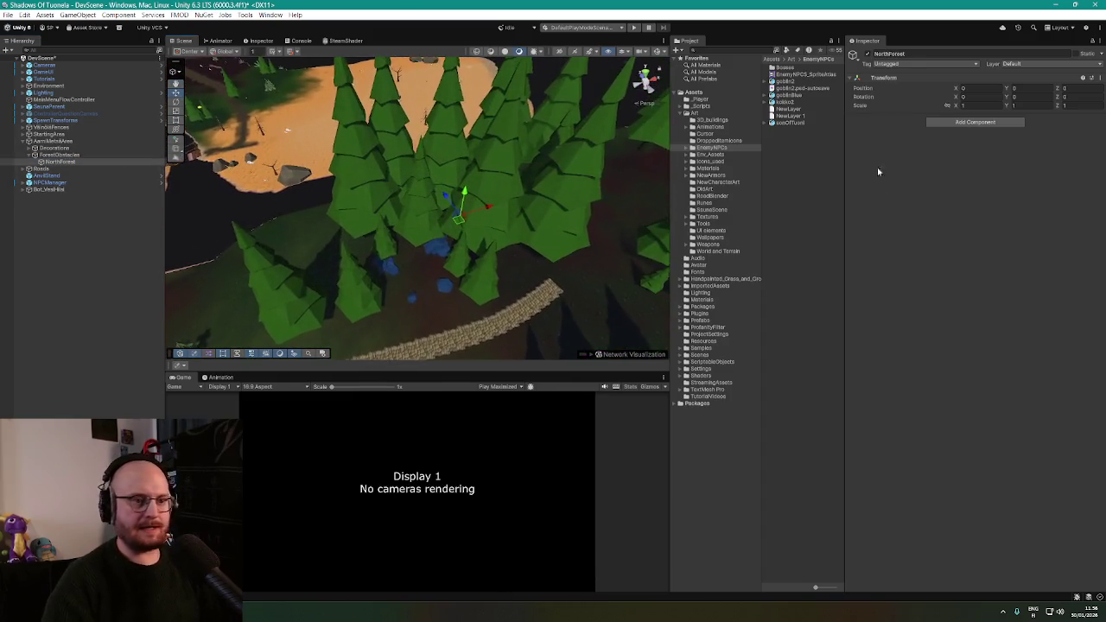
Add a Nav Mesh Obstacle component to NorthForest
left_click(975, 121)
left_click(959, 161)
left_click_drag(553, 173, 657, 65)
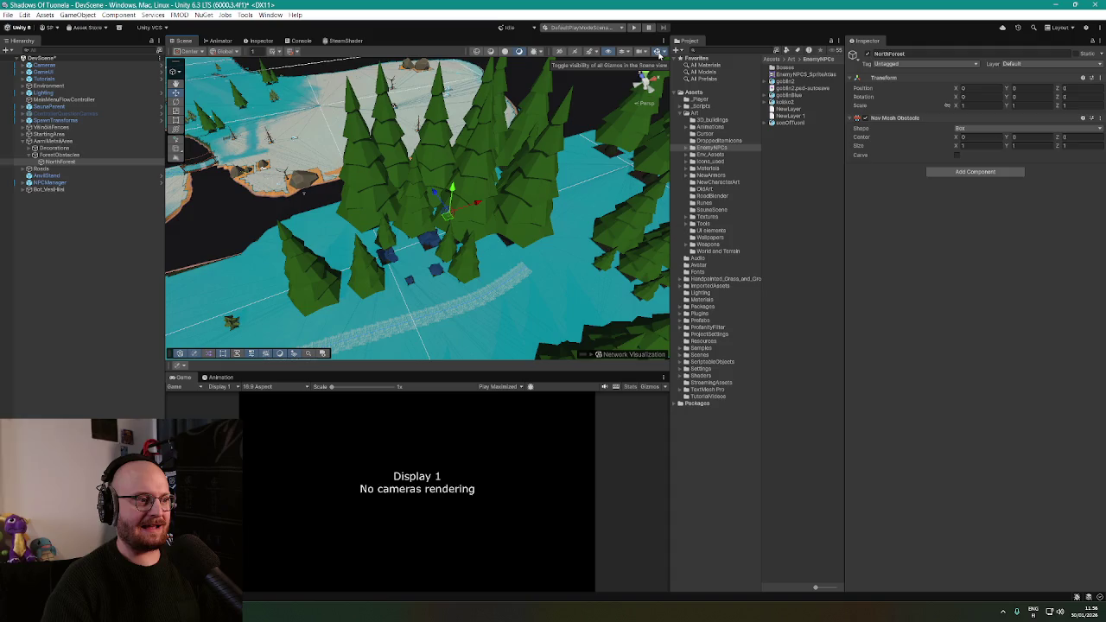
Turn on Carve for NorthForest's obstacle and stretch its box to about 34 by 7
mouse_move(562, 138)
left_mouse_down()
mouse_move(510, 153)
mouse_move(521, 152)
left_mouse_up()
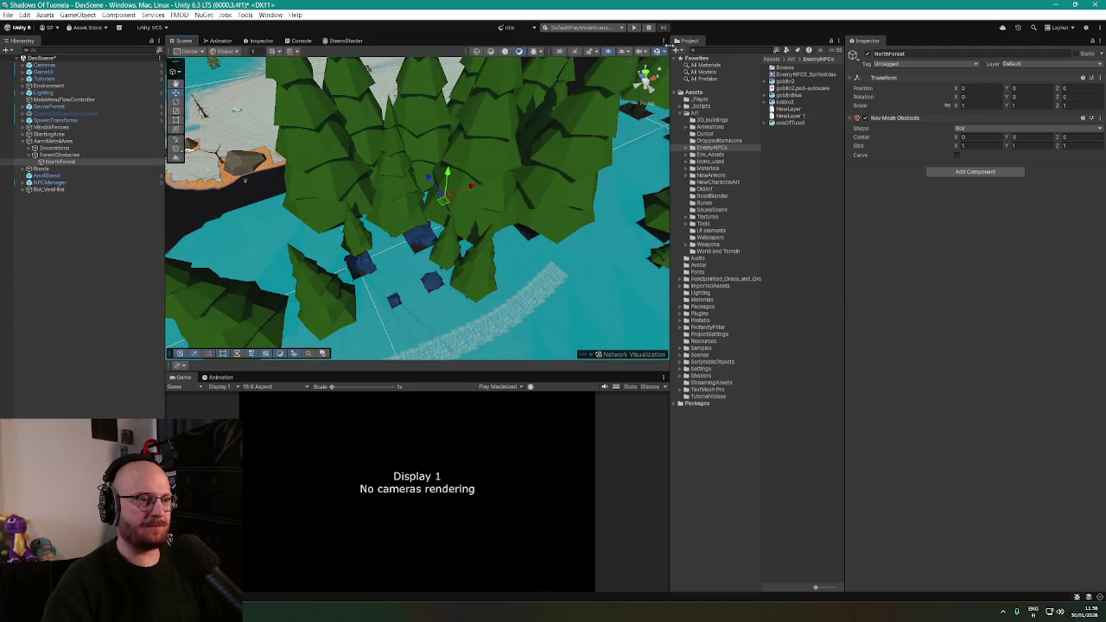
mouse_move(432, 178)
left_mouse_down()
mouse_move(420, 185)
mouse_move(366, 141)
mouse_move(498, 231)
left_mouse_up()
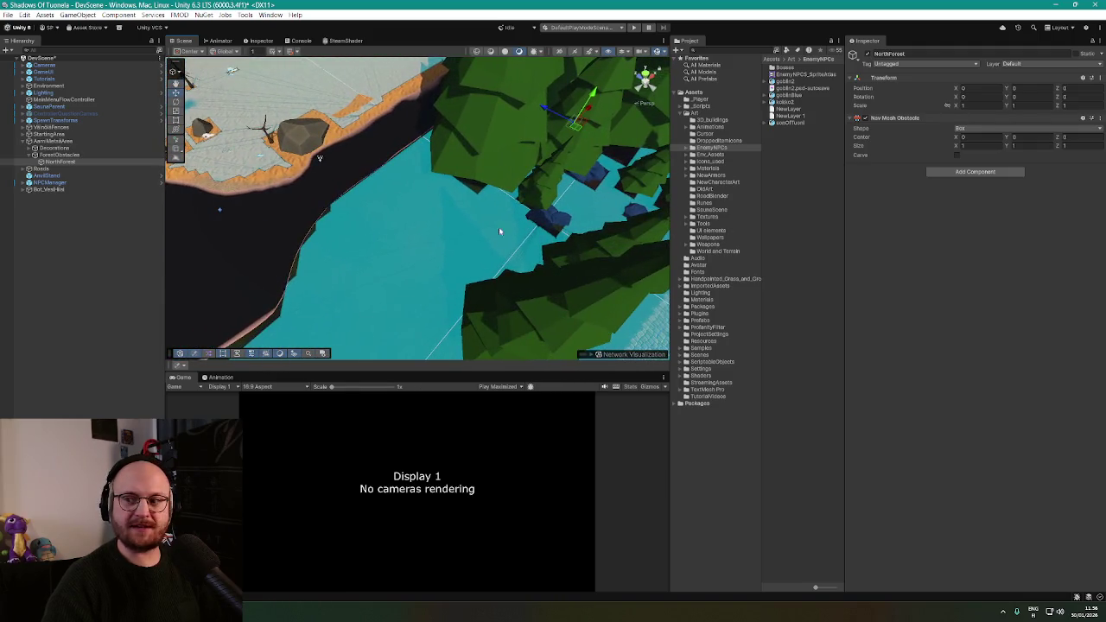
left_click_drag(522, 369, 404, 194)
scroll(403, 194, "down", 2)
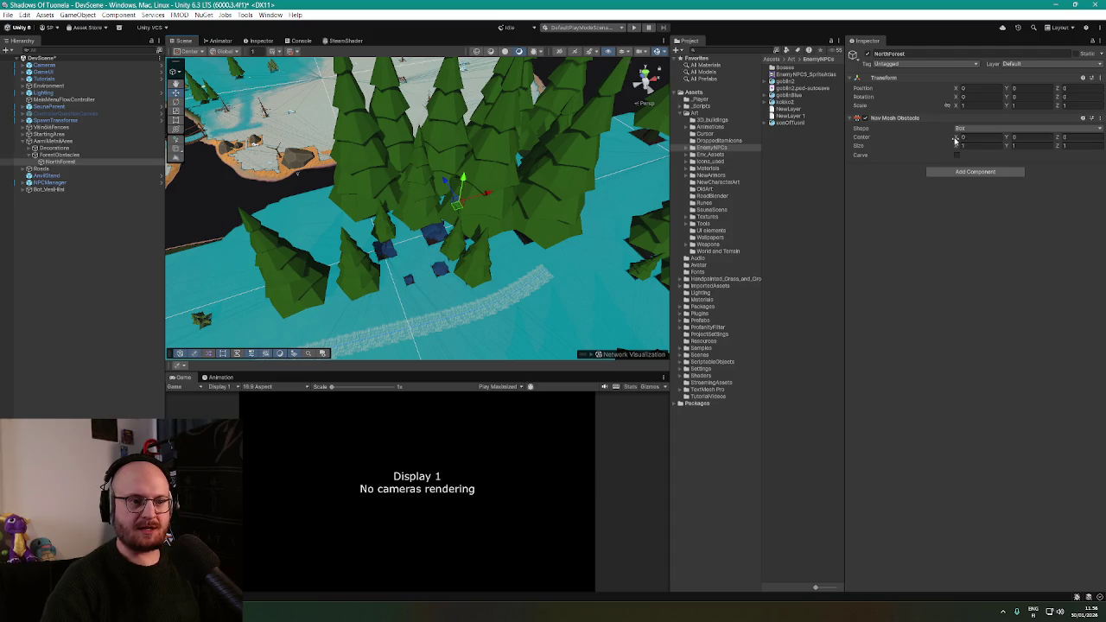
left_click_drag(954, 148, 1022, 155)
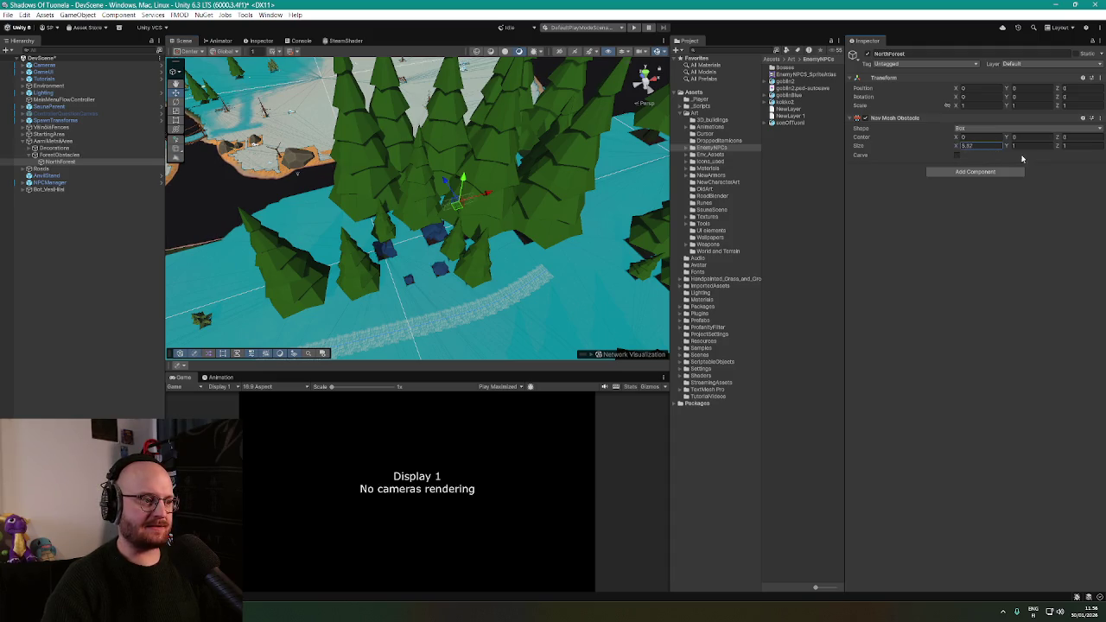
left_click(957, 154)
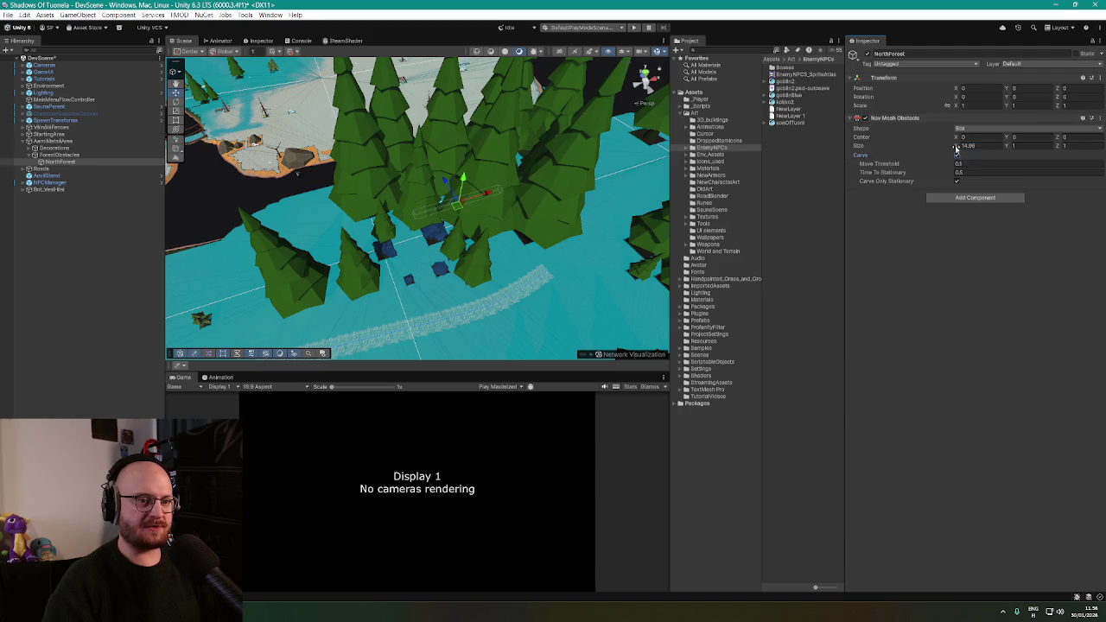
left_click_drag(955, 145, 1004, 157)
mouse_move(73, 179)
left_mouse_down()
mouse_move(163, 196)
mouse_move(142, 198)
left_mouse_up()
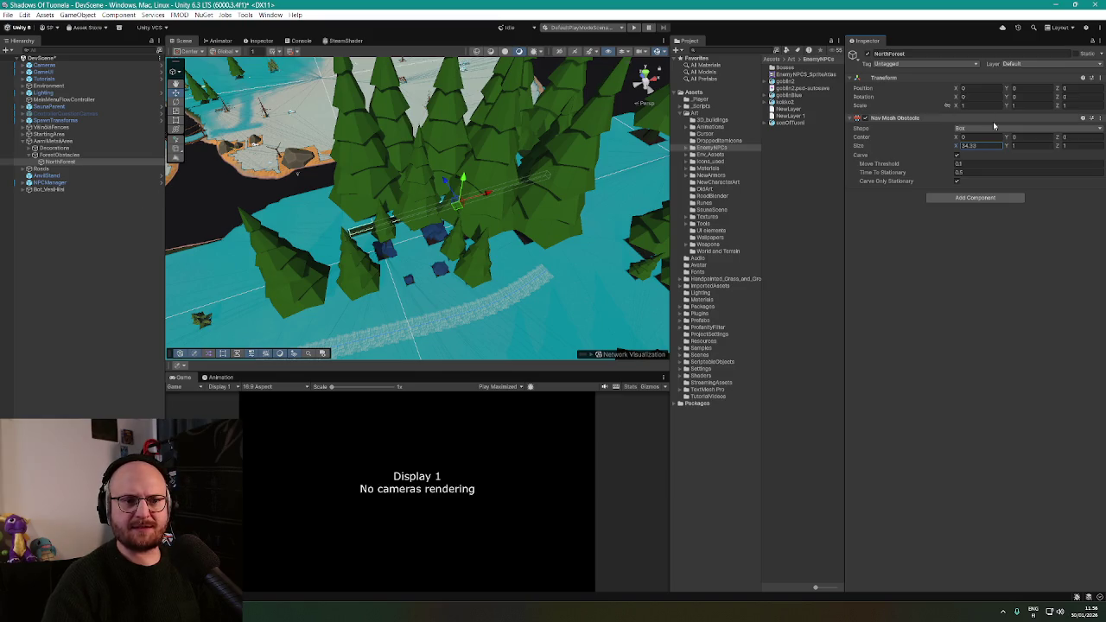
mouse_move(1056, 145)
left_mouse_down()
mouse_move(1098, 154)
mouse_move(9, 166)
left_mouse_up()
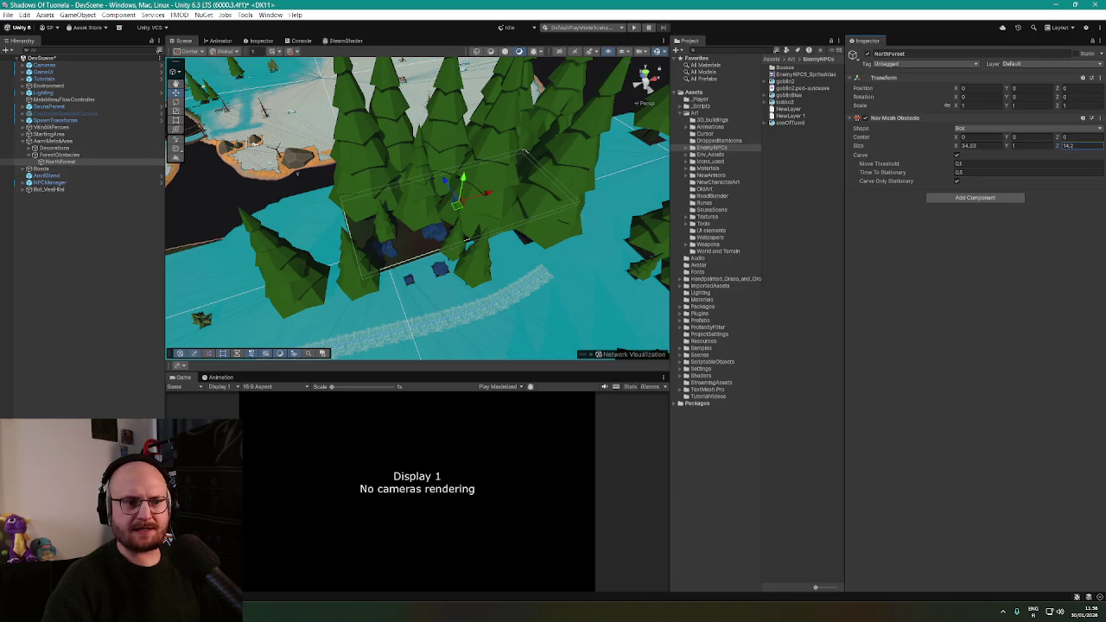
Slide the NorthForest box to the northern forest edge and widen it to 37.89
key("f")
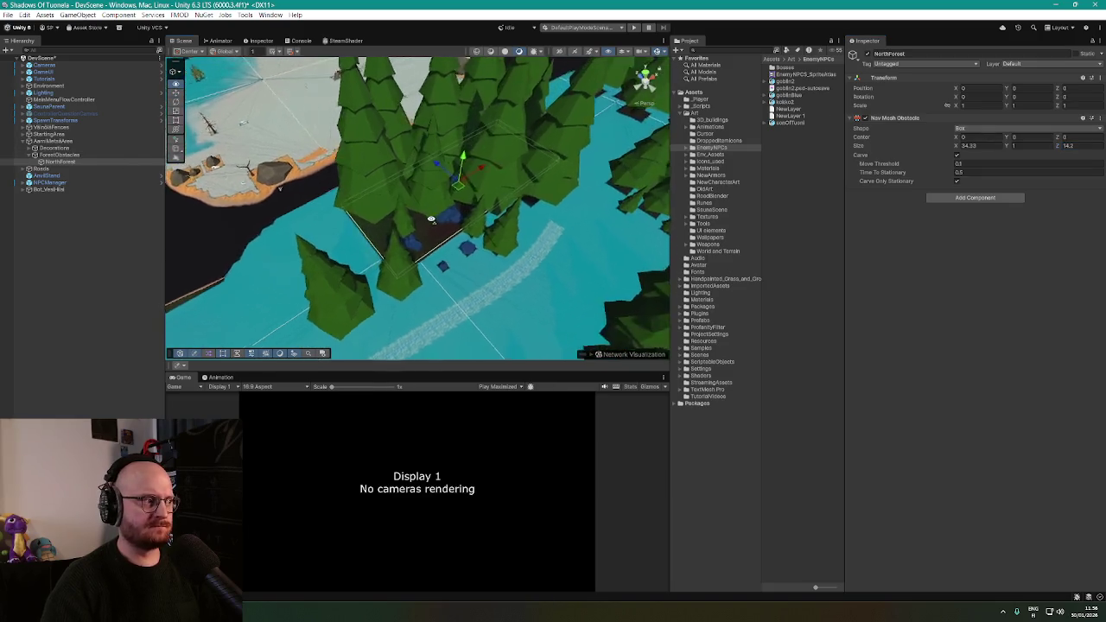
mouse_move(465, 187)
left_mouse_down()
mouse_move(441, 167)
mouse_move(450, 157)
left_mouse_up()
scroll(547, 182, "up", 5)
mouse_move(547, 183)
left_mouse_down()
mouse_move(469, 160)
mouse_move(560, 211)
mouse_move(501, 165)
mouse_move(578, 178)
mouse_move(666, 239)
mouse_move(733, 168)
mouse_move(825, 168)
mouse_move(778, 165)
left_mouse_up()
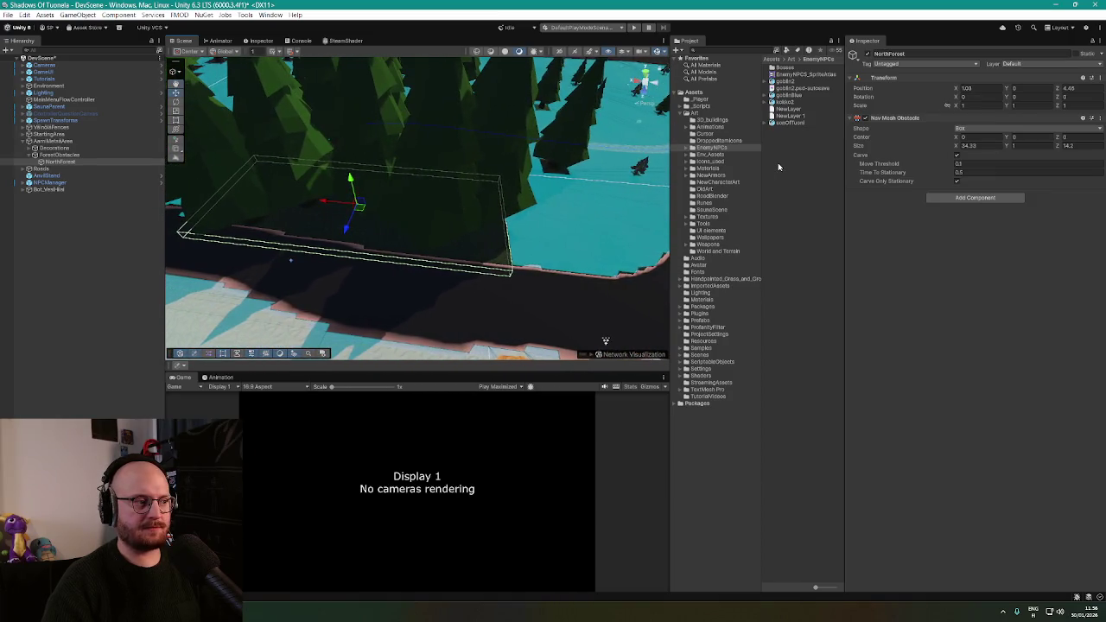
left_click_drag(354, 199, 358, 201)
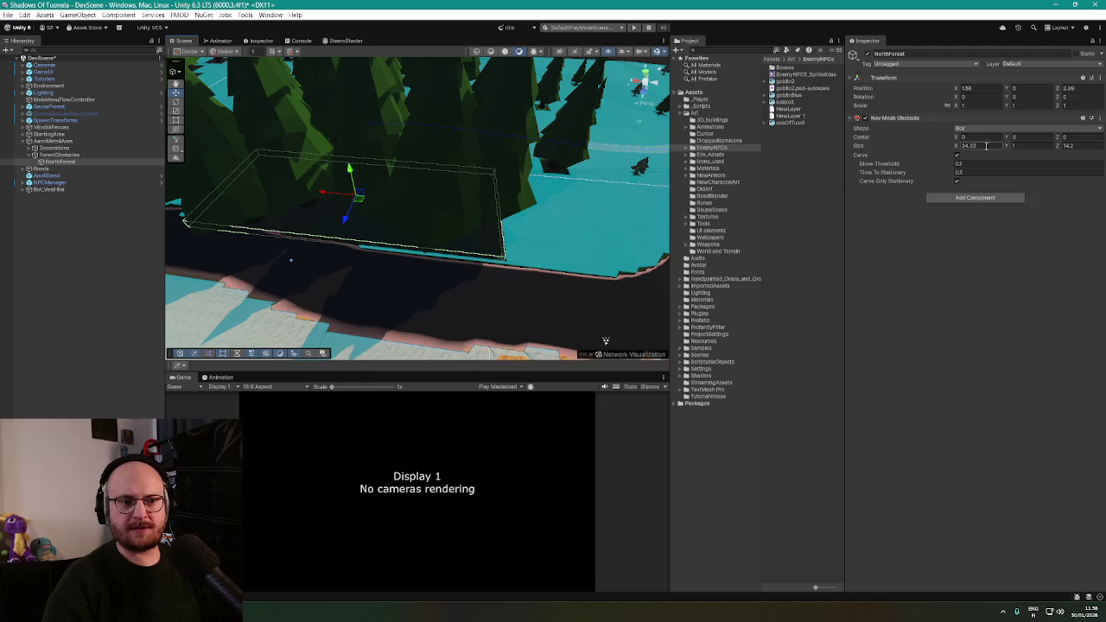
left_click_drag(957, 147, 1012, 160)
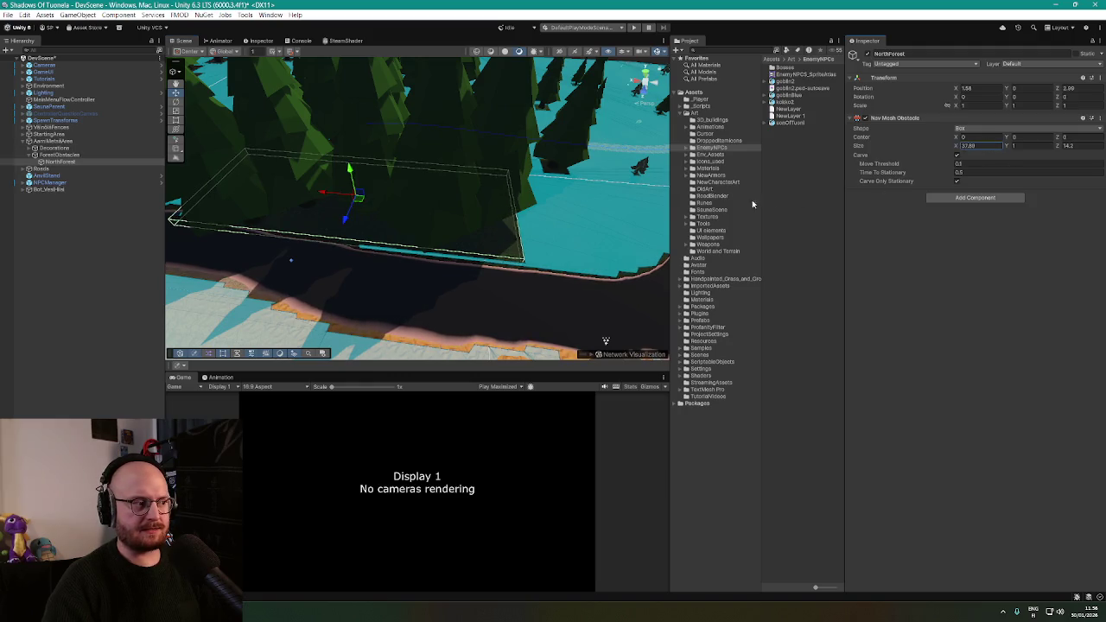
Push the NorthForest box along Z to about 4.55 into the trees and check the carved navmesh
key("f")
mouse_move(432, 197)
left_mouse_down()
mouse_move(442, 195)
mouse_move(419, 209)
mouse_move(565, 176)
mouse_move(870, 206)
mouse_move(856, 179)
mouse_move(873, 181)
mouse_move(635, 164)
left_mouse_up()
mouse_move(555, 156)
left_mouse_down()
mouse_move(548, 143)
mouse_move(511, 155)
mouse_move(577, 141)
mouse_move(611, 119)
mouse_move(549, 141)
mouse_move(410, 245)
mouse_move(415, 227)
mouse_move(553, 190)
mouse_move(503, 202)
mouse_move(451, 191)
left_mouse_up()
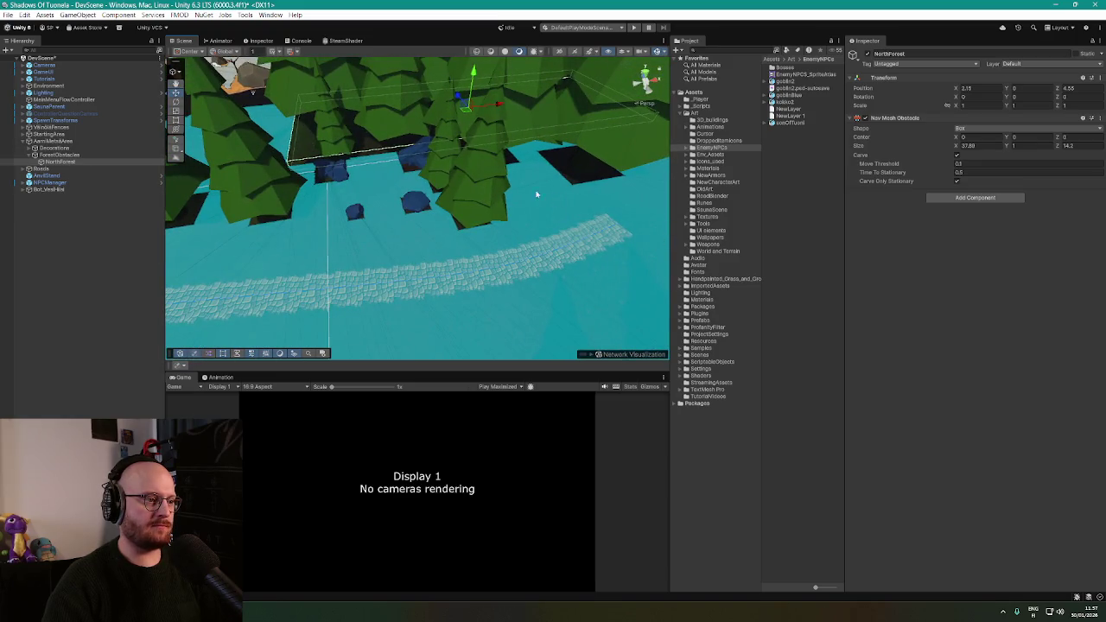
mouse_move(545, 181)
left_mouse_down()
mouse_move(572, 120)
mouse_move(397, 162)
mouse_move(512, 207)
mouse_move(535, 191)
mouse_move(601, 187)
mouse_move(529, 175)
mouse_move(515, 222)
mouse_move(492, 207)
mouse_move(351, 193)
mouse_move(422, 159)
left_mouse_up()
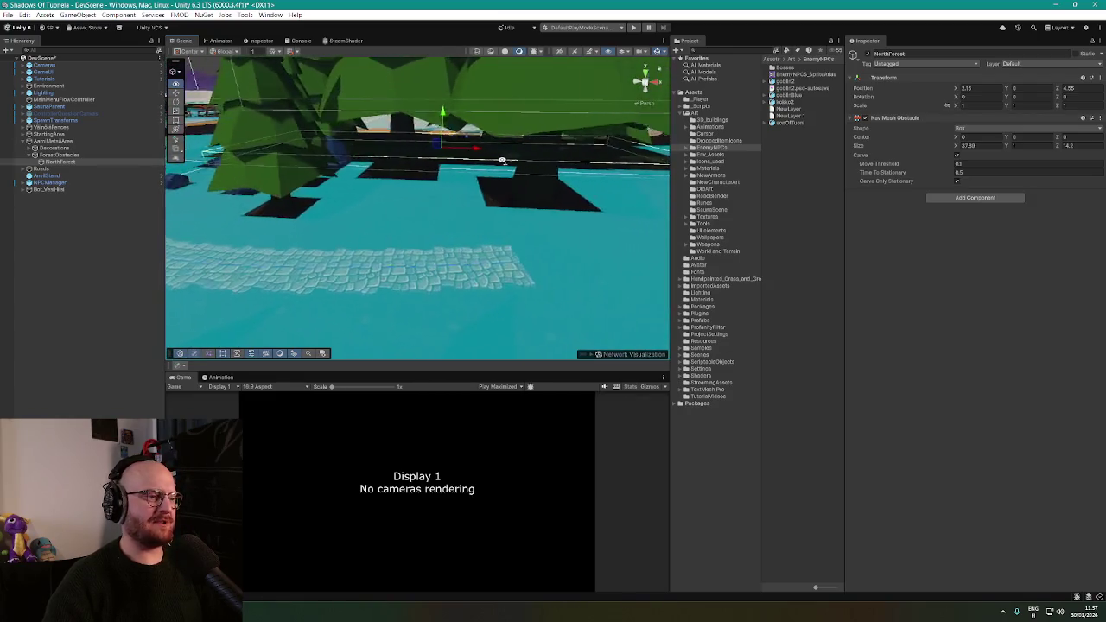
mouse_move(562, 146)
left_mouse_down()
mouse_move(582, 197)
mouse_move(484, 251)
left_mouse_up()
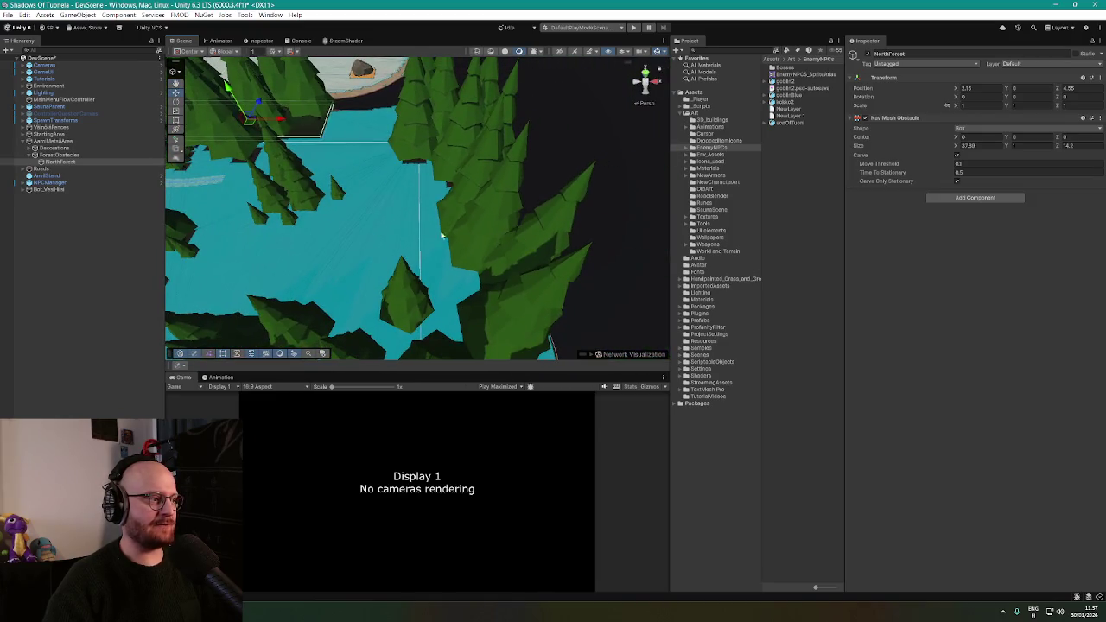
right_click(67, 156)
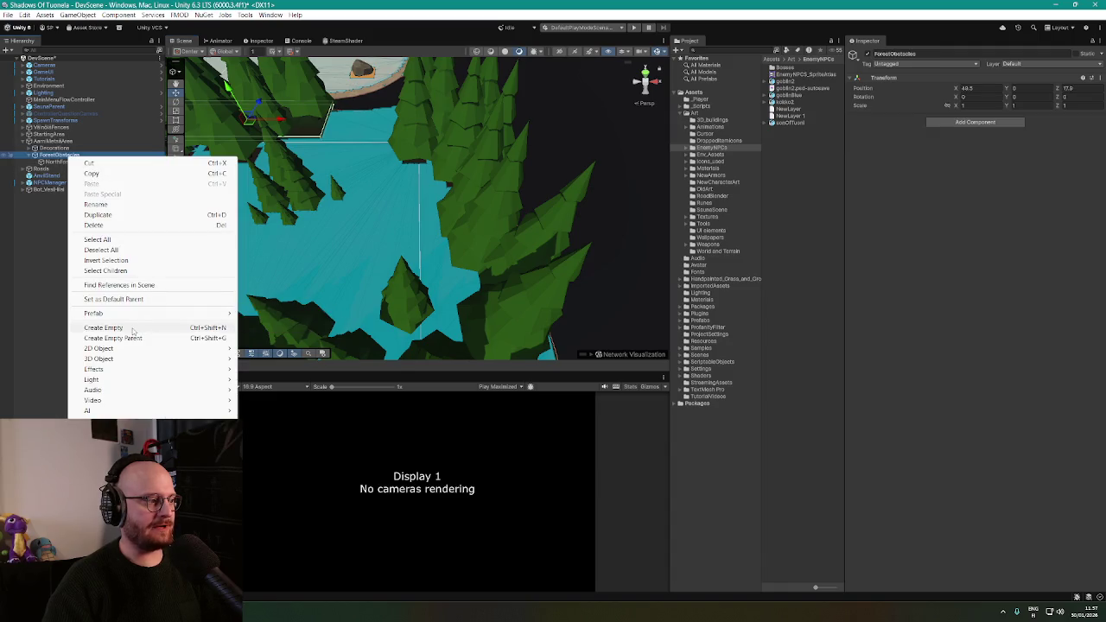
Create an empty EastForest child under ForestObstacles and move it to the eastern forest edge
left_click(86, 329)
type("East")
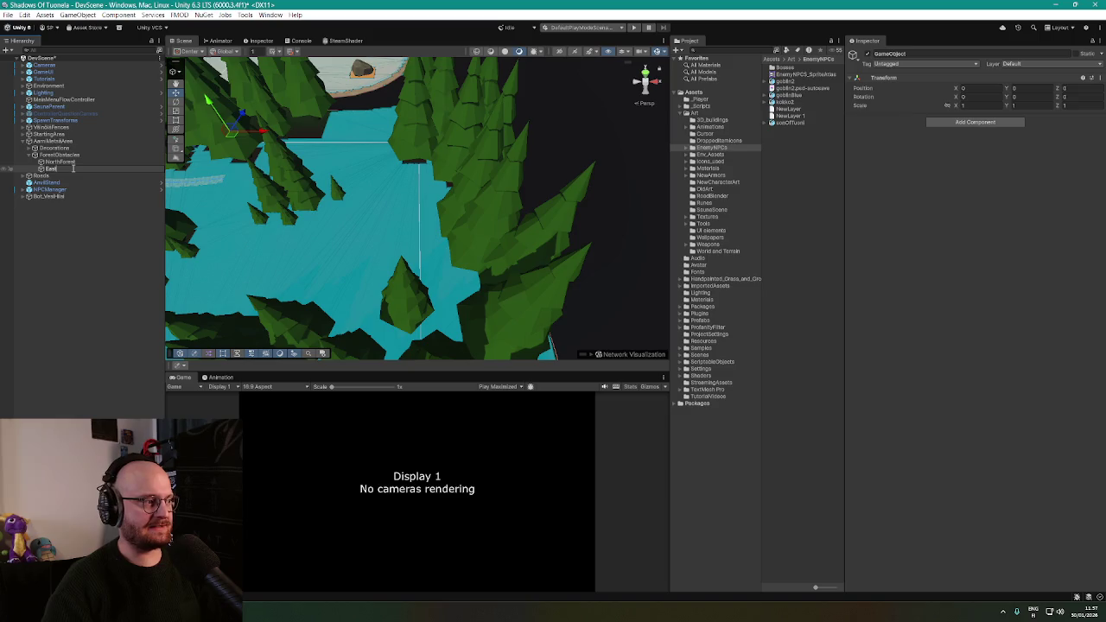
type("Forest")
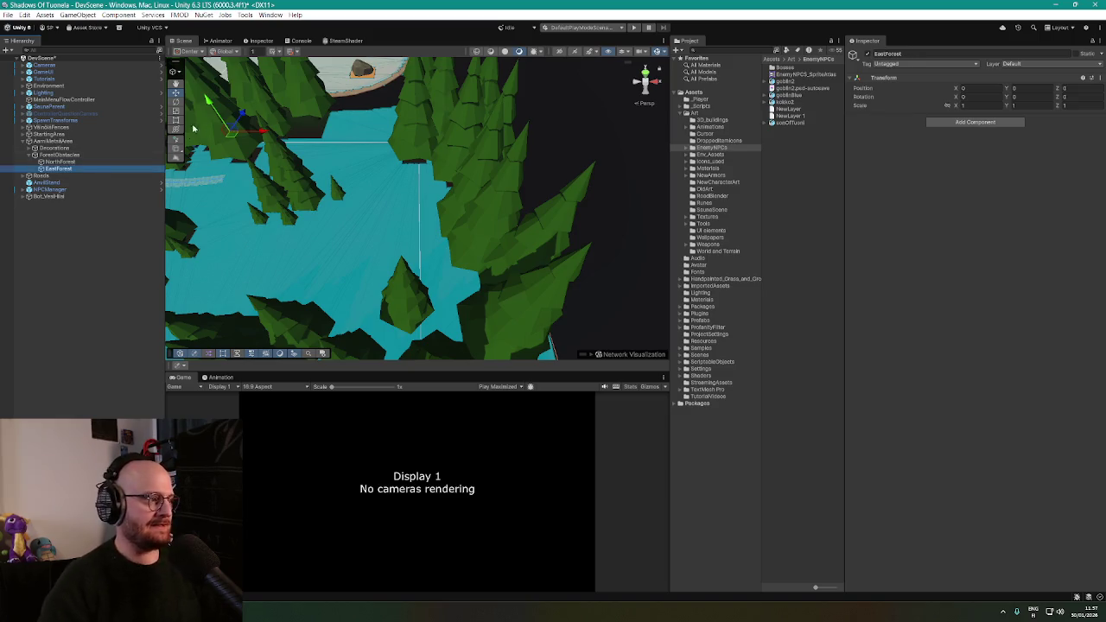
scroll(439, 148, "down", 3)
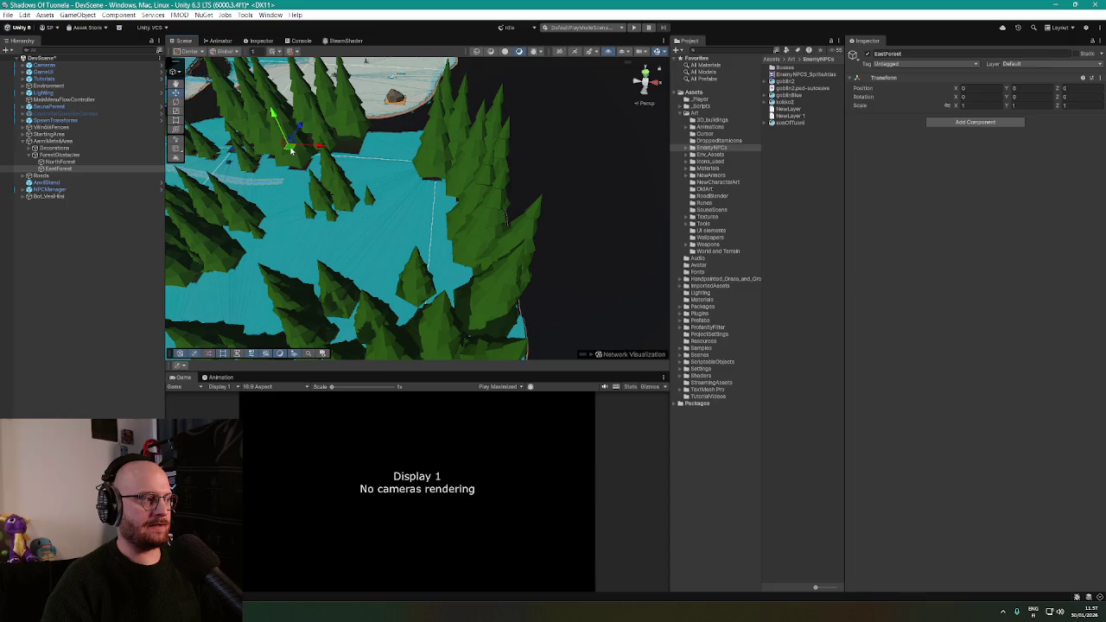
mouse_move(291, 152)
left_mouse_down()
mouse_move(493, 247)
mouse_move(447, 225)
left_mouse_up()
left_click(971, 121)
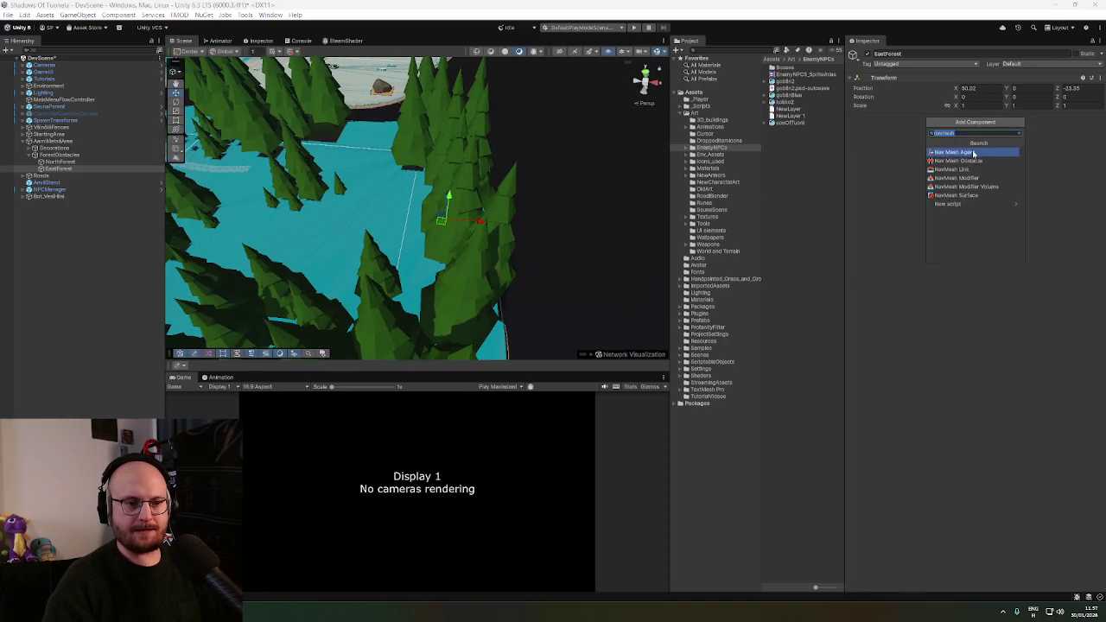
Add a carving Nav Mesh Obstacle to EastForest and set its Size Z to 60
left_click(972, 149)
left_click_drag(524, 189, 1008, 182)
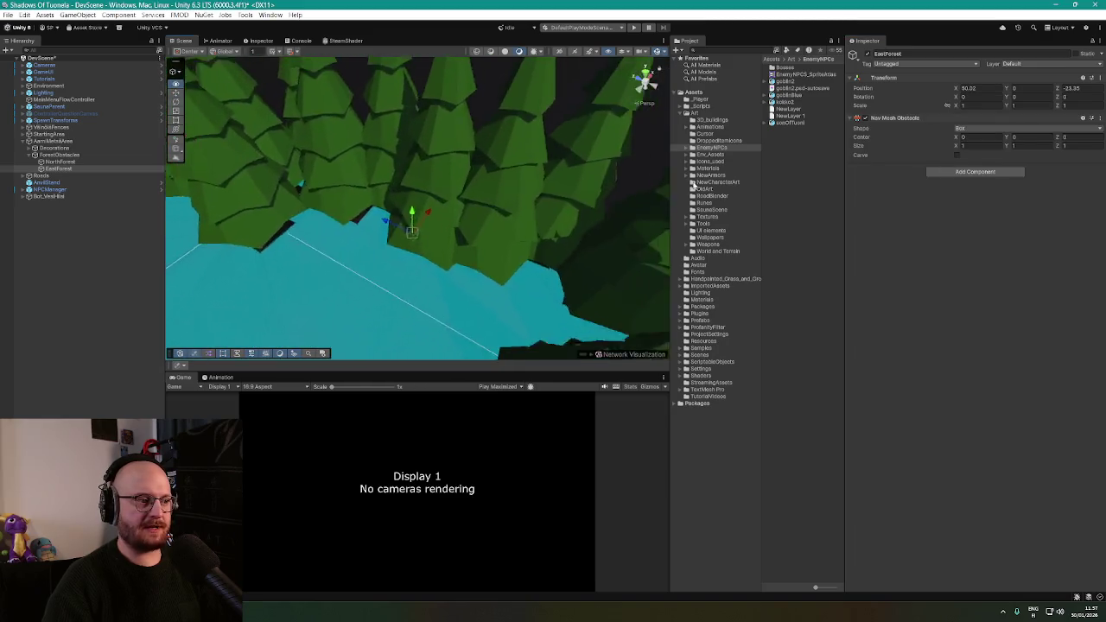
left_click(957, 155)
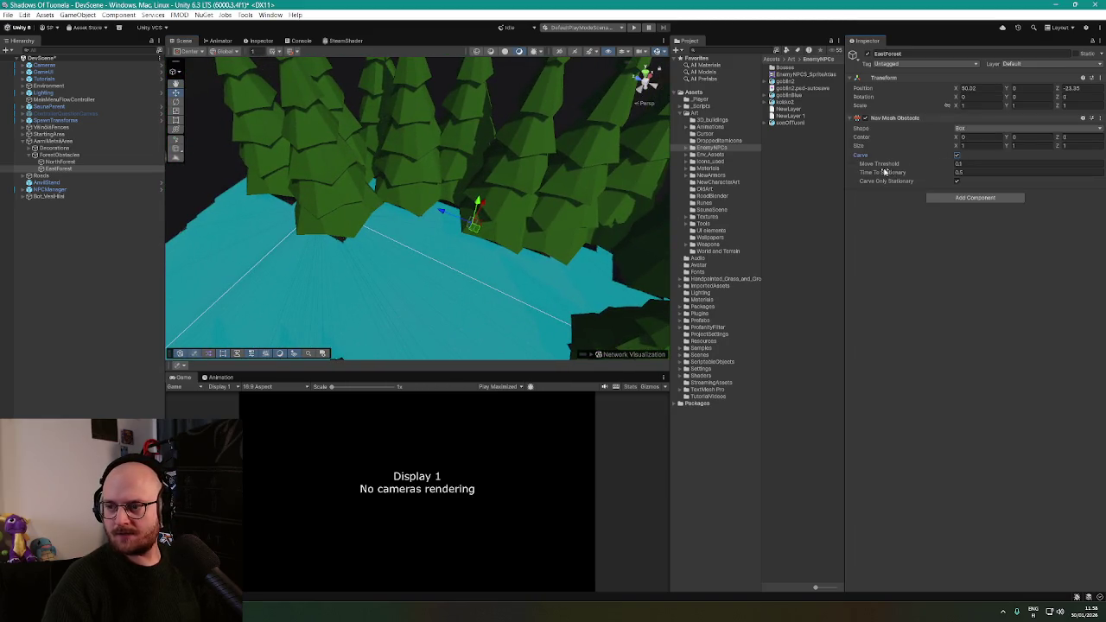
left_click_drag(354, 343, 449, 320)
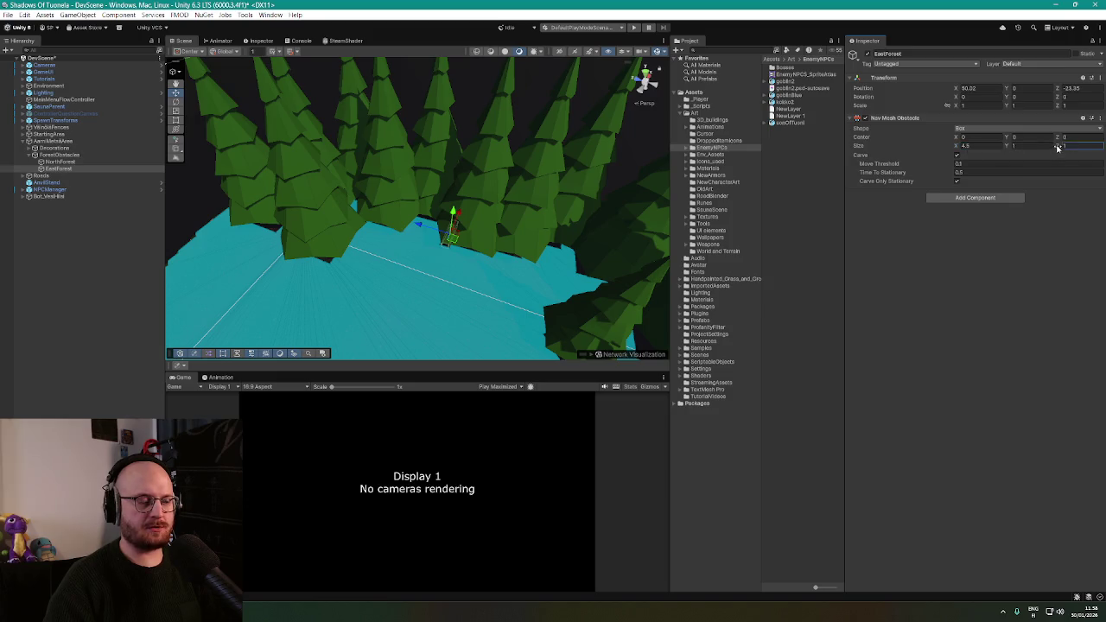
mouse_move(1058, 147)
left_mouse_down()
mouse_move(1105, 148)
mouse_move(506, 257)
left_mouse_up()
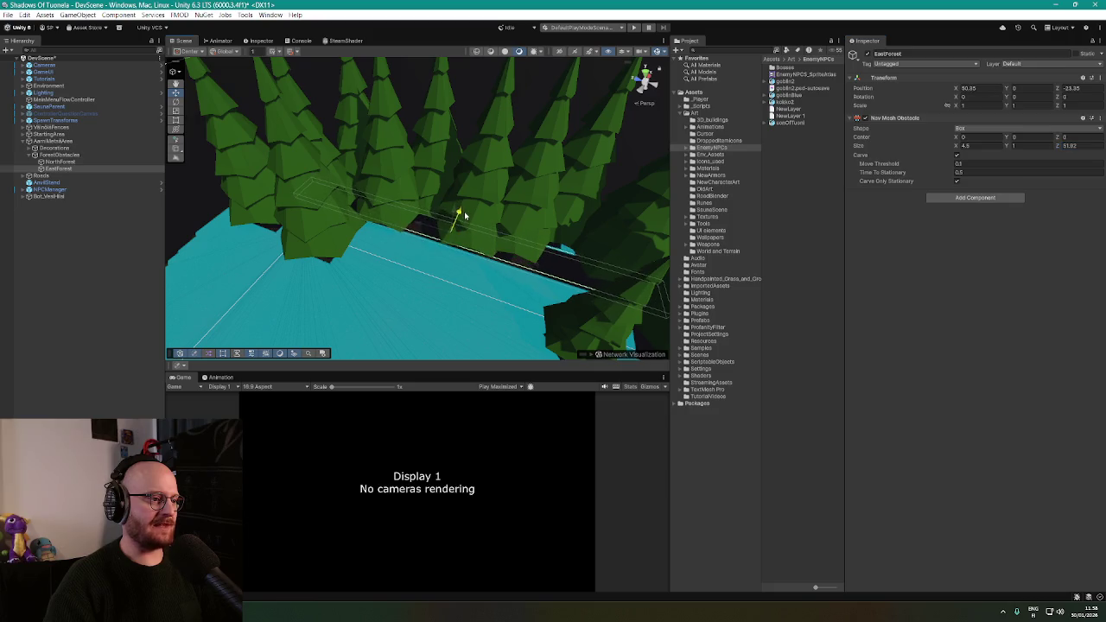
mouse_move(459, 216)
left_mouse_down()
mouse_move(504, 205)
mouse_move(486, 188)
mouse_move(757, 185)
left_mouse_up()
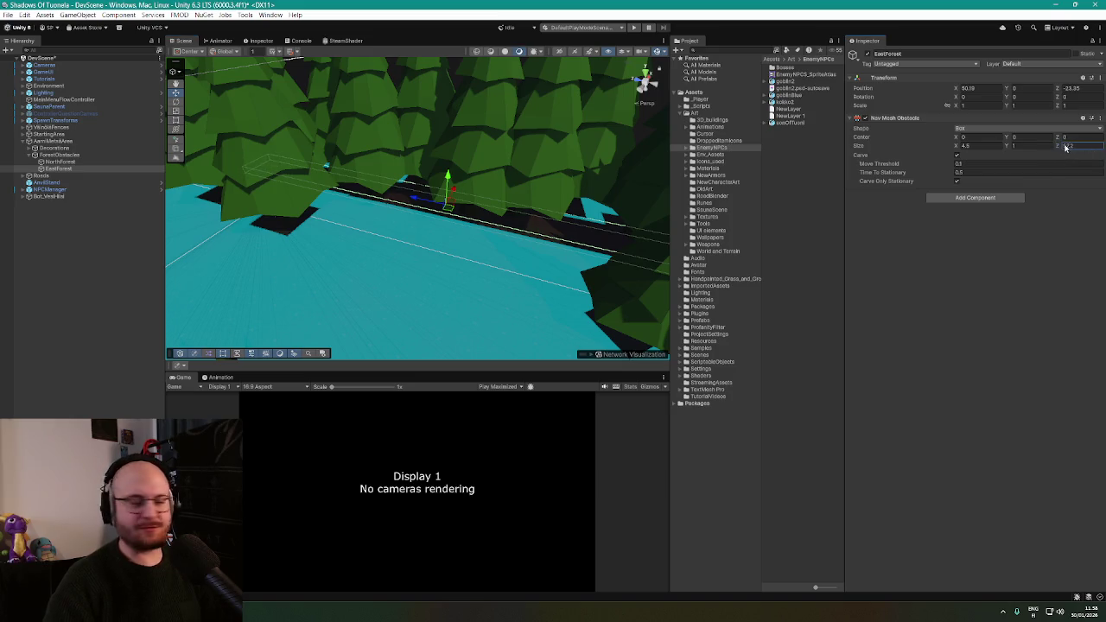
type("60")
key("Return")
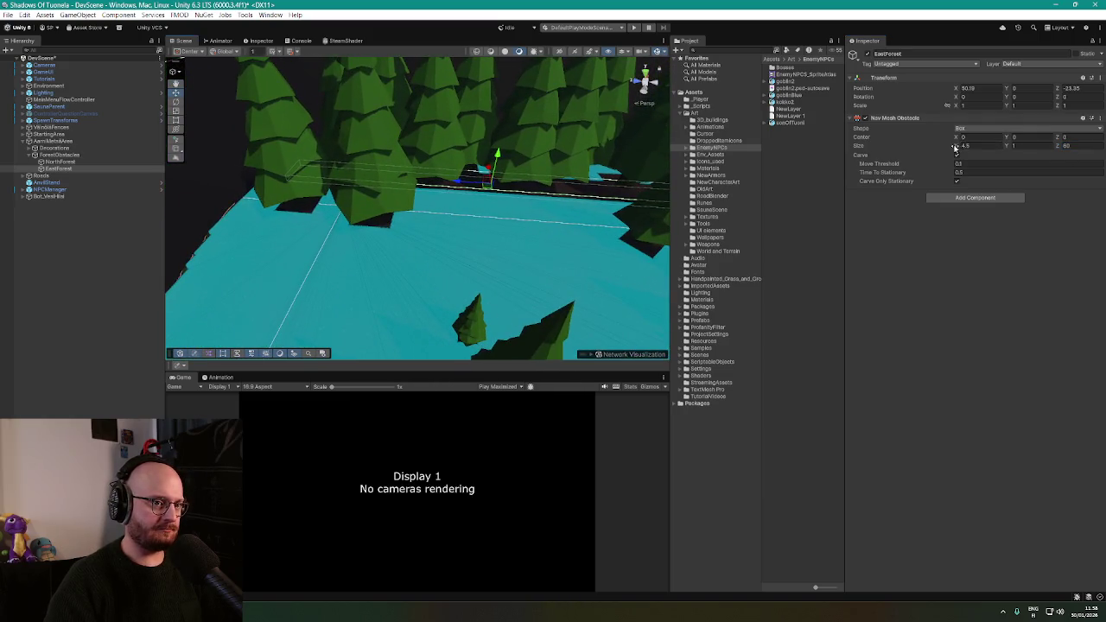
Widen the EastForest obstacle box to about 12.34 along X
left_click_drag(954, 147, 968, 149)
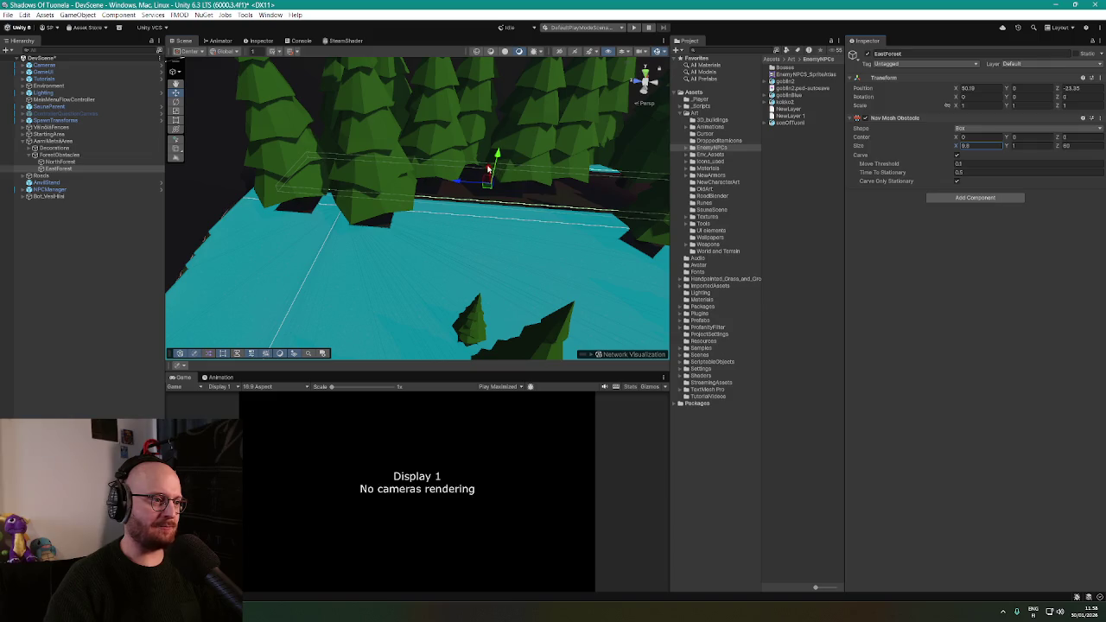
mouse_move(486, 164)
left_mouse_down()
mouse_move(544, 149)
mouse_move(424, 123)
mouse_move(482, 106)
mouse_move(583, 180)
left_mouse_up()
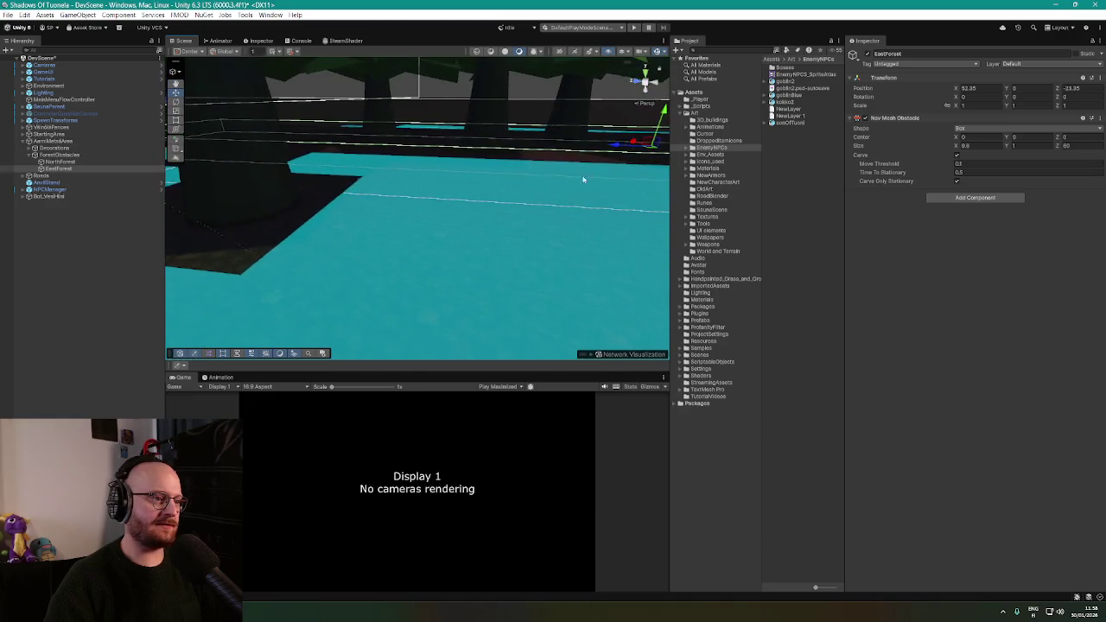
mouse_move(481, 165)
left_mouse_down()
mouse_move(528, 153)
mouse_move(509, 141)
mouse_move(526, 174)
mouse_move(518, 169)
left_mouse_up()
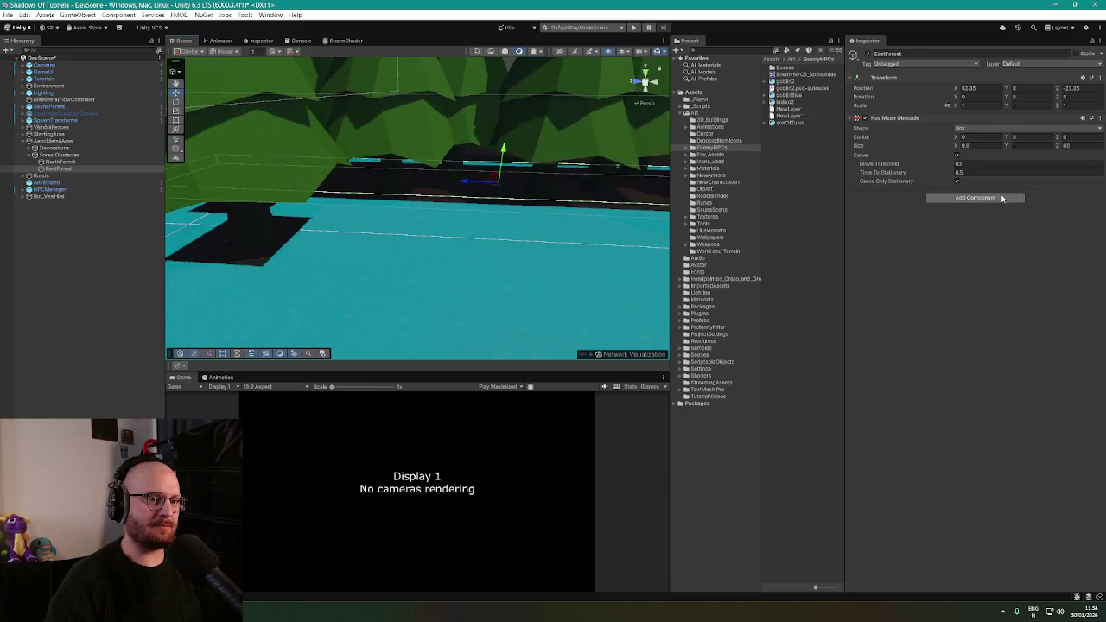
left_click(959, 146)
left_click_drag(958, 147, 974, 152)
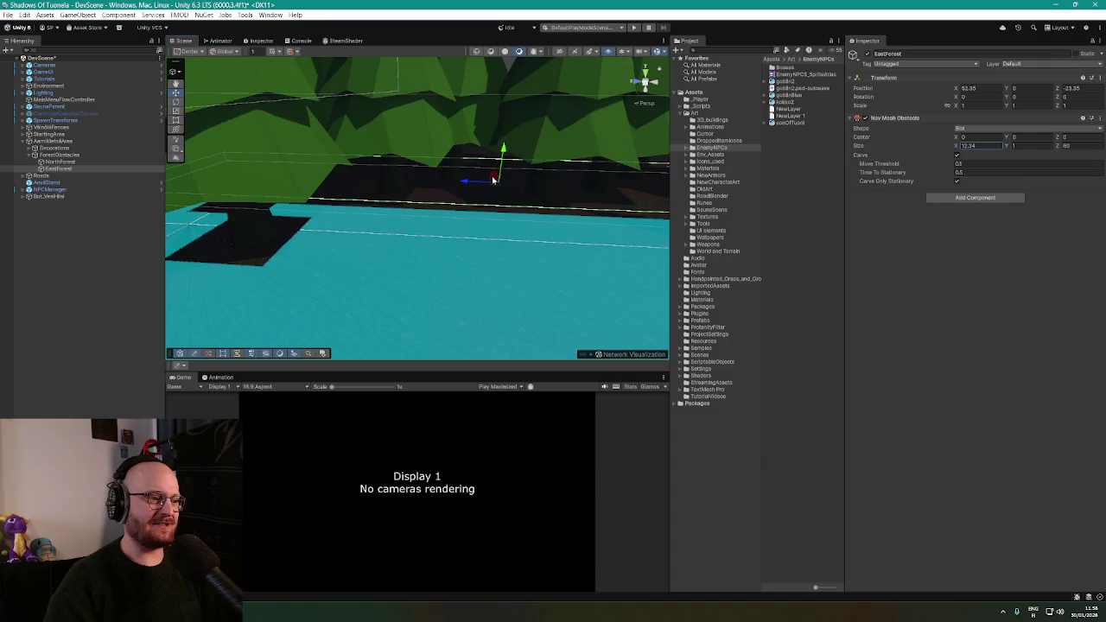
mouse_move(493, 178)
left_mouse_down()
mouse_move(388, 178)
mouse_move(321, 158)
mouse_move(424, 178)
mouse_move(387, 167)
mouse_move(372, 130)
mouse_move(383, 148)
mouse_move(602, 168)
mouse_move(499, 166)
mouse_move(449, 185)
mouse_move(467, 168)
mouse_move(575, 168)
mouse_move(452, 165)
mouse_move(610, 202)
mouse_move(659, 187)
mouse_move(665, 173)
left_mouse_up()
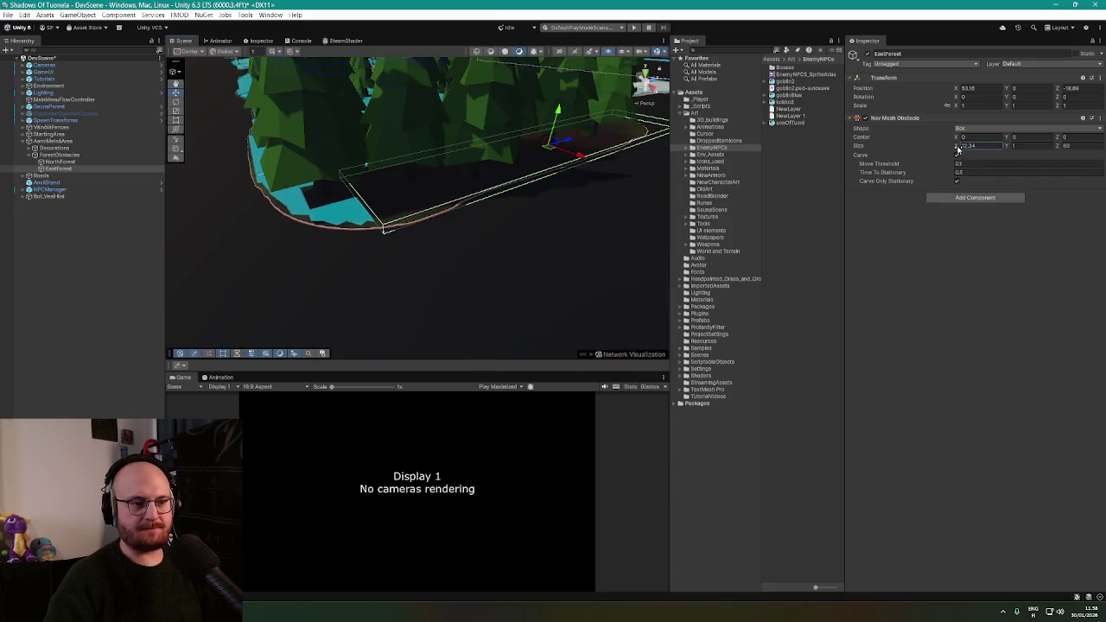
Resize EastForest's obstacle box to 20.7 by 73.8 and slide it east to X 50.74
left_click_drag(957, 148, 961, 147)
mouse_move(1056, 145)
left_mouse_down()
mouse_move(1099, 145)
mouse_move(15, 161)
left_mouse_up()
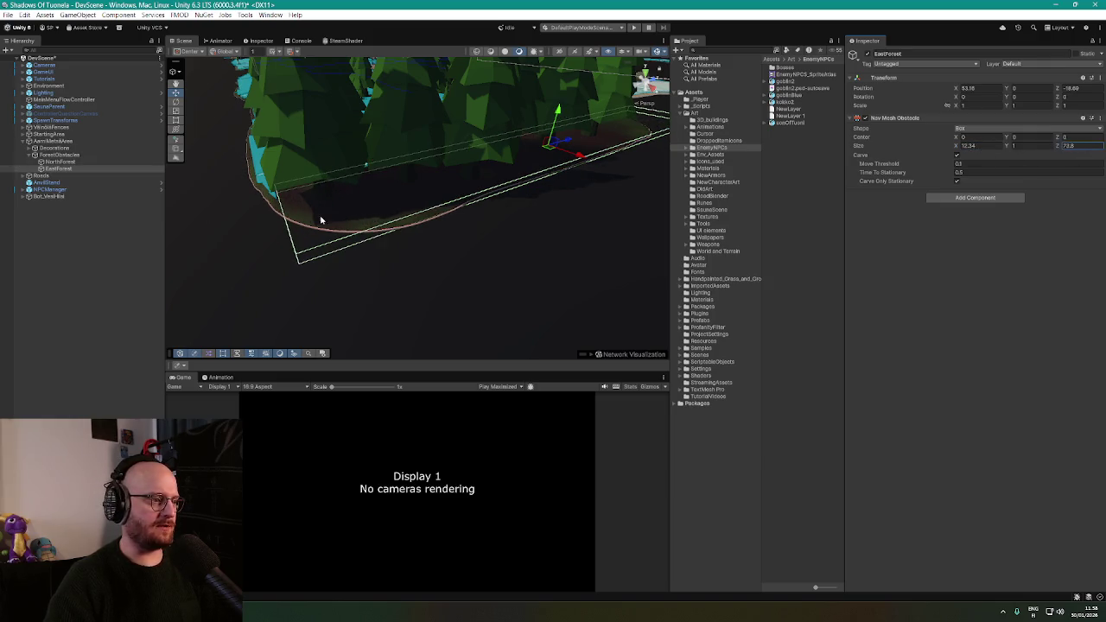
mouse_move(320, 220)
left_mouse_down()
mouse_move(517, 209)
mouse_move(426, 227)
mouse_move(398, 194)
mouse_move(486, 216)
mouse_move(510, 190)
mouse_move(545, 193)
mouse_move(412, 205)
mouse_move(328, 198)
mouse_move(585, 359)
mouse_move(284, 173)
mouse_move(424, 173)
mouse_move(431, 247)
mouse_move(403, 215)
mouse_move(363, 215)
mouse_move(415, 153)
mouse_move(340, 168)
mouse_move(517, 179)
mouse_move(484, 183)
mouse_move(435, 215)
mouse_move(493, 202)
mouse_move(644, 203)
mouse_move(627, 213)
mouse_move(669, 240)
mouse_move(817, 225)
mouse_move(835, 234)
mouse_move(768, 261)
mouse_move(555, 222)
mouse_move(550, 230)
left_mouse_up()
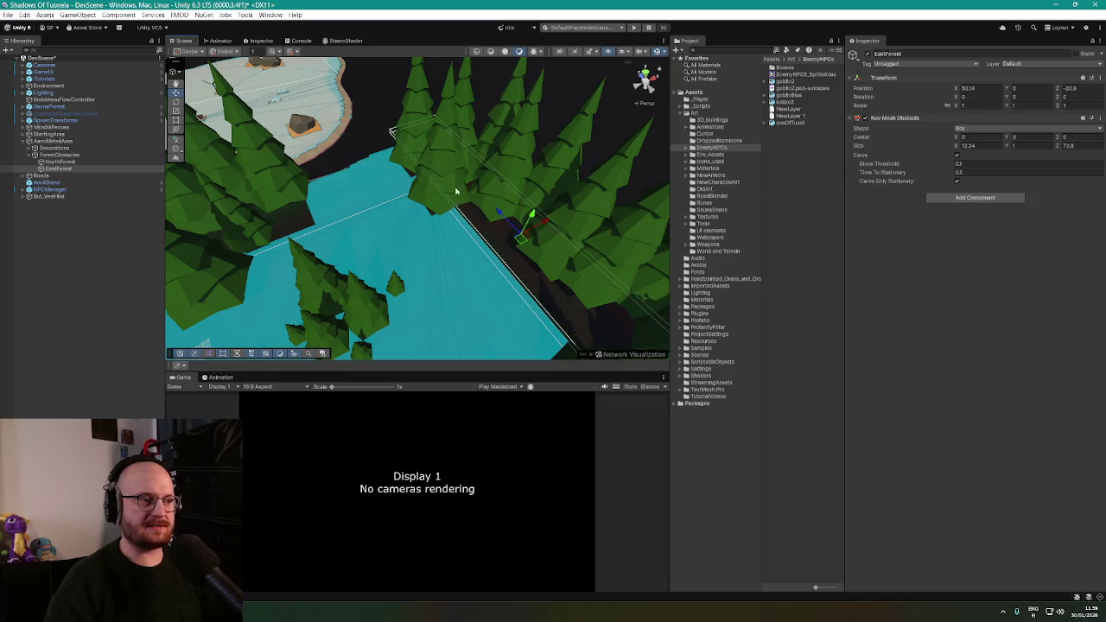
mouse_move(457, 191)
left_mouse_down()
mouse_move(538, 198)
mouse_move(424, 177)
mouse_move(411, 167)
mouse_move(510, 168)
mouse_move(412, 147)
mouse_move(395, 167)
mouse_move(383, 161)
mouse_move(394, 173)
mouse_move(388, 192)
mouse_move(491, 198)
mouse_move(486, 210)
mouse_move(446, 202)
mouse_move(396, 212)
mouse_move(349, 193)
mouse_move(318, 220)
mouse_move(291, 202)
left_mouse_up()
mouse_move(519, 191)
left_mouse_down()
mouse_move(545, 188)
mouse_move(533, 196)
left_mouse_up()
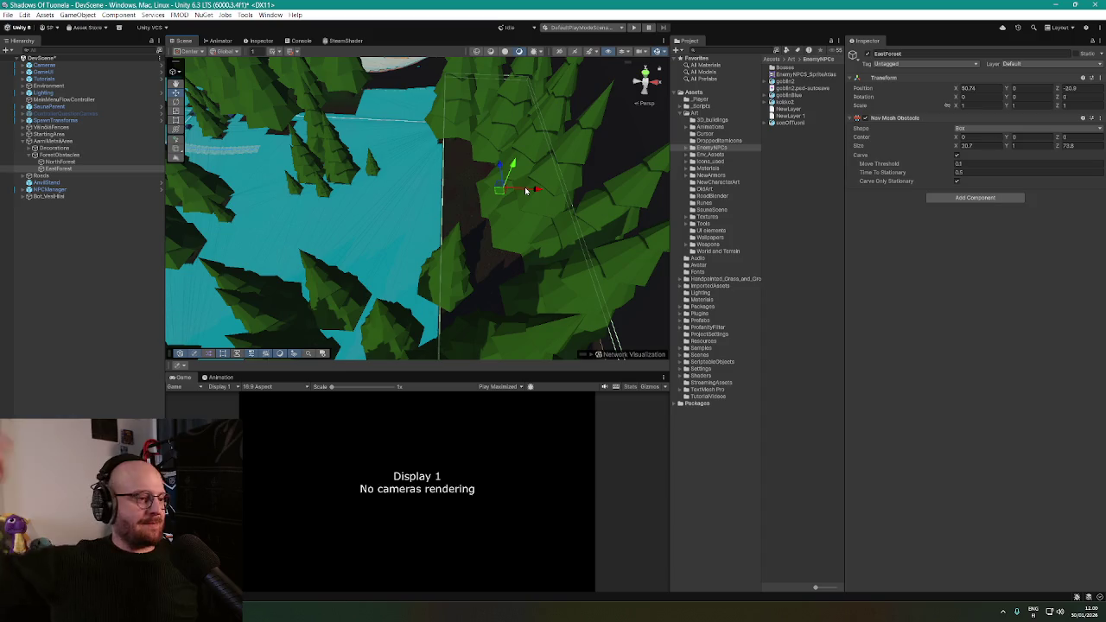
mouse_move(525, 190)
left_mouse_down()
mouse_move(496, 212)
mouse_move(578, 158)
left_mouse_up()
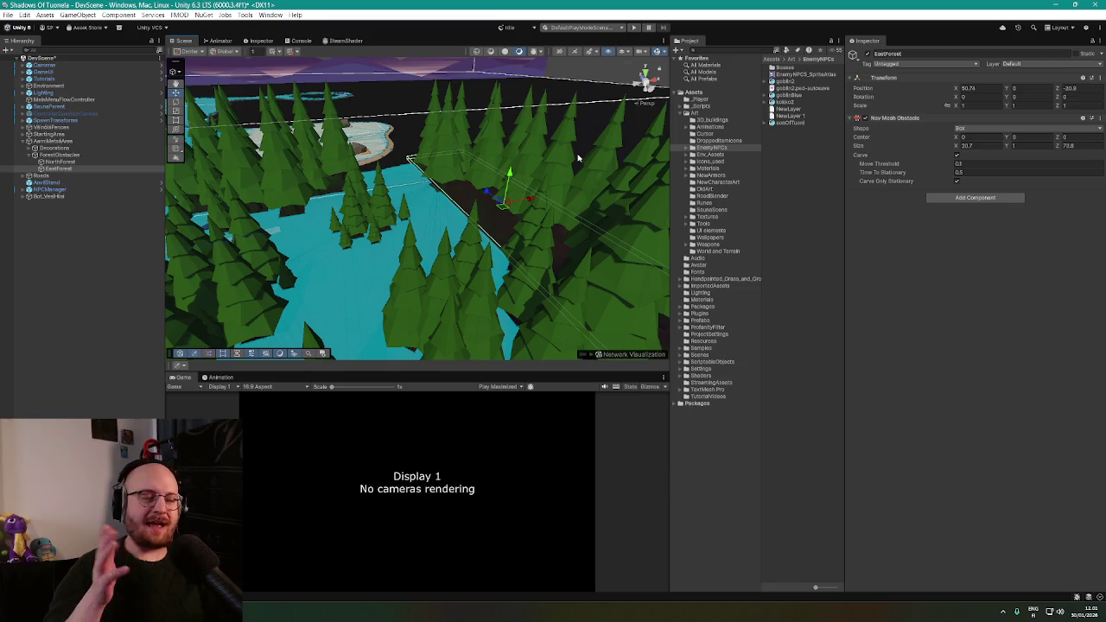
scroll(561, 216, "up", 10)
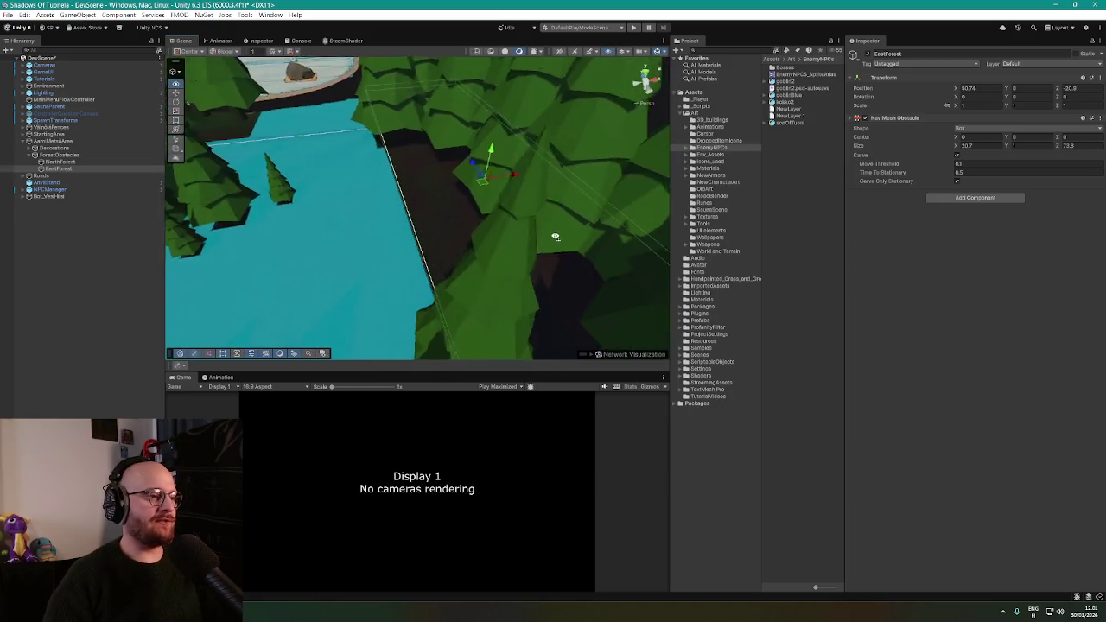
Select Pine tree 002 (48) at the forest edge and drag it to X 87.73, Z 17.59
mouse_move(555, 236)
left_mouse_down()
mouse_move(488, 265)
mouse_move(583, 251)
mouse_move(461, 247)
mouse_move(533, 247)
mouse_move(540, 212)
mouse_move(540, 260)
mouse_move(518, 259)
mouse_move(524, 200)
left_mouse_up()
left_click_drag(529, 187, 559, 188)
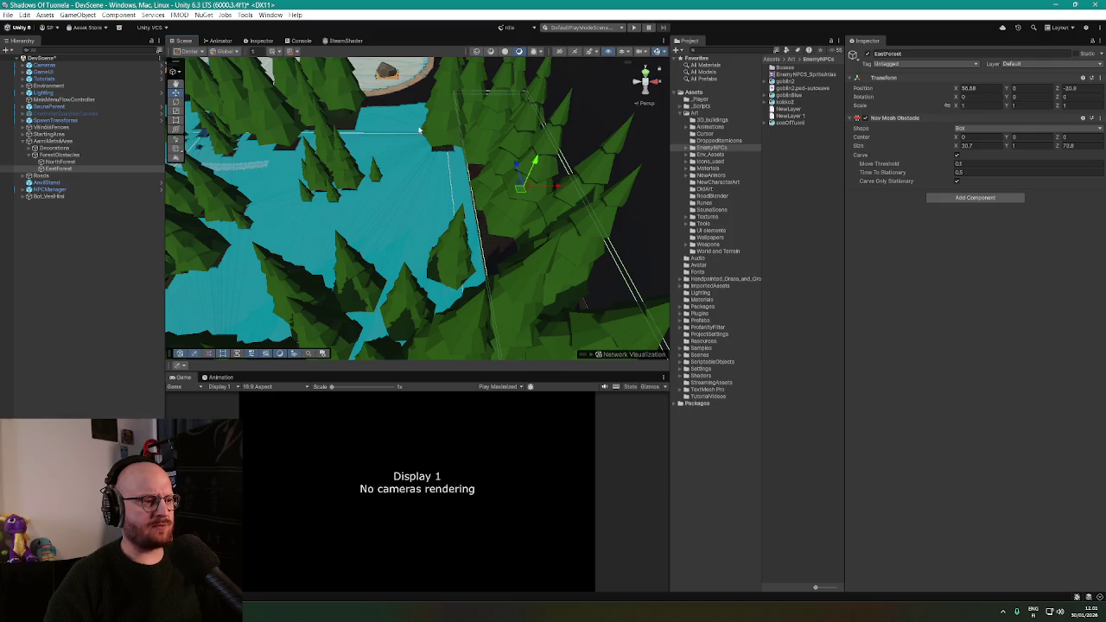
scroll(449, 256, "up", 5)
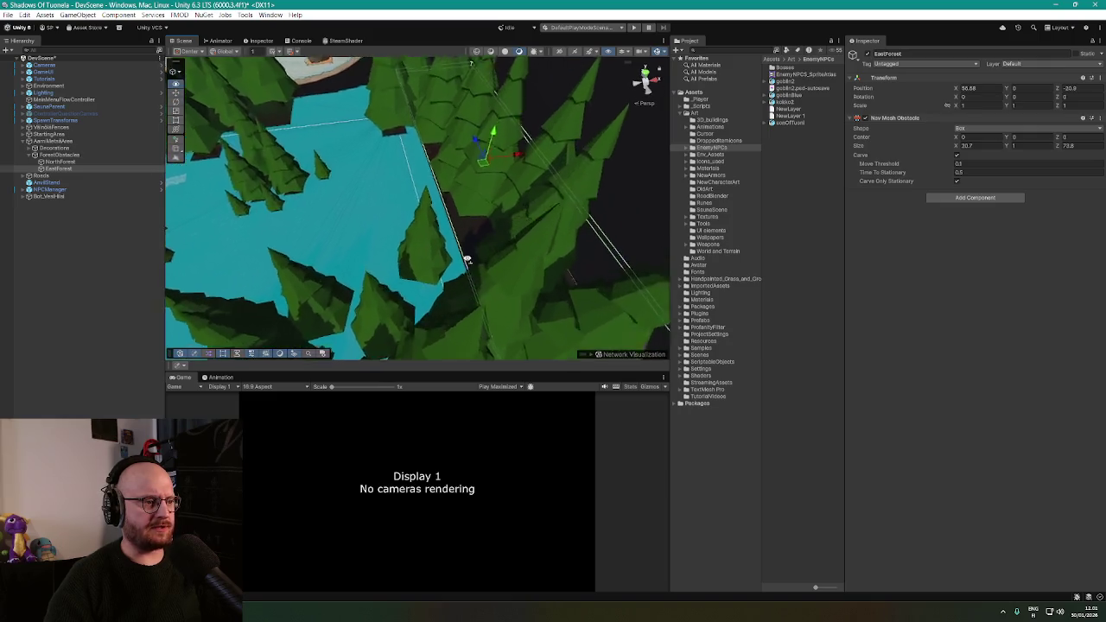
mouse_move(436, 261)
left_mouse_down()
mouse_move(605, 212)
mouse_move(540, 219)
left_mouse_up()
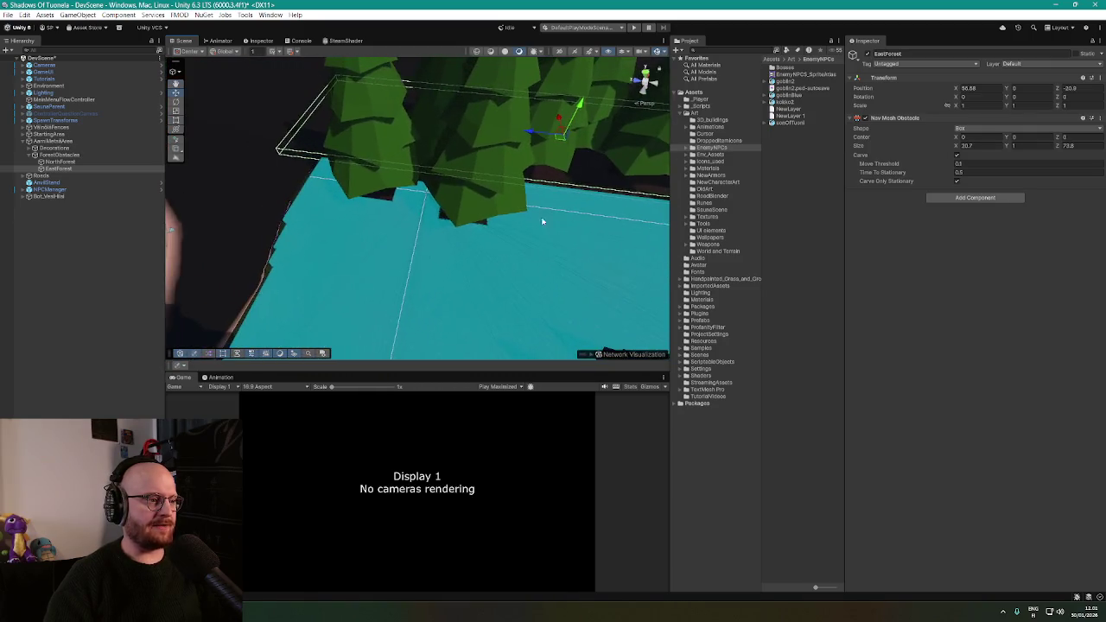
left_click(449, 224)
mouse_move(449, 223)
left_mouse_down()
mouse_move(507, 217)
mouse_move(504, 231)
left_mouse_up()
mouse_move(424, 194)
left_mouse_down()
mouse_move(337, 199)
mouse_move(292, 226)
mouse_move(288, 186)
mouse_move(325, 166)
mouse_move(404, 207)
mouse_move(313, 204)
mouse_move(365, 215)
mouse_move(526, 187)
mouse_move(534, 196)
mouse_move(489, 205)
mouse_move(578, 198)
mouse_move(370, 124)
mouse_move(378, 91)
mouse_move(261, 146)
mouse_move(508, 183)
mouse_move(365, 216)
mouse_move(245, 212)
left_mouse_up()
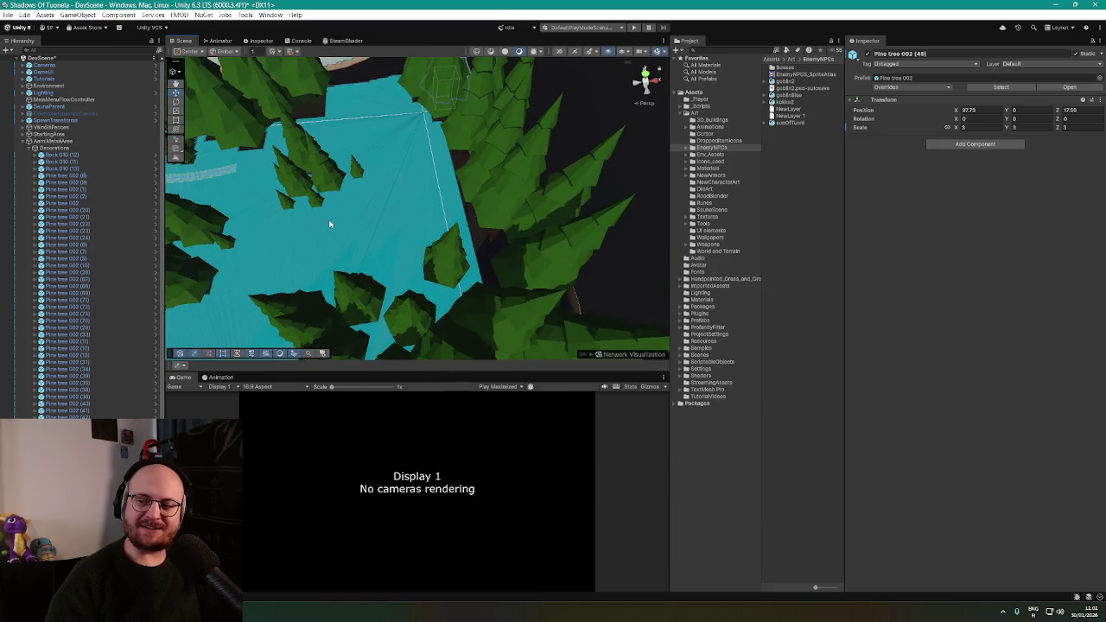
Collapse Decorations, expand ForestObstacles and select the EastForest obstacle box
mouse_move(435, 247)
left_mouse_down()
mouse_move(407, 247)
mouse_move(448, 248)
mouse_move(427, 237)
mouse_move(436, 244)
left_mouse_up()
left_click(35, 148)
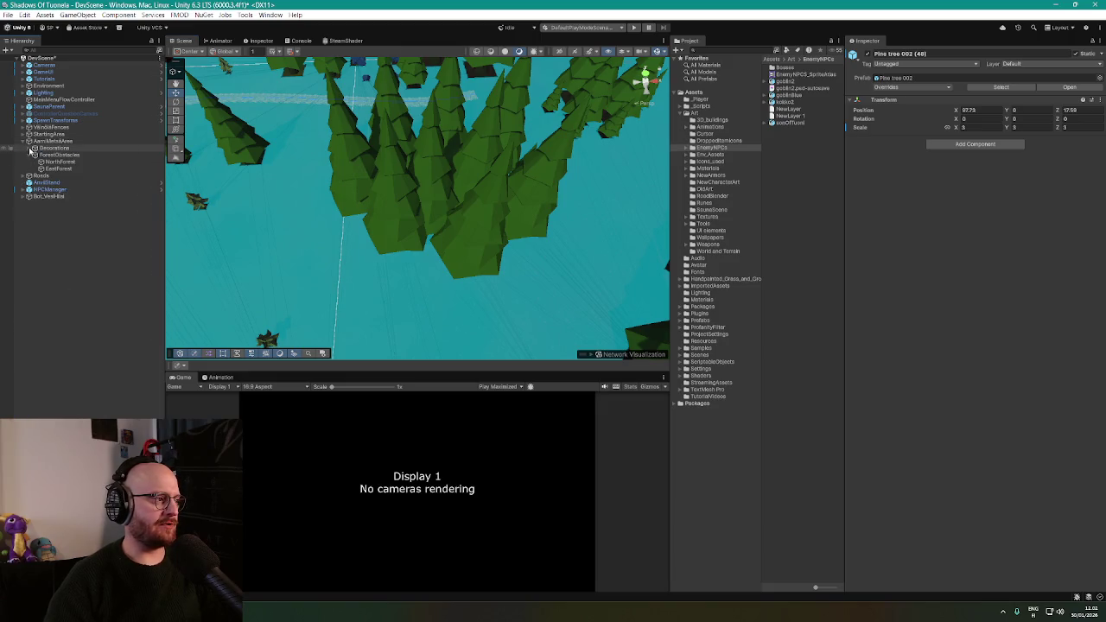
left_click(34, 155)
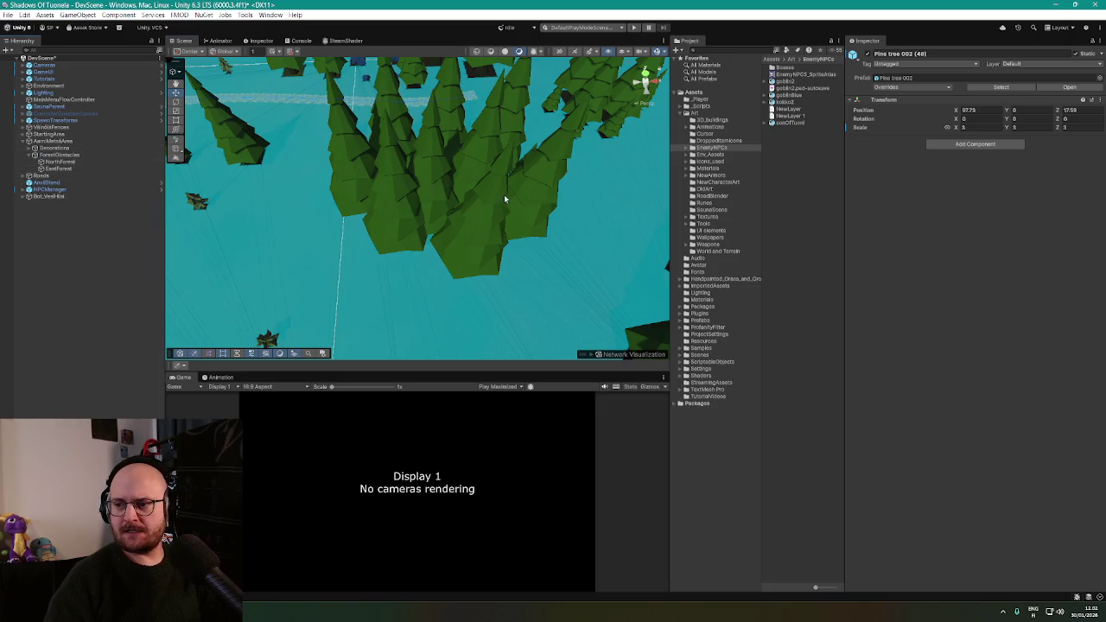
scroll(493, 210, "down", 5)
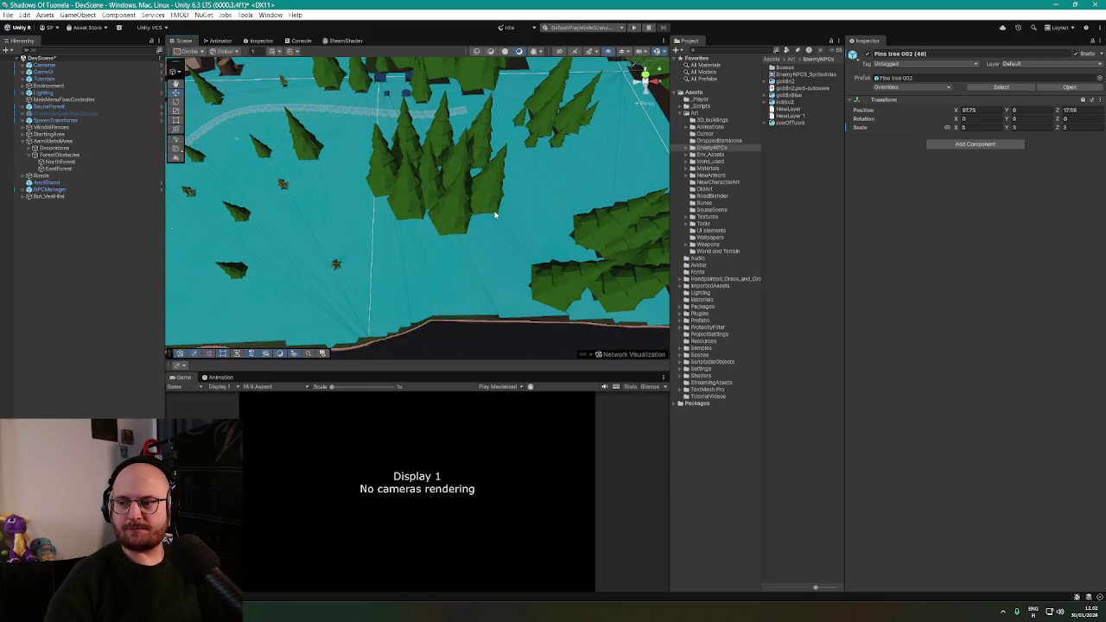
mouse_move(495, 214)
left_mouse_down()
mouse_move(587, 239)
mouse_move(562, 202)
mouse_move(506, 202)
left_mouse_up()
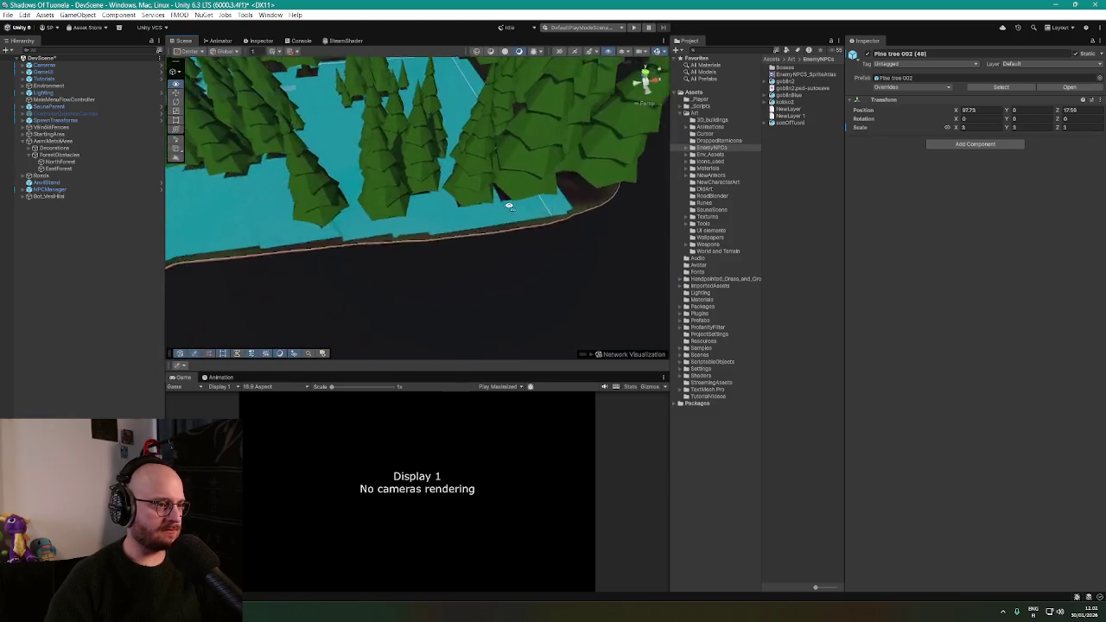
left_click(62, 171)
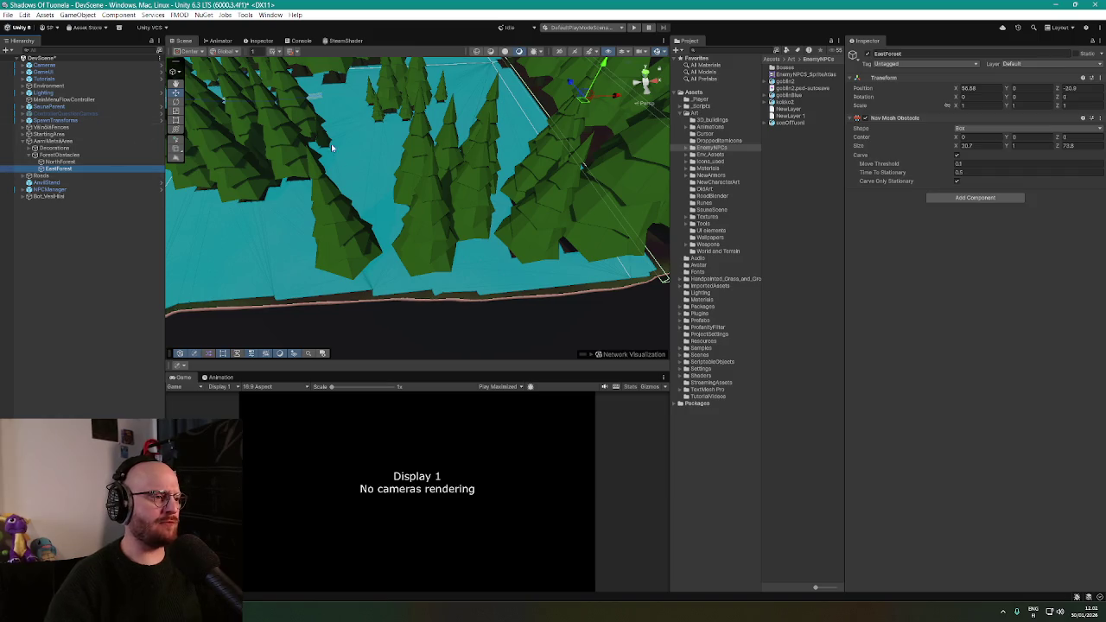
Duplicate the EastForest obstacle and focus the view on the copy
mouse_move(331, 144)
left_mouse_down()
mouse_move(313, 166)
mouse_move(347, 180)
left_mouse_up()
key("ctrl+d")
double_click(60, 176)
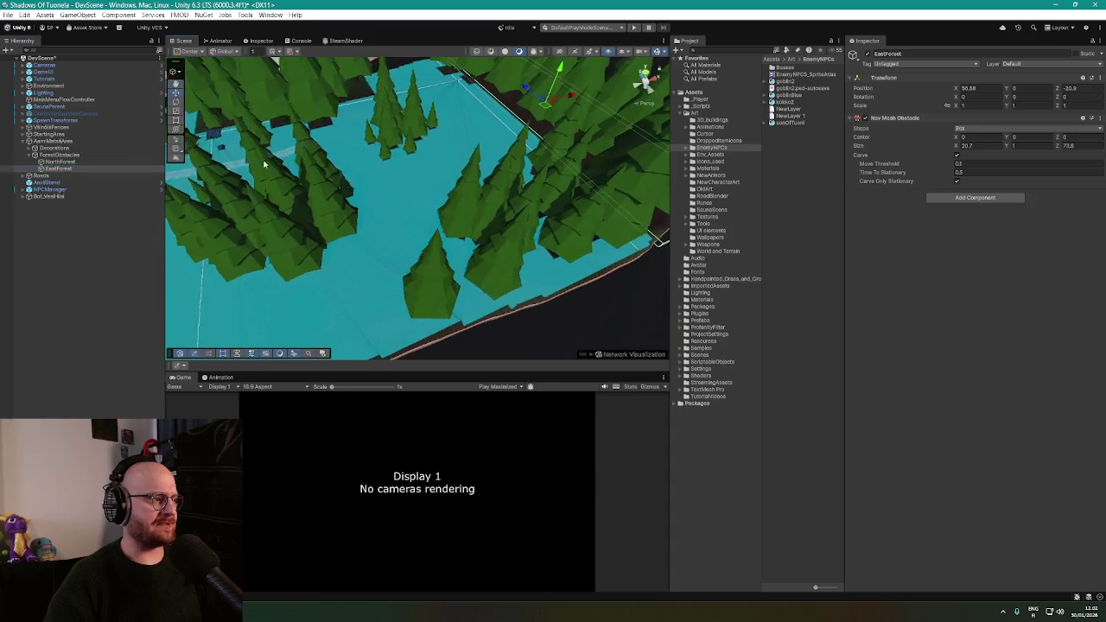
Rename the EastForest (1) copy to SouthForest
left_click(59, 177)
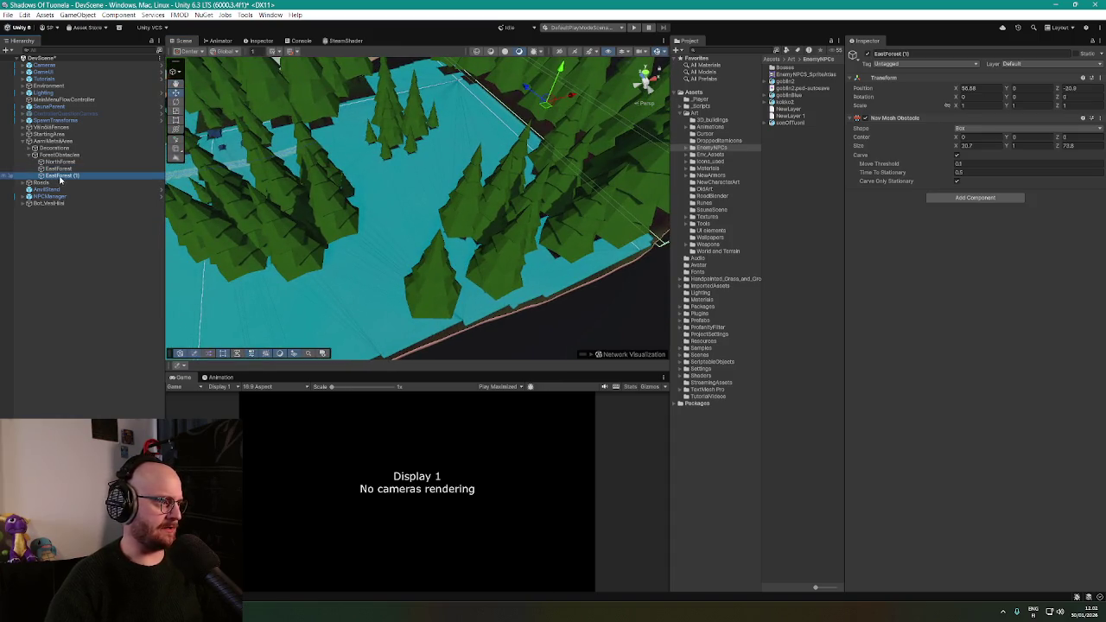
left_click(62, 177)
type("Sou")
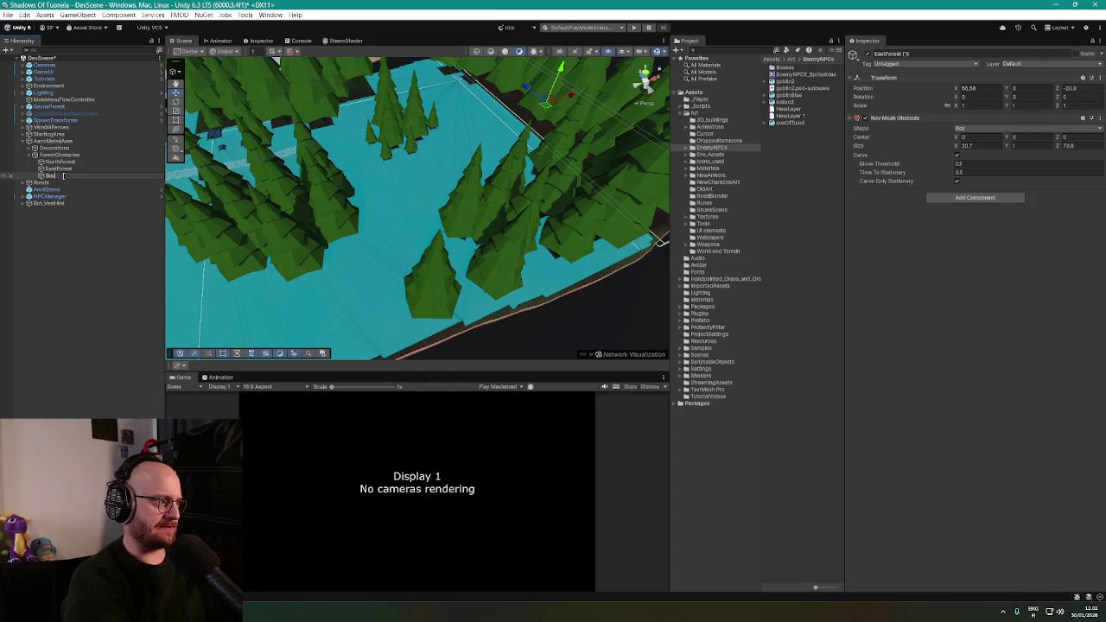
type("thForest")
key("Return")
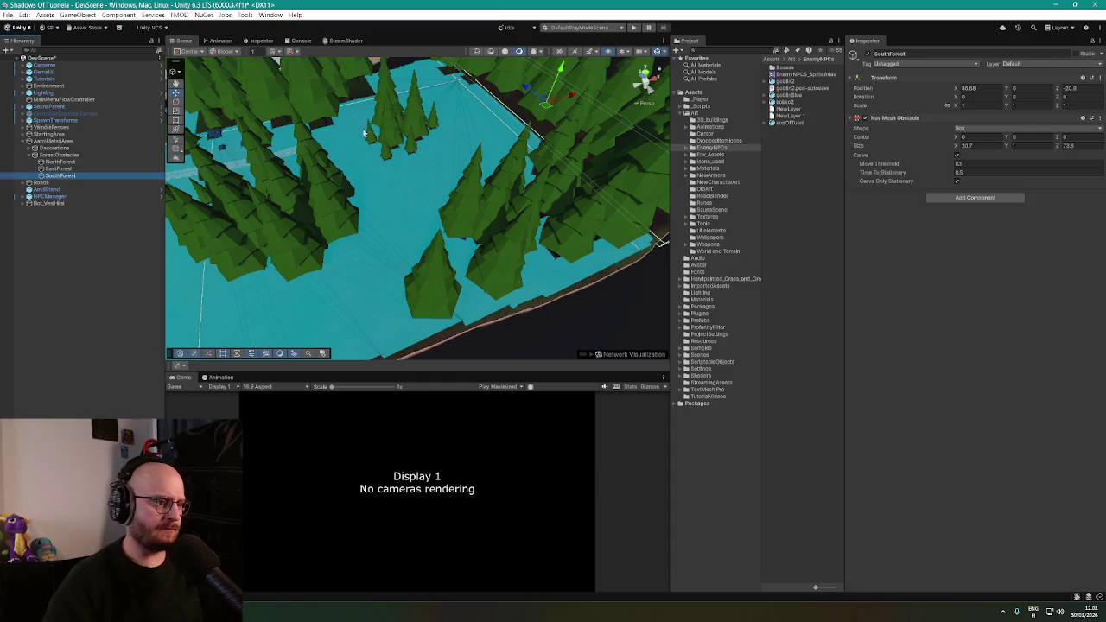
Frame the SouthForest box and drag it left over another stretch of forest
left_click_drag(364, 133, 341, 164)
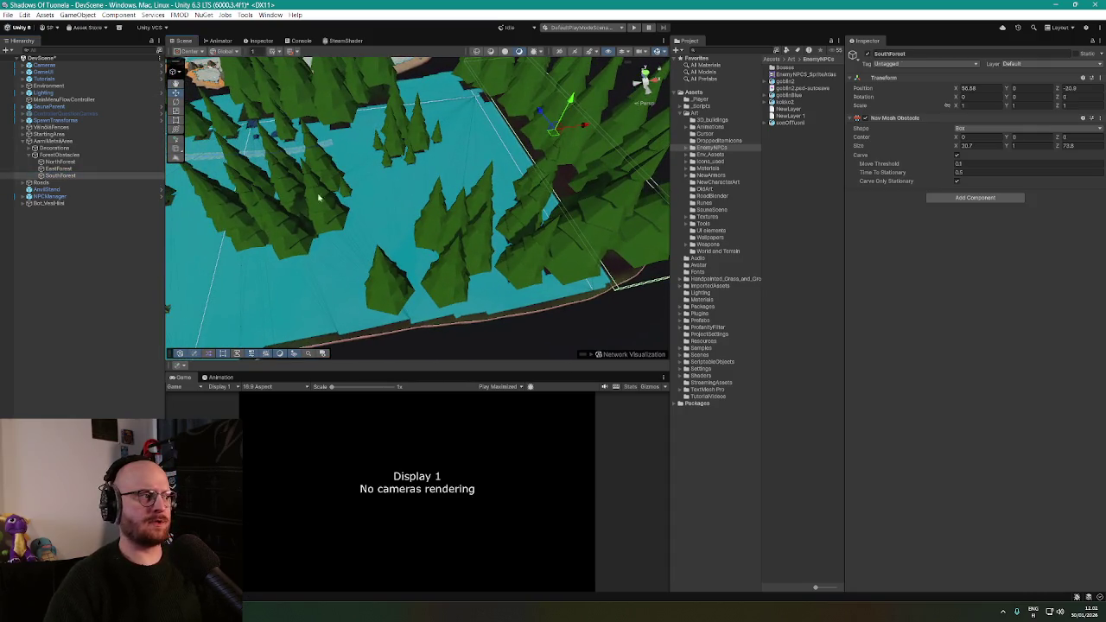
double_click(57, 175)
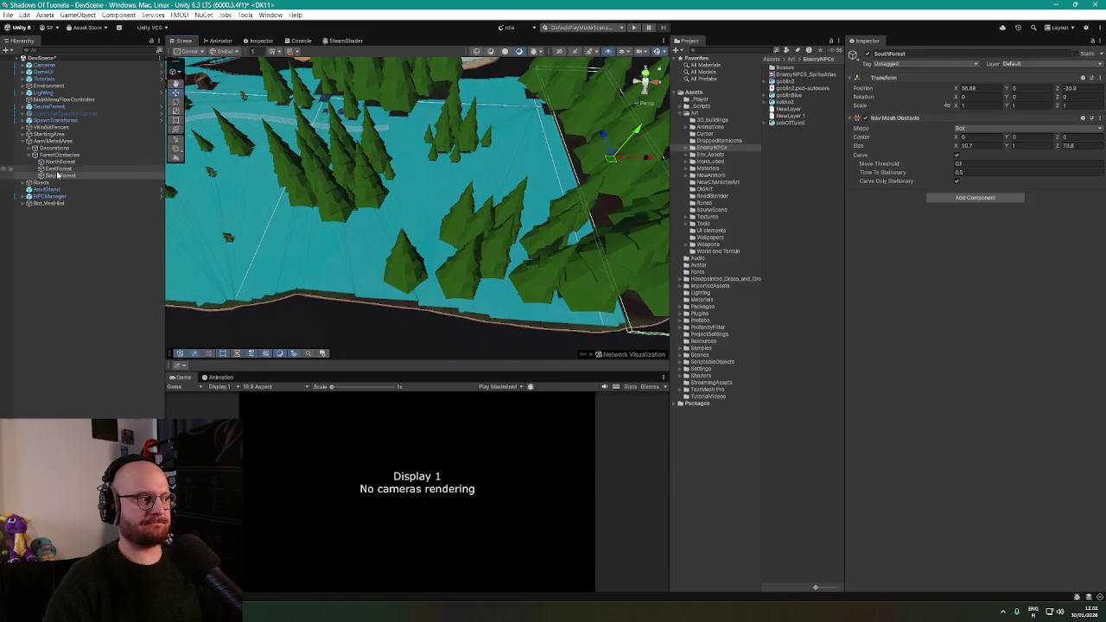
left_click(57, 176)
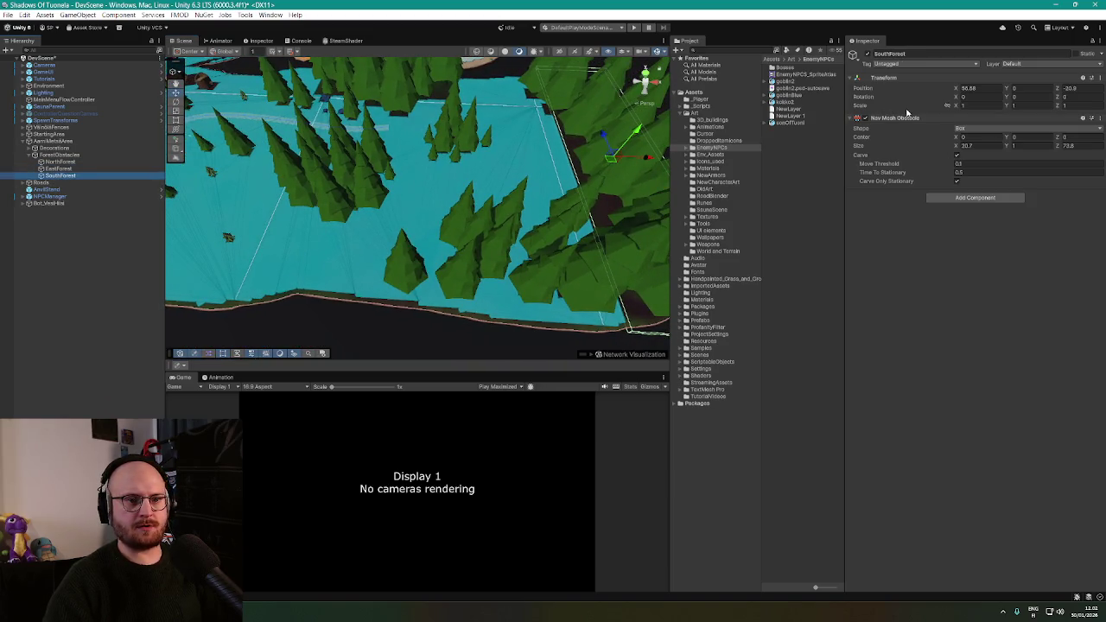
left_click(73, 162)
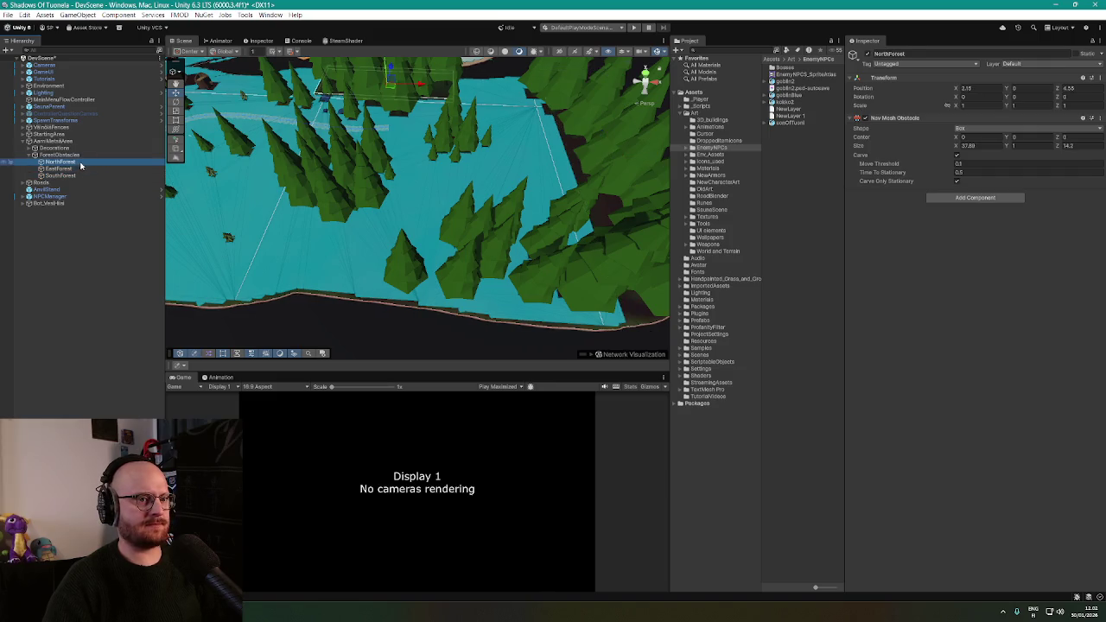
left_click(61, 175)
double_click(61, 176)
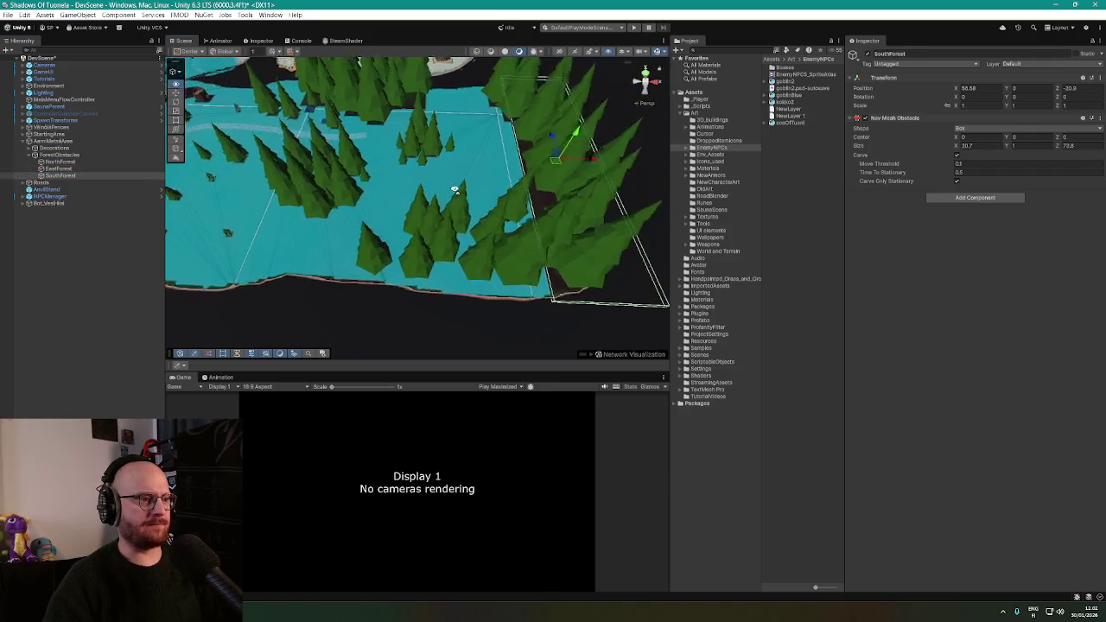
mouse_move(528, 173)
left_mouse_down()
mouse_move(450, 197)
mouse_move(363, 197)
mouse_move(263, 244)
mouse_move(450, 198)
mouse_move(439, 207)
mouse_move(434, 184)
left_mouse_up()
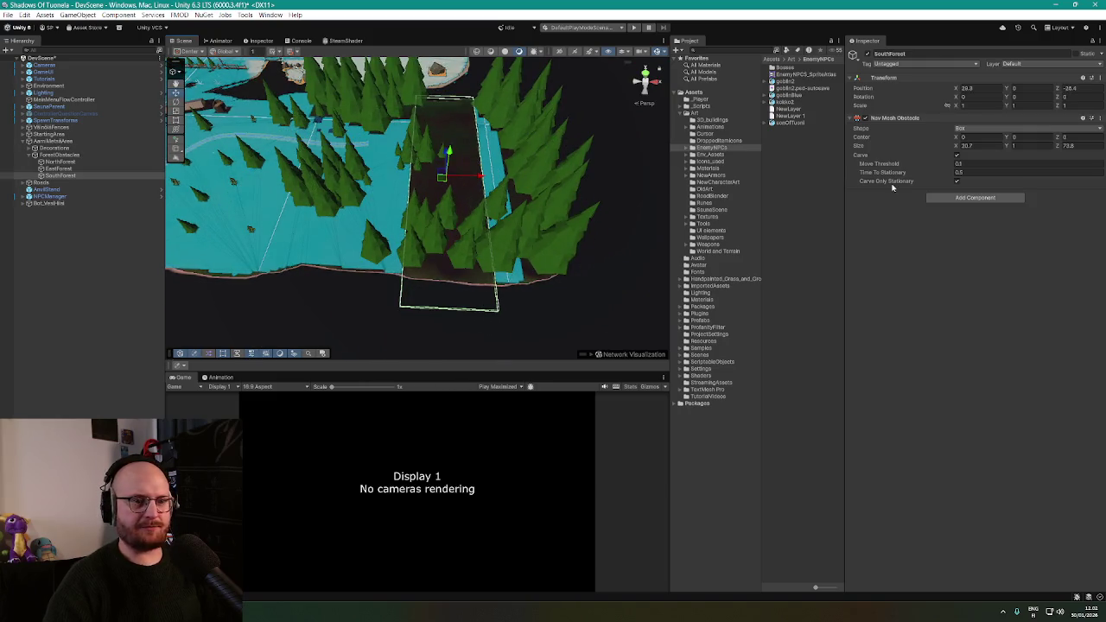
Resize the SouthForest obstacle to 43.2 by 161 and place it at X 36.98, Z -86.64
mouse_move(955, 149)
left_mouse_down()
mouse_move(933, 153)
mouse_move(1049, 178)
mouse_move(1049, 145)
mouse_move(873, 170)
left_mouse_up()
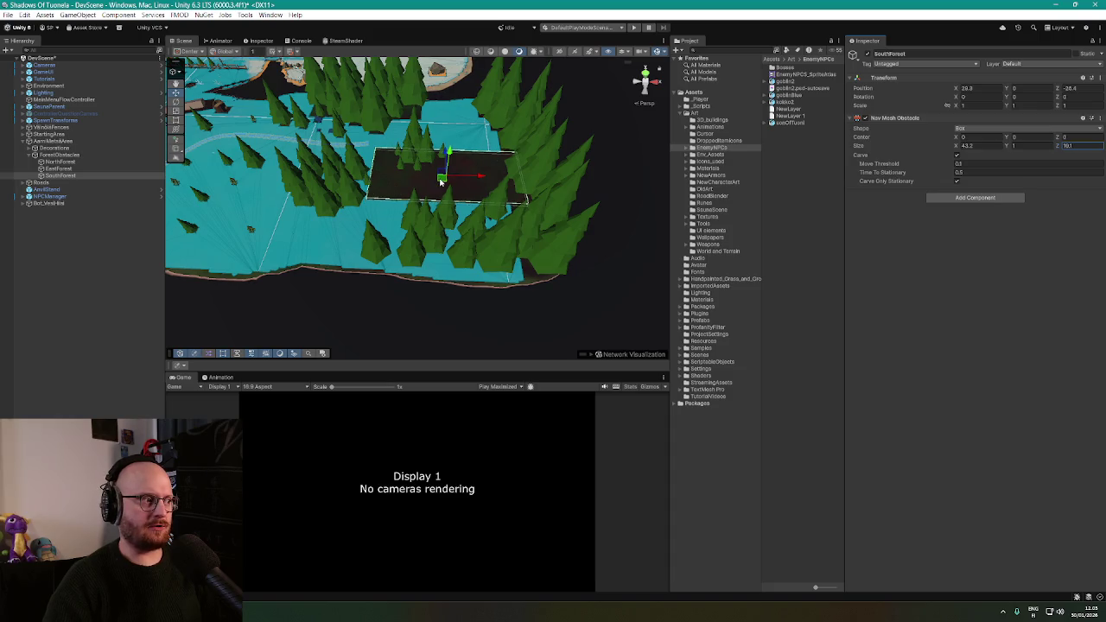
mouse_move(441, 180)
left_mouse_down()
mouse_move(436, 264)
mouse_move(452, 272)
mouse_move(483, 255)
mouse_move(453, 215)
mouse_move(646, 212)
mouse_move(434, 179)
mouse_move(445, 179)
left_mouse_up()
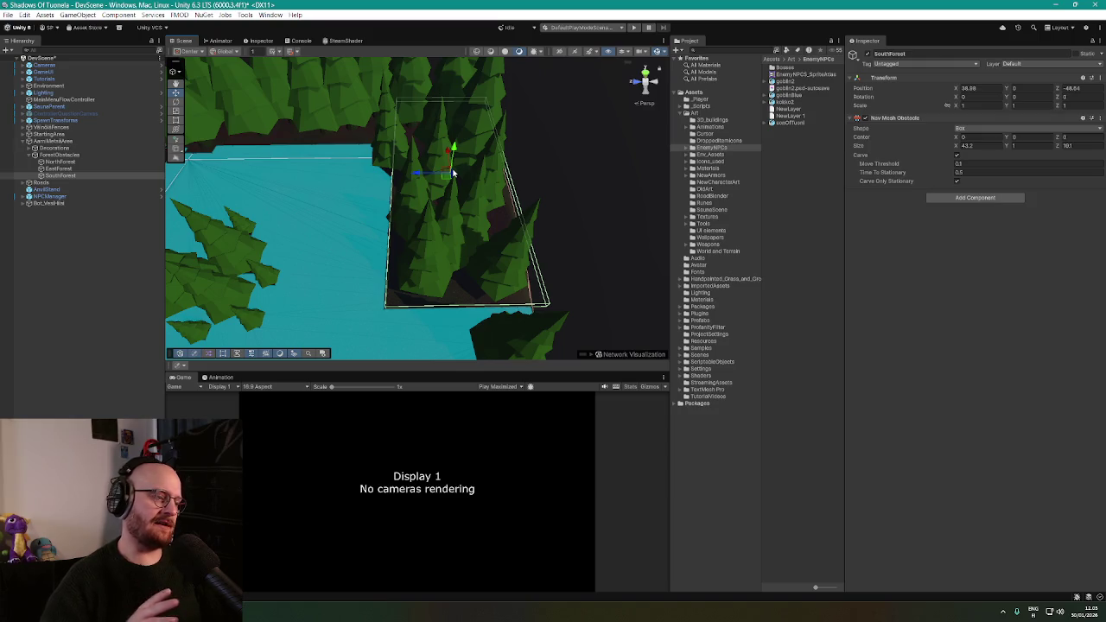
left_click_drag(451, 173, 277, 197)
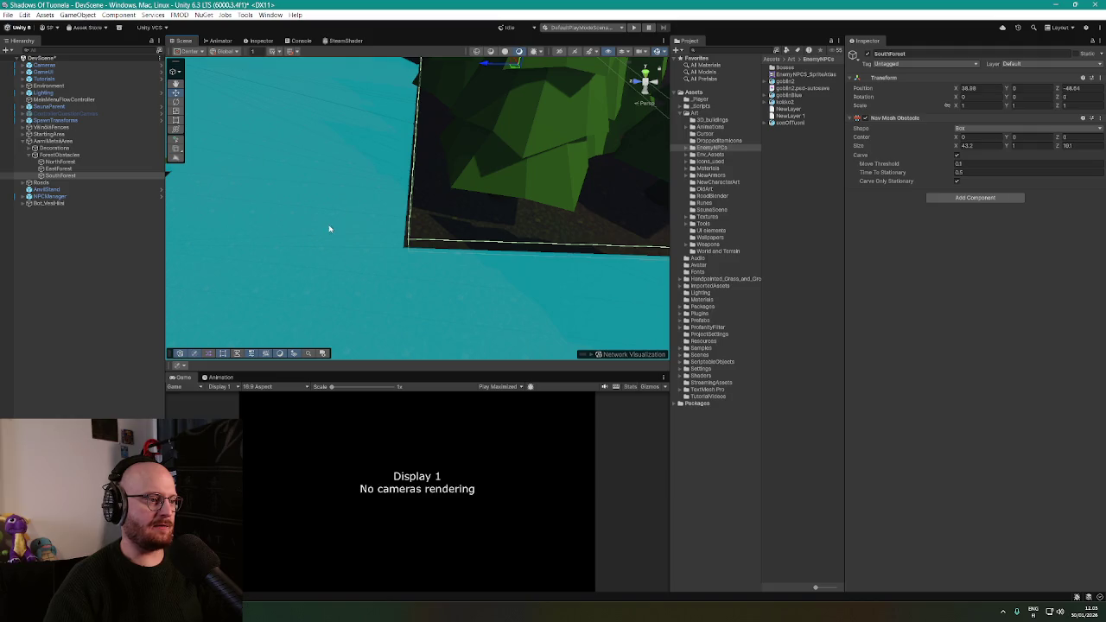
mouse_move(416, 210)
left_mouse_down()
mouse_move(425, 165)
mouse_move(313, 236)
mouse_move(523, 173)
mouse_move(447, 152)
mouse_move(429, 123)
mouse_move(447, 129)
mouse_move(432, 128)
mouse_move(398, 217)
mouse_move(464, 172)
mouse_move(605, 163)
mouse_move(596, 173)
left_mouse_up()
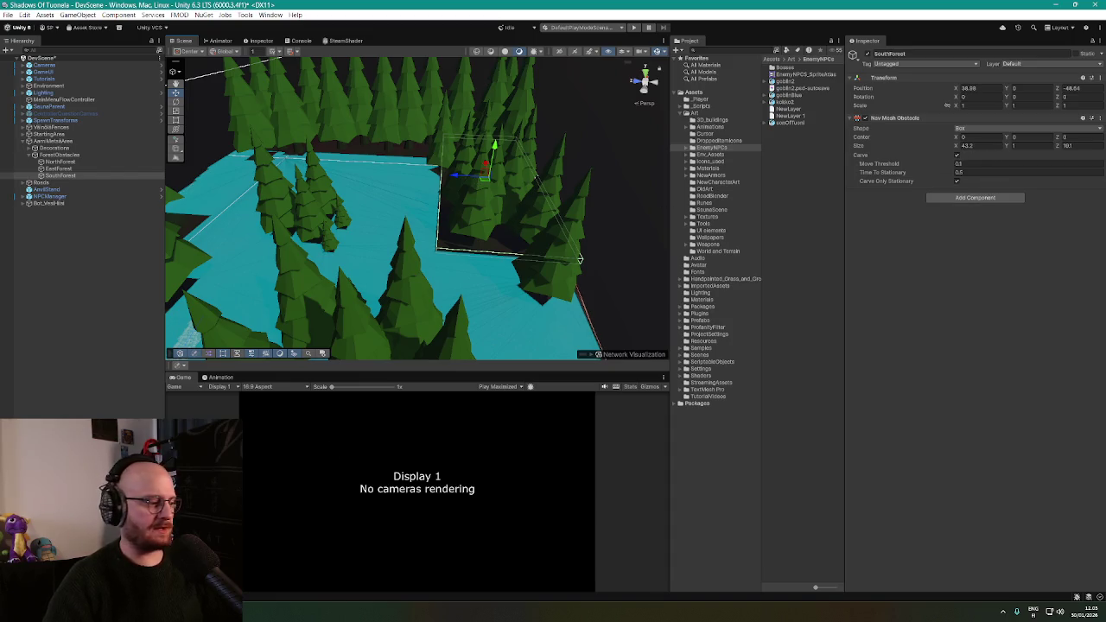
Briefly switch to the browser to keep the music video playing, then return to Unity
key("alt+Tab")
left_click(82, 12)
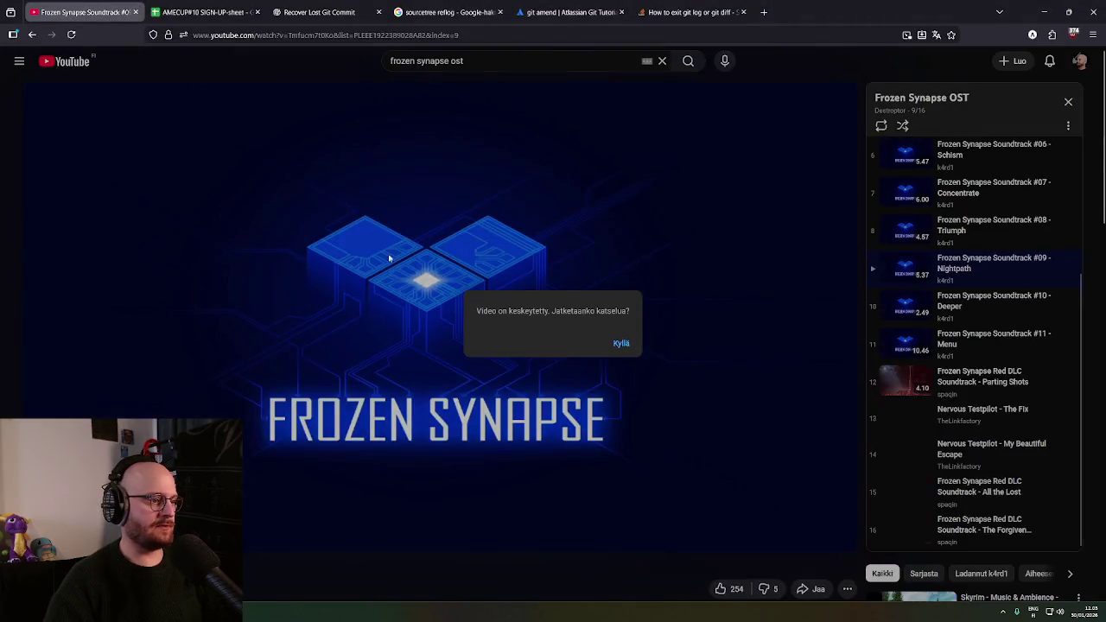
left_click(620, 343)
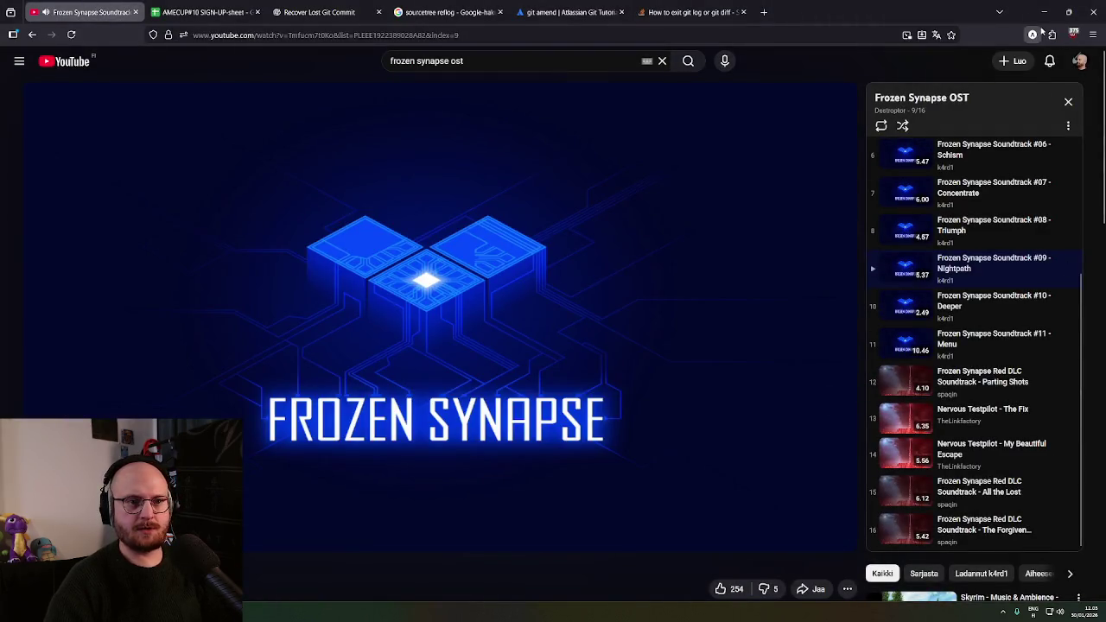
scroll(963, 165, "up", 3)
key("alt+Tab")
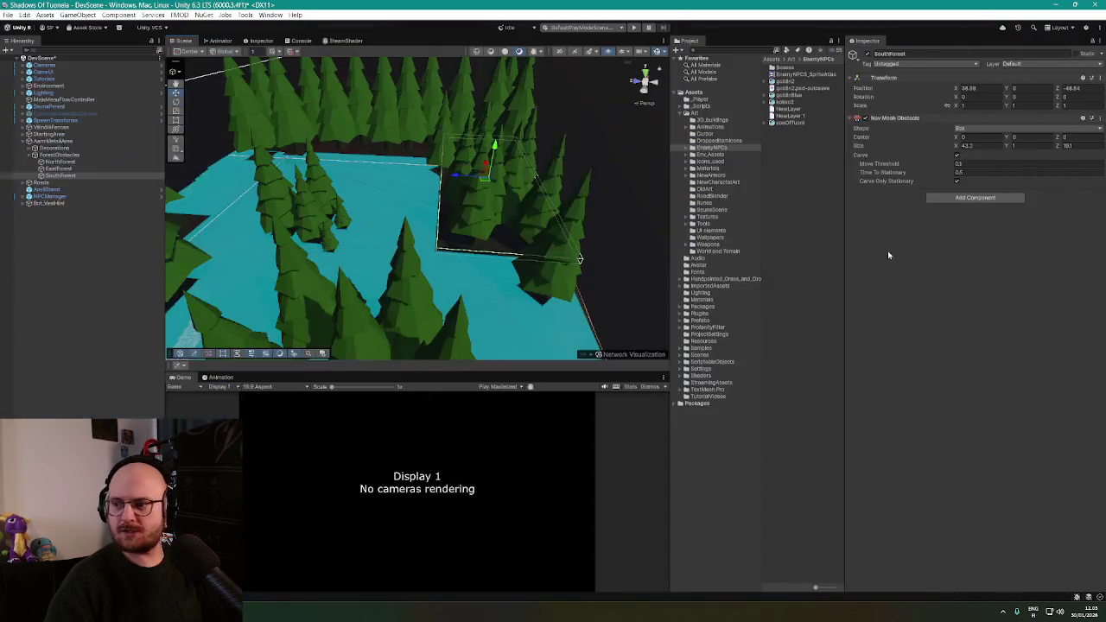
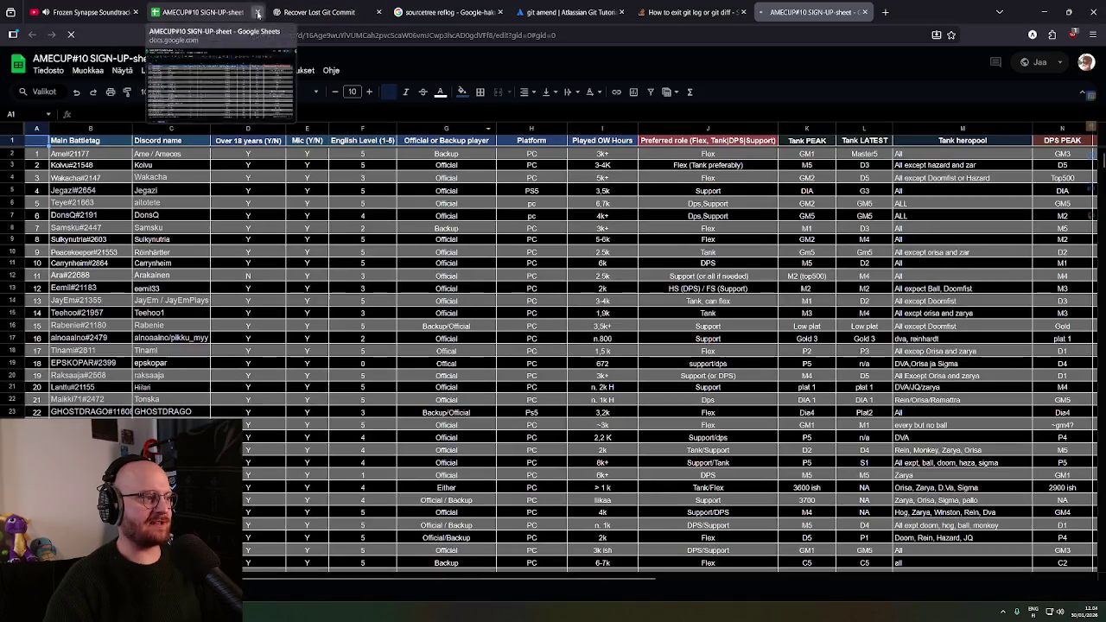
Close the duplicate AMECUP#10 SIGN-UP-sheet tab and select the entries in rows 51–52
left_click(256, 12)
scroll(222, 296, "down", 10)
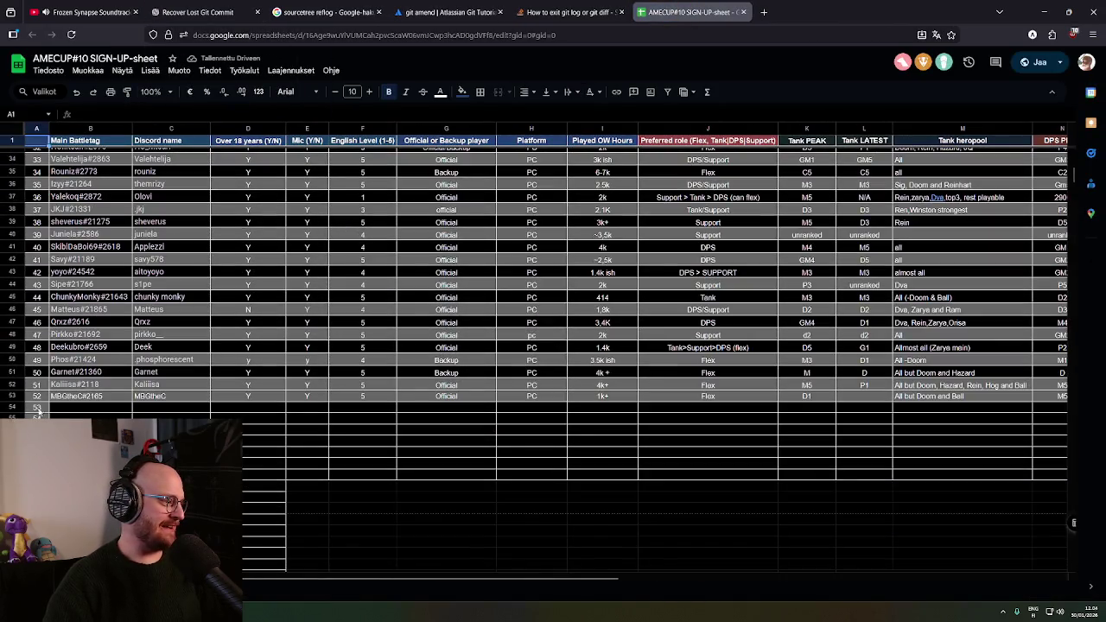
left_click(74, 375)
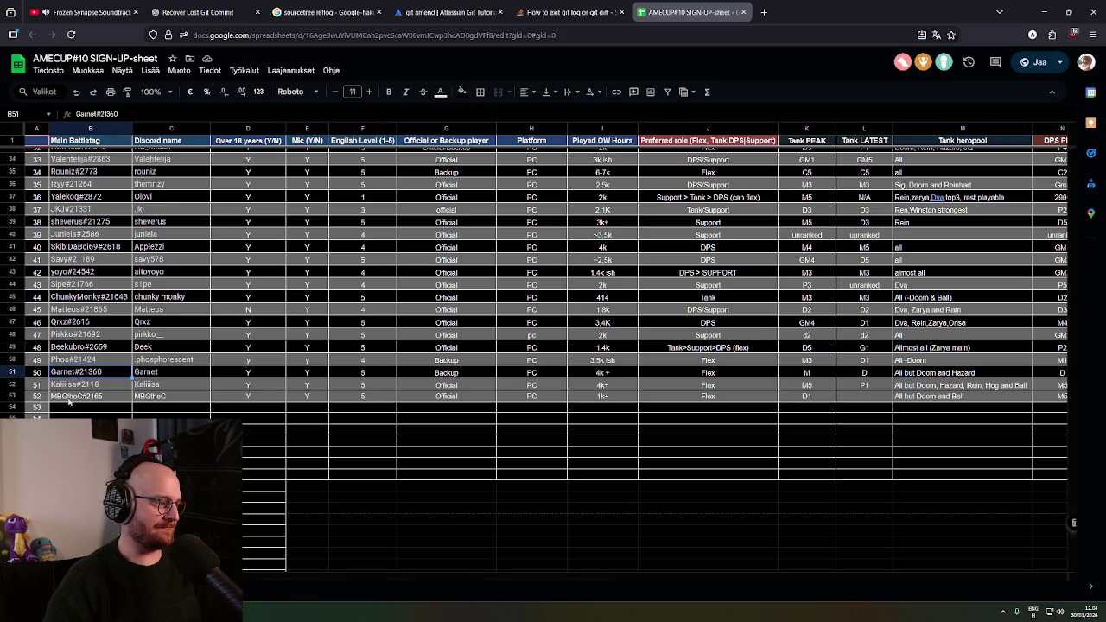
left_click_drag(69, 397, 720, 398)
Clear the selection, scroll back up and return to the Unity editor
left_click(716, 429)
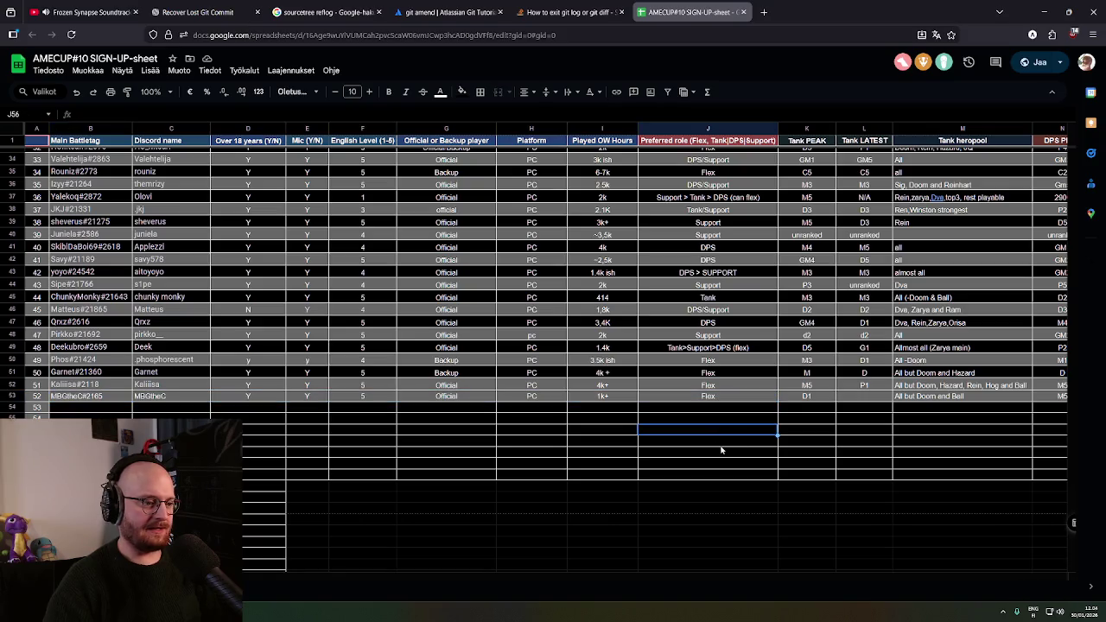
scroll(659, 276, "up", 3)
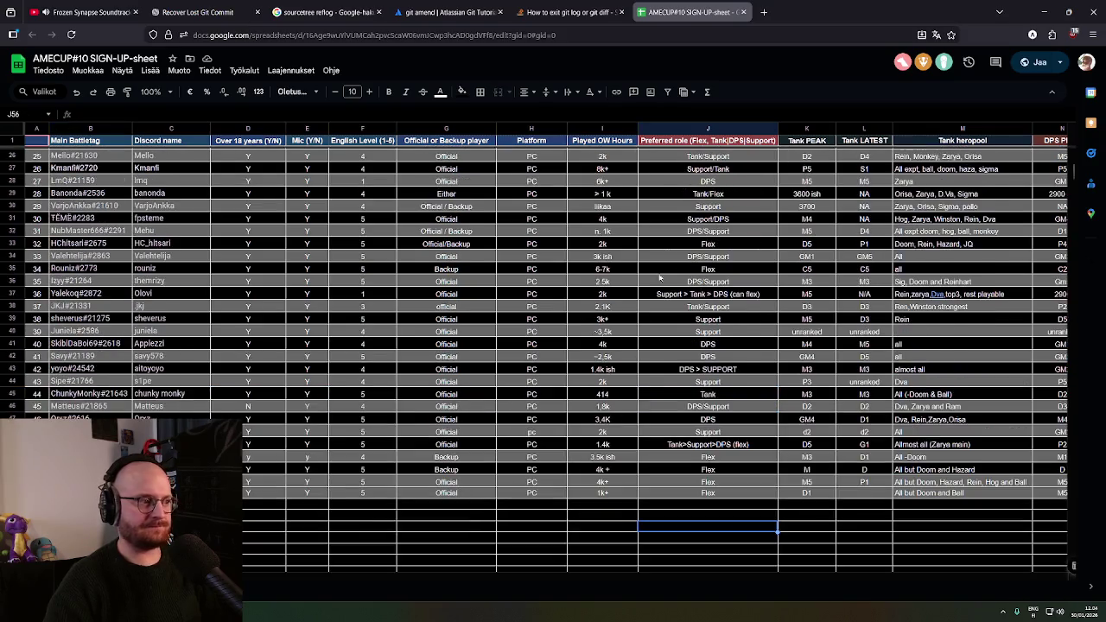
left_click(1043, 12)
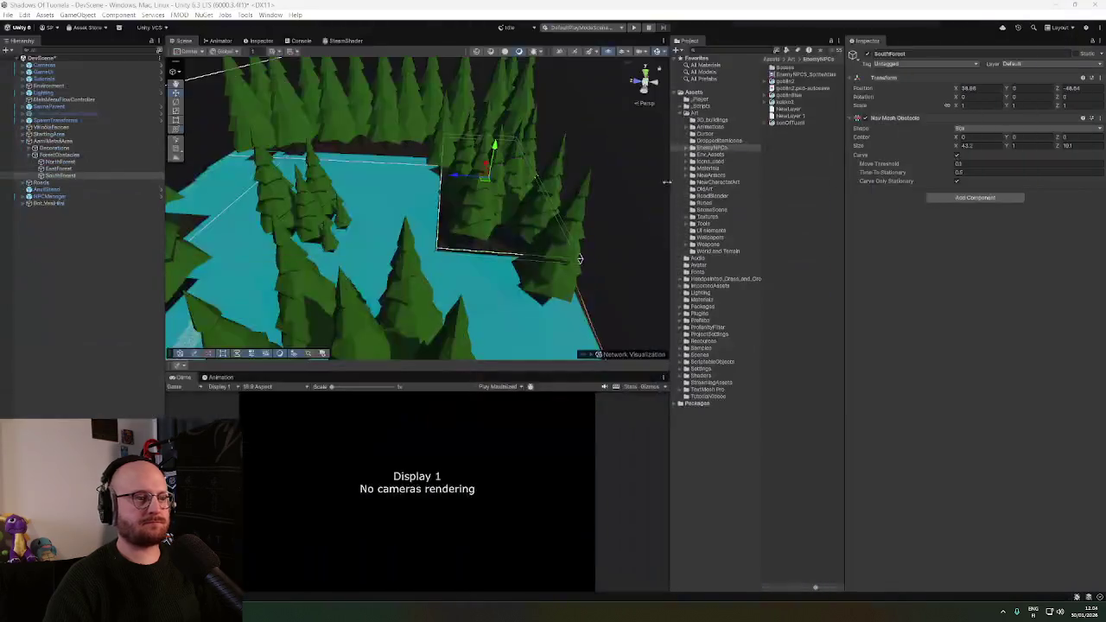
Duplicate the SouthForest obstacle as MiddleForest and frame it in the Scene view
scroll(542, 288, "up", 2)
mouse_move(543, 288)
left_mouse_down()
mouse_move(493, 288)
mouse_move(536, 305)
mouse_move(393, 292)
mouse_move(380, 268)
mouse_move(412, 244)
mouse_move(510, 217)
mouse_move(410, 212)
mouse_move(423, 197)
mouse_move(403, 239)
mouse_move(375, 247)
mouse_move(386, 260)
mouse_move(372, 251)
left_mouse_up()
left_click(57, 176)
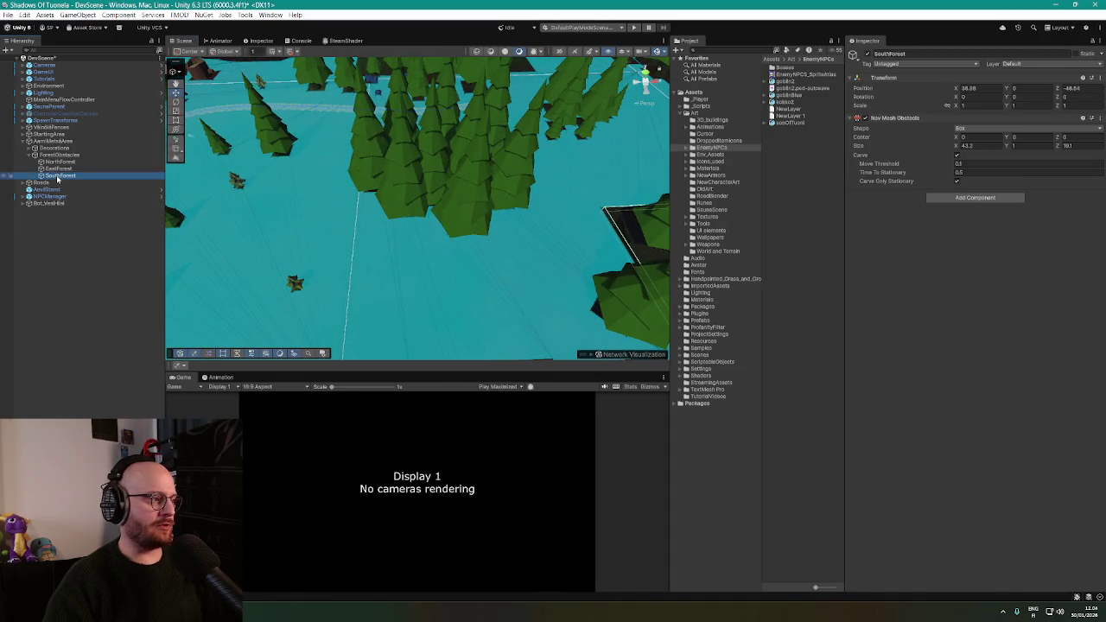
key("ctrl+d")
type("MiddleForest")
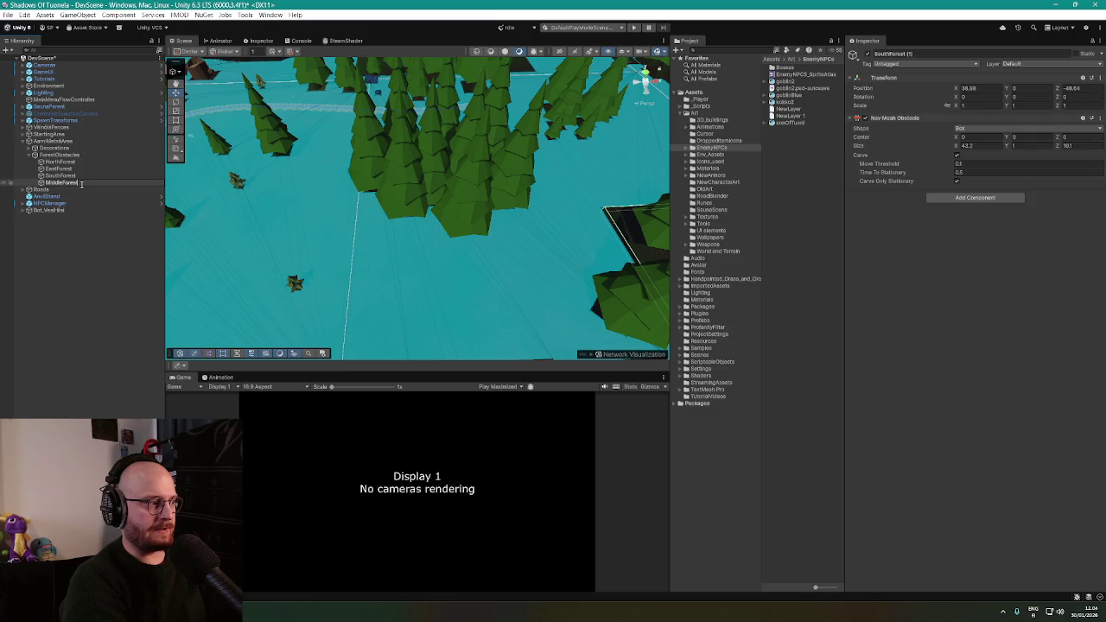
key("Return")
key("f")
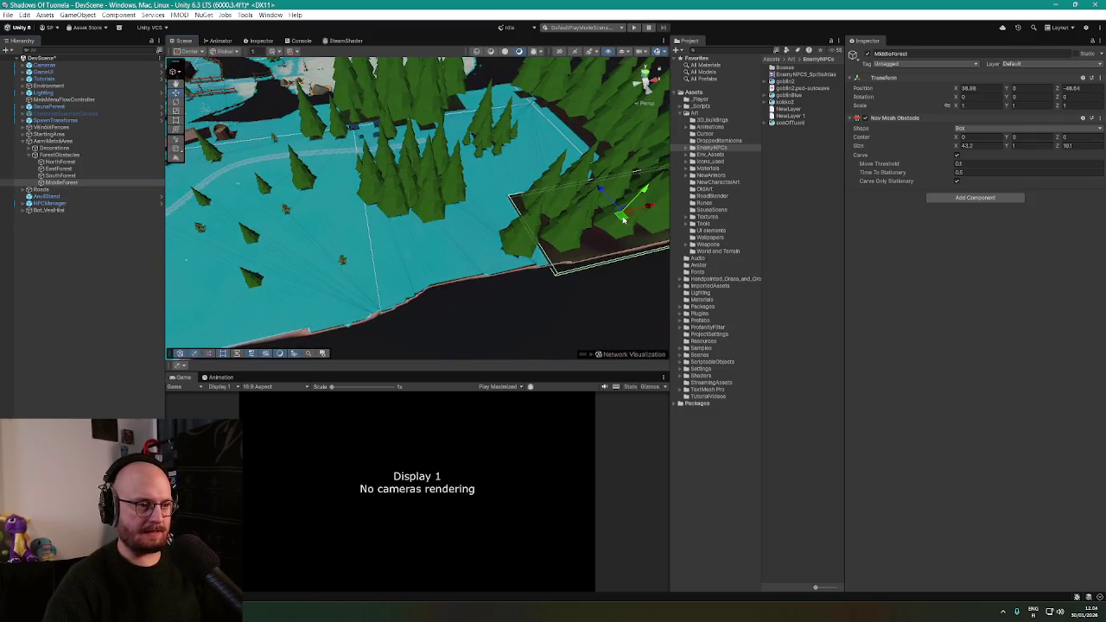
Move the MiddleForest obstacle box among the middle trees of the forest
mouse_move(623, 219)
left_mouse_down()
mouse_move(427, 183)
mouse_move(417, 198)
left_mouse_up()
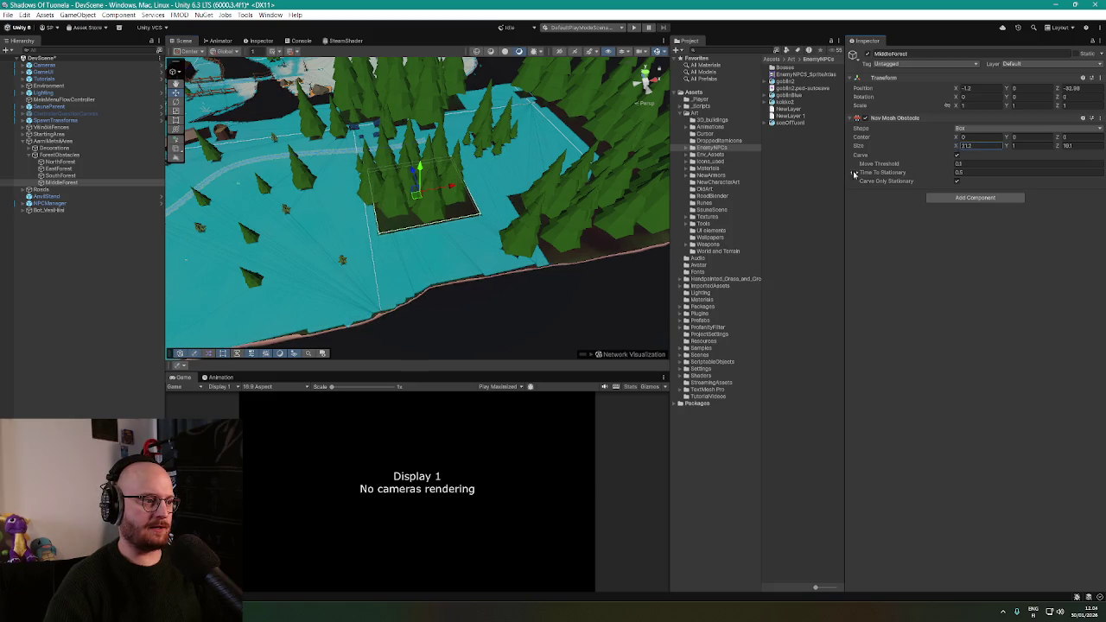
scroll(463, 166, "up", 5)
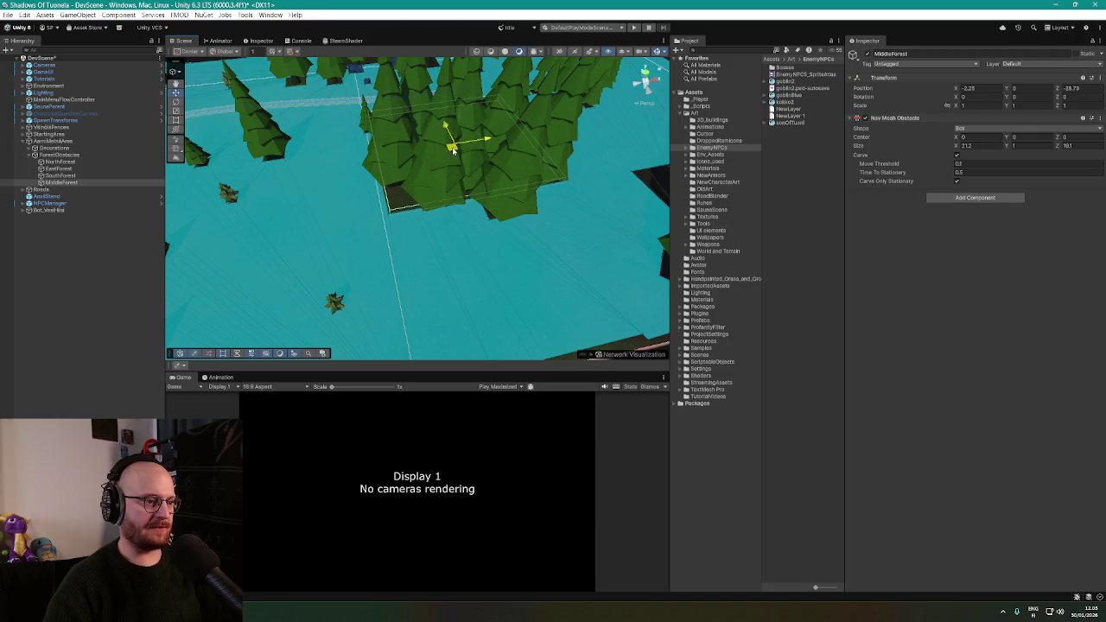
mouse_move(452, 150)
left_mouse_down()
mouse_move(639, 175)
mouse_move(644, 163)
mouse_move(451, 147)
mouse_move(458, 173)
mouse_move(432, 164)
mouse_move(420, 121)
mouse_move(422, 136)
left_mouse_up()
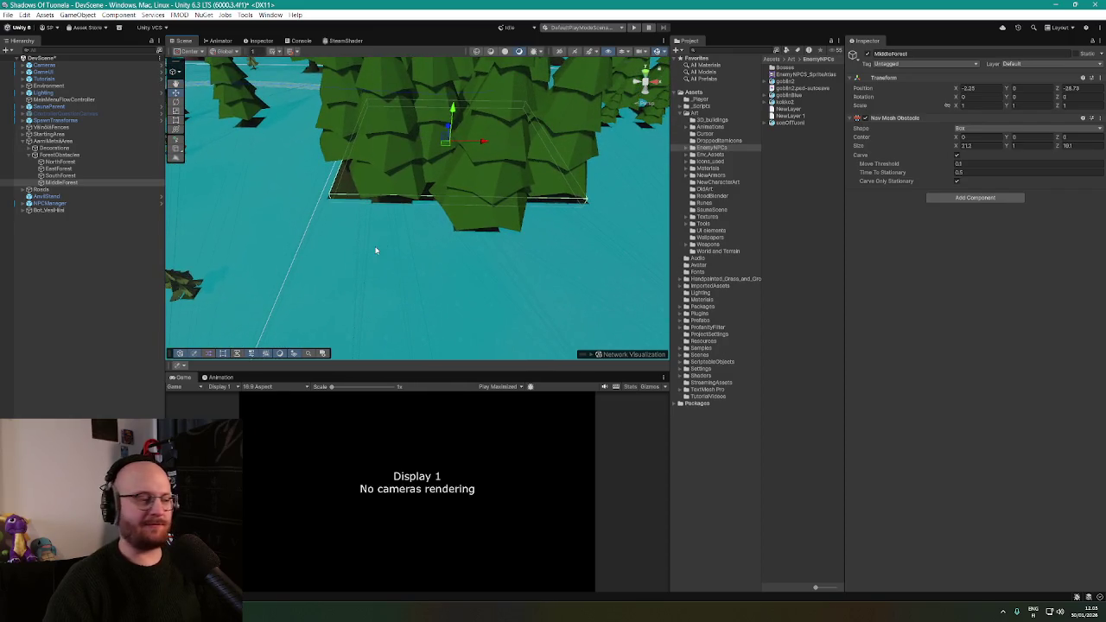
left_click_drag(416, 229, 371, 225)
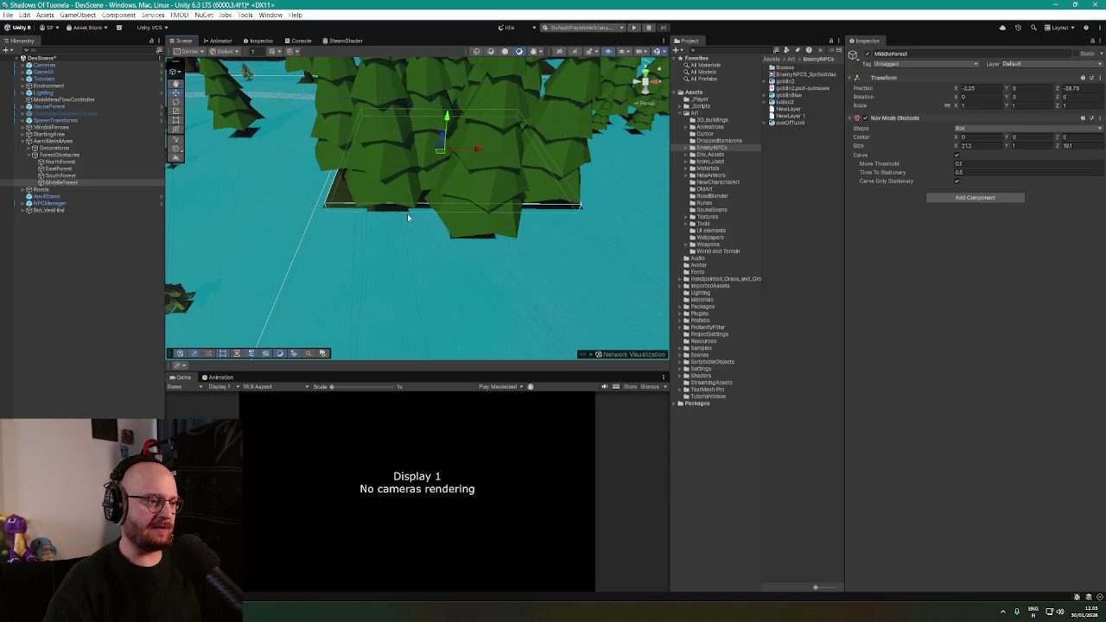
scroll(494, 213, "up", 10)
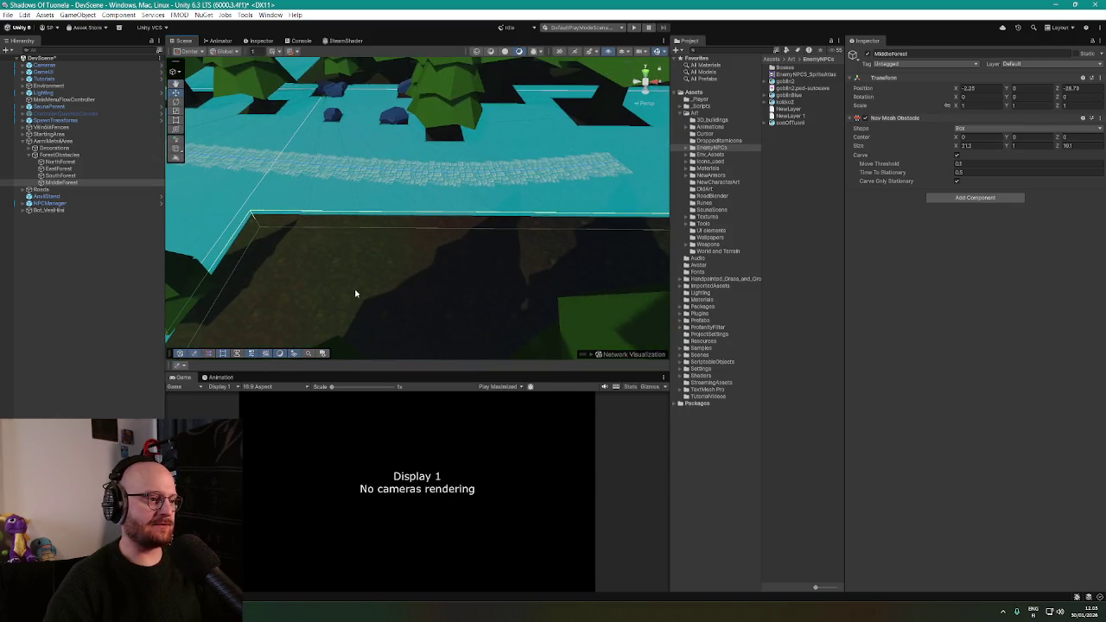
mouse_move(373, 313)
left_mouse_down()
mouse_move(456, 280)
mouse_move(593, 291)
mouse_move(557, 250)
left_mouse_up()
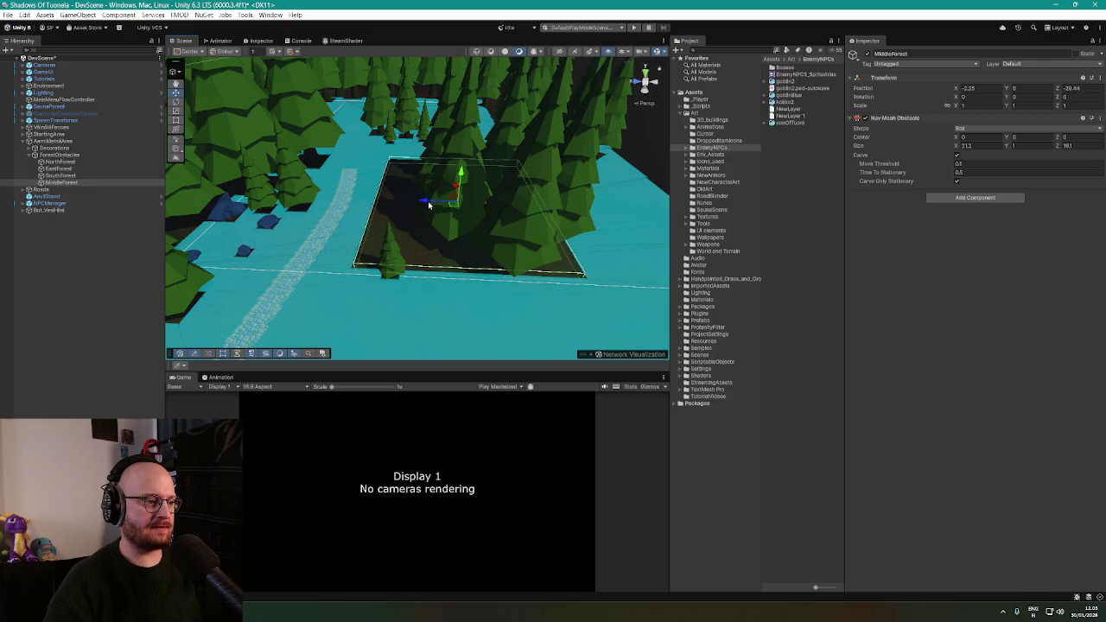
scroll(459, 234, "up", 5)
mouse_move(467, 234)
left_mouse_down()
mouse_move(493, 237)
mouse_move(320, 236)
mouse_move(316, 222)
mouse_move(483, 246)
left_mouse_up()
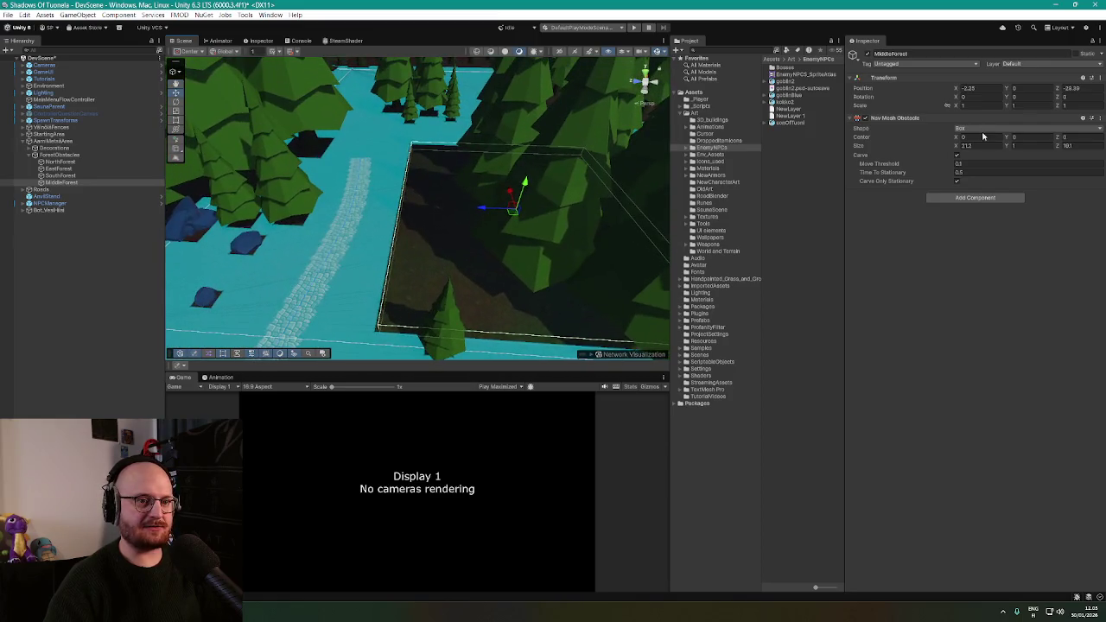
Shrink the MiddleForest obstacle to 16.2 by 16.2 and check it among the trees
left_click_drag(956, 146, 949, 148)
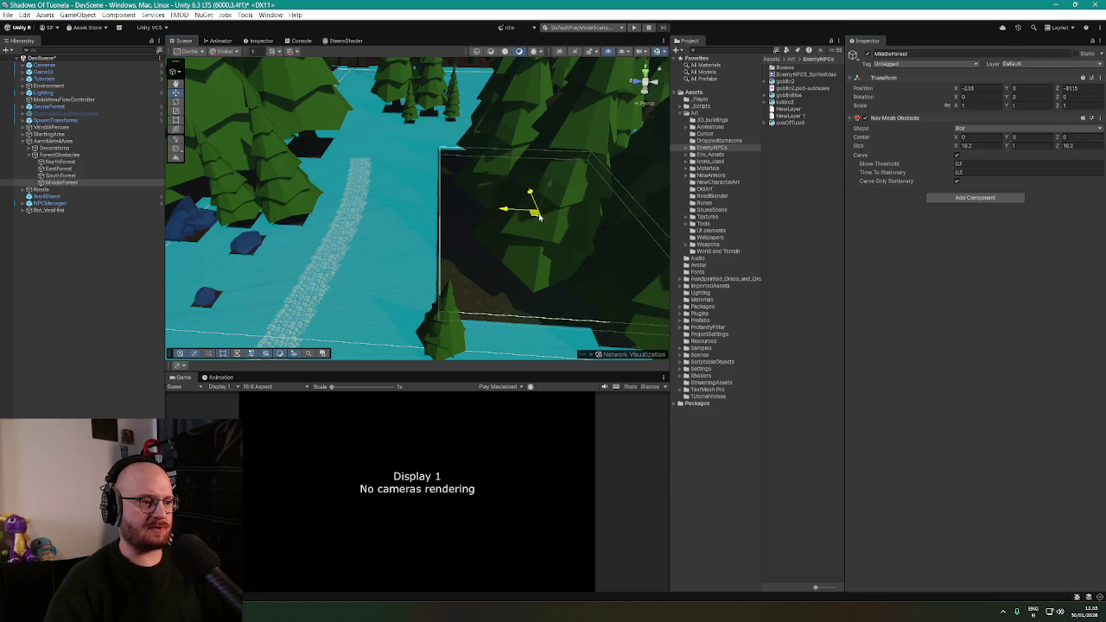
mouse_move(538, 216)
left_mouse_down()
mouse_move(562, 215)
mouse_move(487, 196)
mouse_move(734, 220)
mouse_move(861, 217)
mouse_move(118, 227)
mouse_move(155, 204)
mouse_move(79, 227)
left_mouse_up()
mouse_move(496, 274)
left_mouse_down()
mouse_move(474, 222)
mouse_move(442, 198)
mouse_move(308, 176)
mouse_move(422, 190)
mouse_move(326, 202)
mouse_move(444, 220)
mouse_move(428, 215)
left_mouse_up()
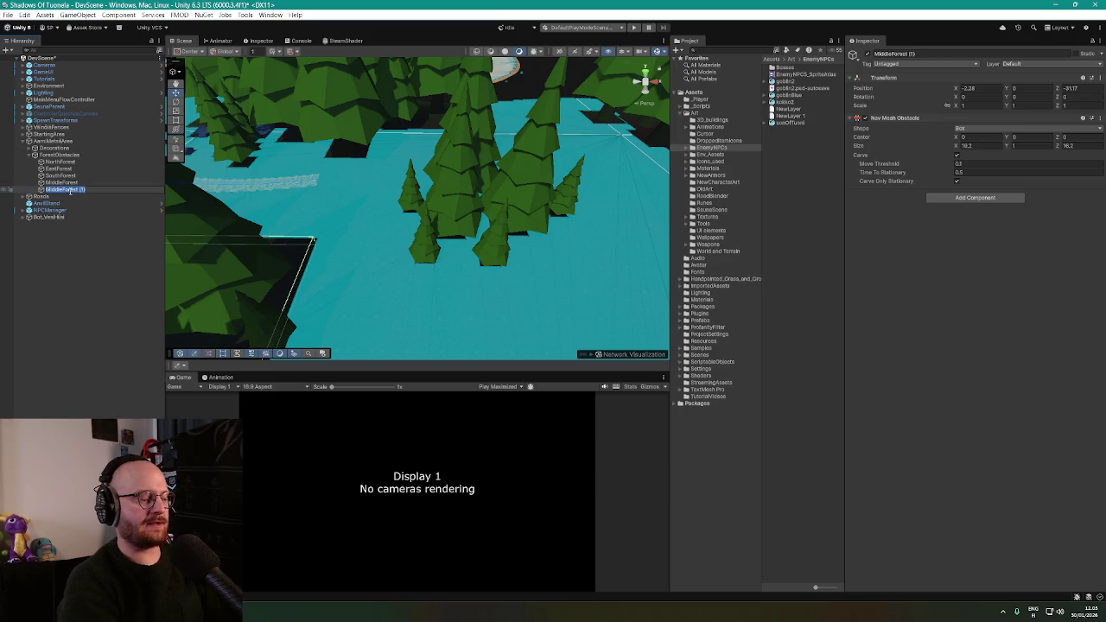
Frame MiddleSmallForest and set its Nav Mesh Obstacle depth to 10
double_click(70, 190)
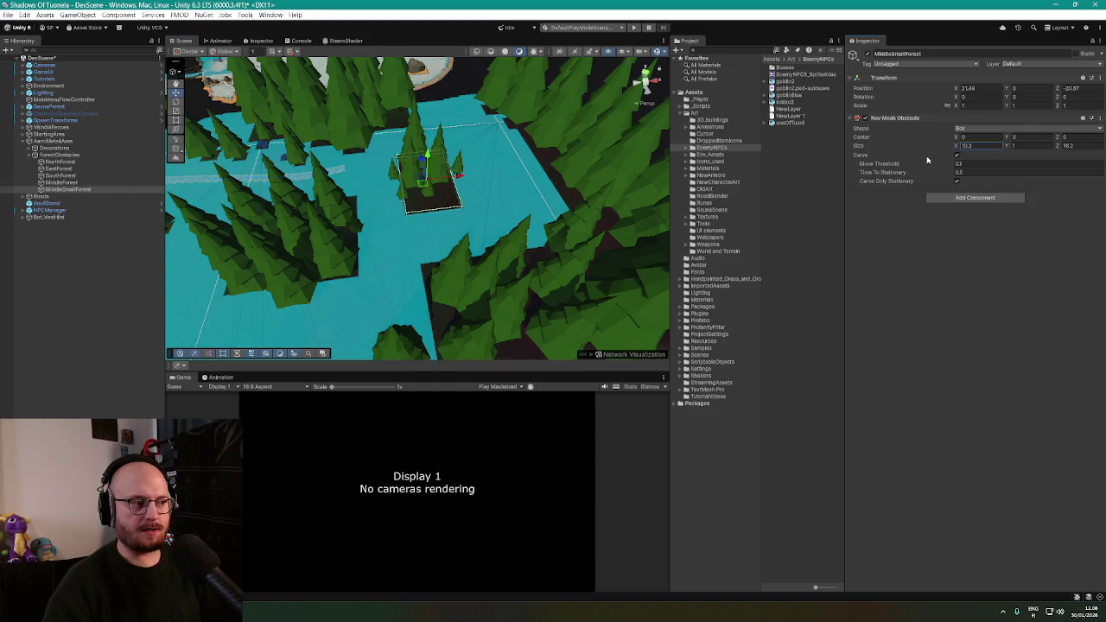
left_click(1081, 145)
type("10")
left_click_drag(484, 199, 573, 205)
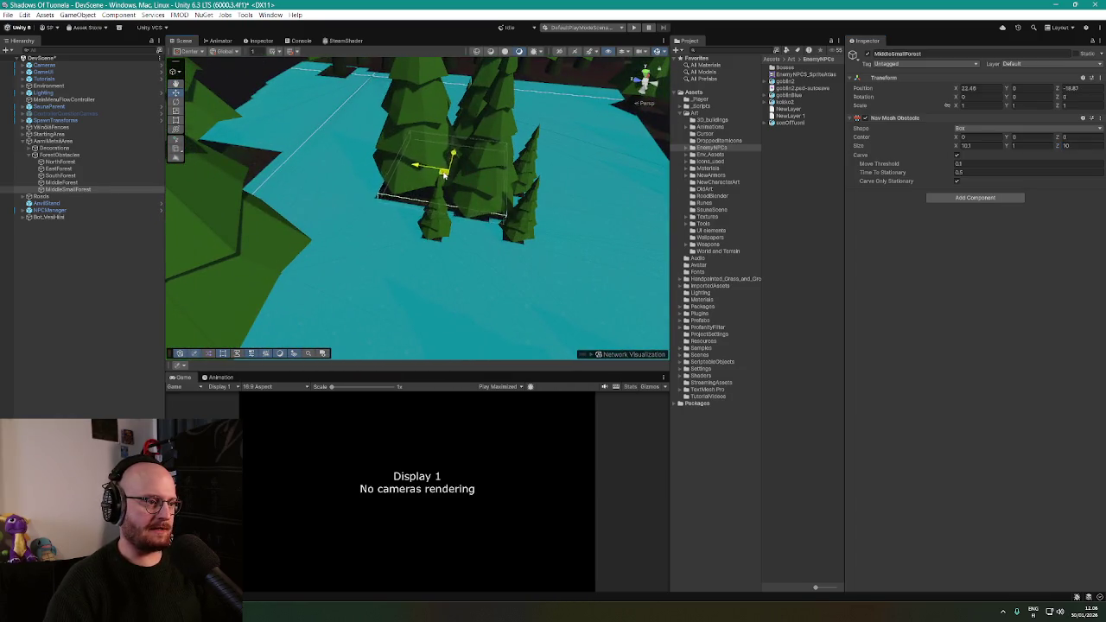
mouse_move(441, 169)
left_mouse_down()
mouse_move(432, 177)
mouse_move(462, 177)
left_mouse_up()
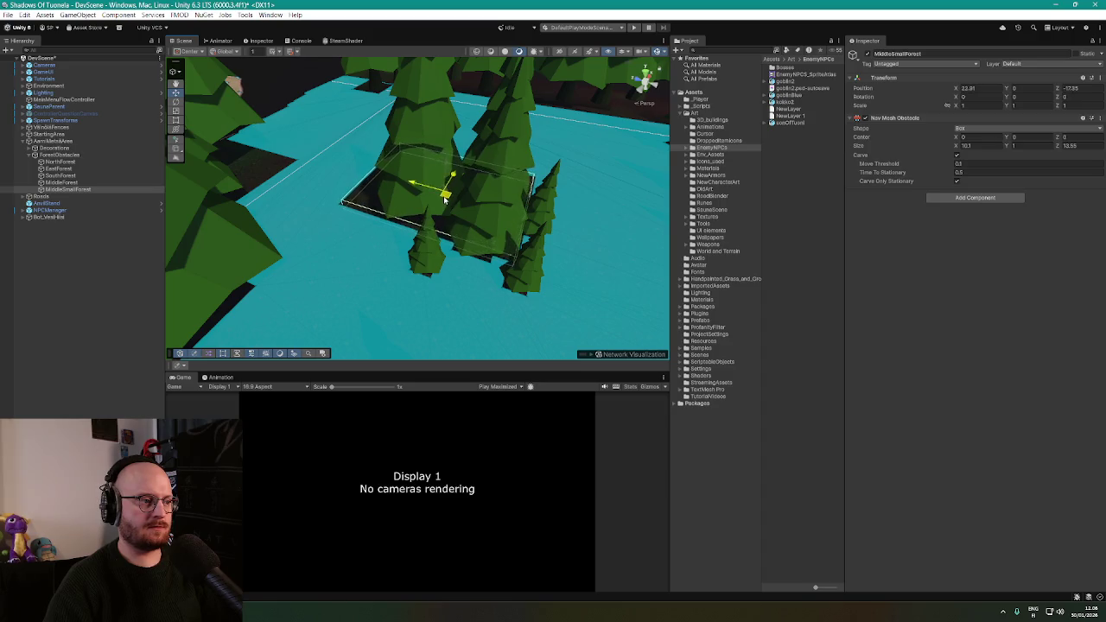
mouse_move(444, 199)
left_mouse_down()
mouse_move(456, 198)
mouse_move(401, 207)
left_mouse_up()
key("f")
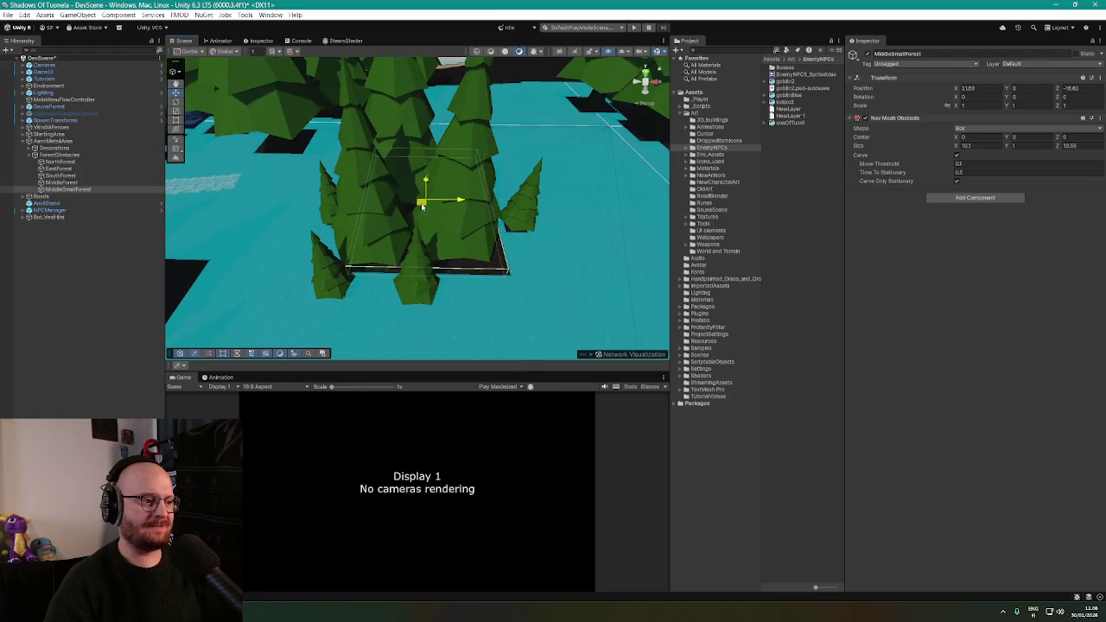
Position the 10.1 by 11.4 obstacle box over the small tree cluster
left_click_drag(418, 200, 550, 210)
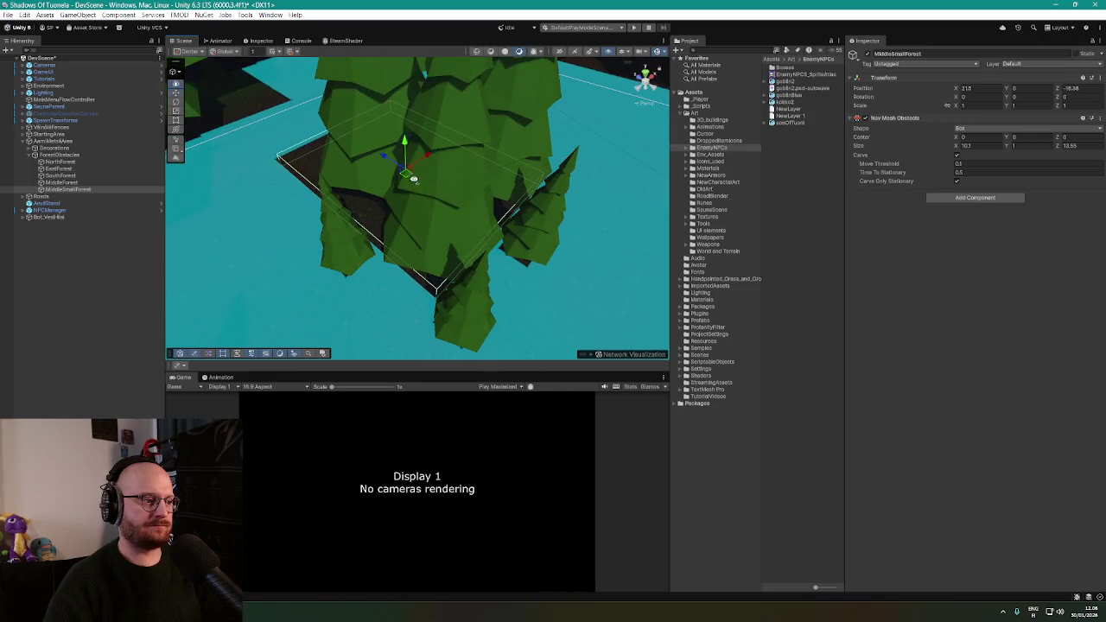
left_click_drag(414, 179, 518, 195)
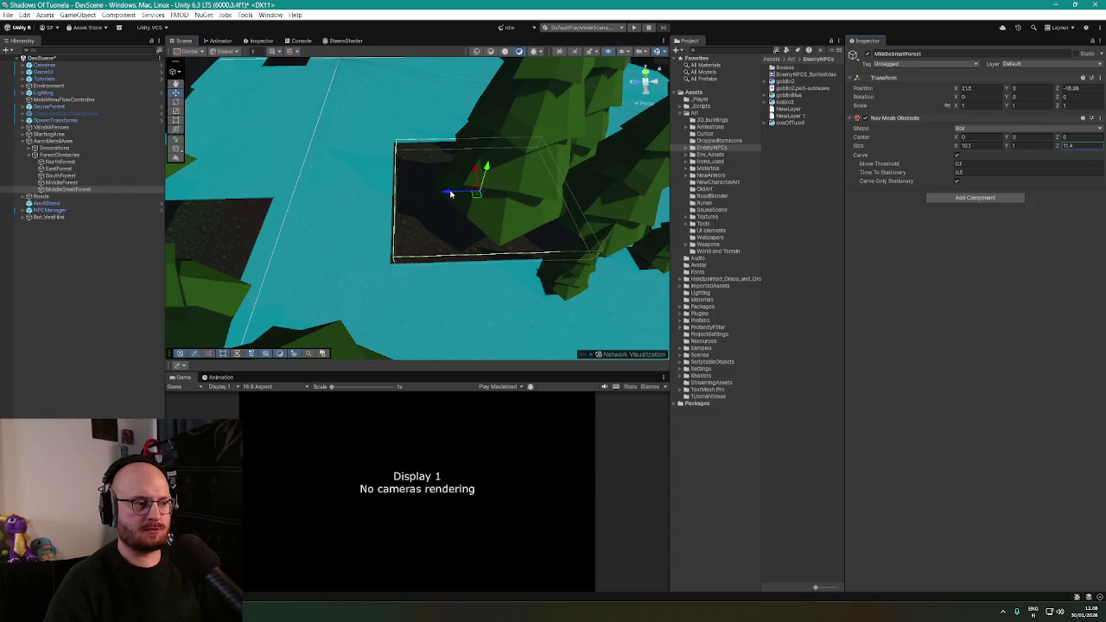
mouse_move(529, 193)
left_mouse_down()
mouse_move(539, 189)
mouse_move(519, 196)
left_mouse_up()
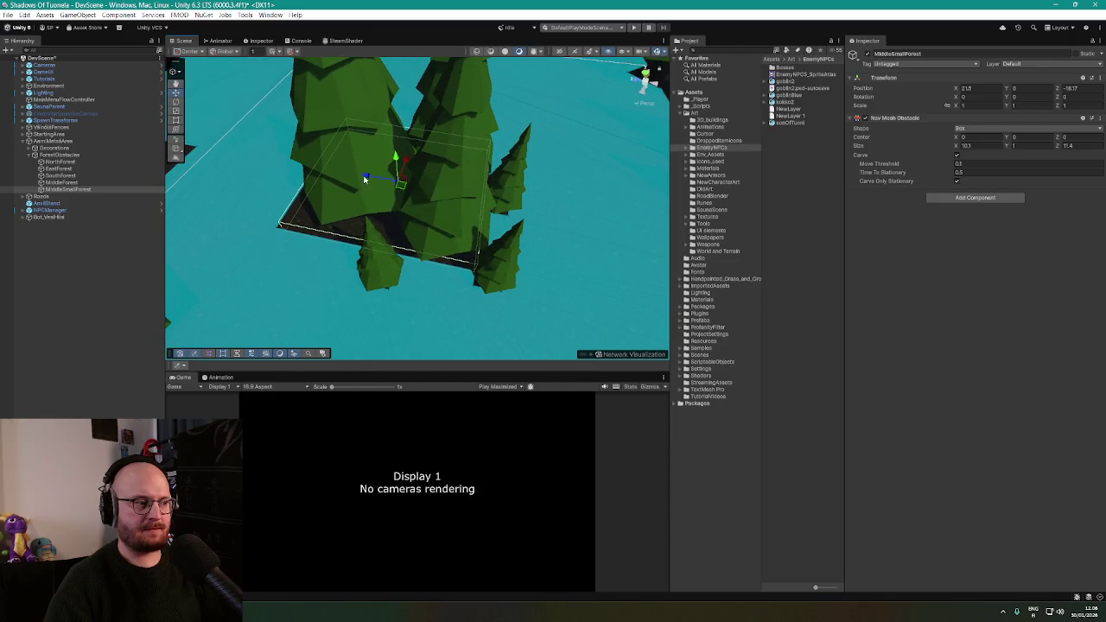
mouse_move(434, 191)
left_mouse_down()
mouse_move(449, 172)
mouse_move(545, 163)
left_mouse_up()
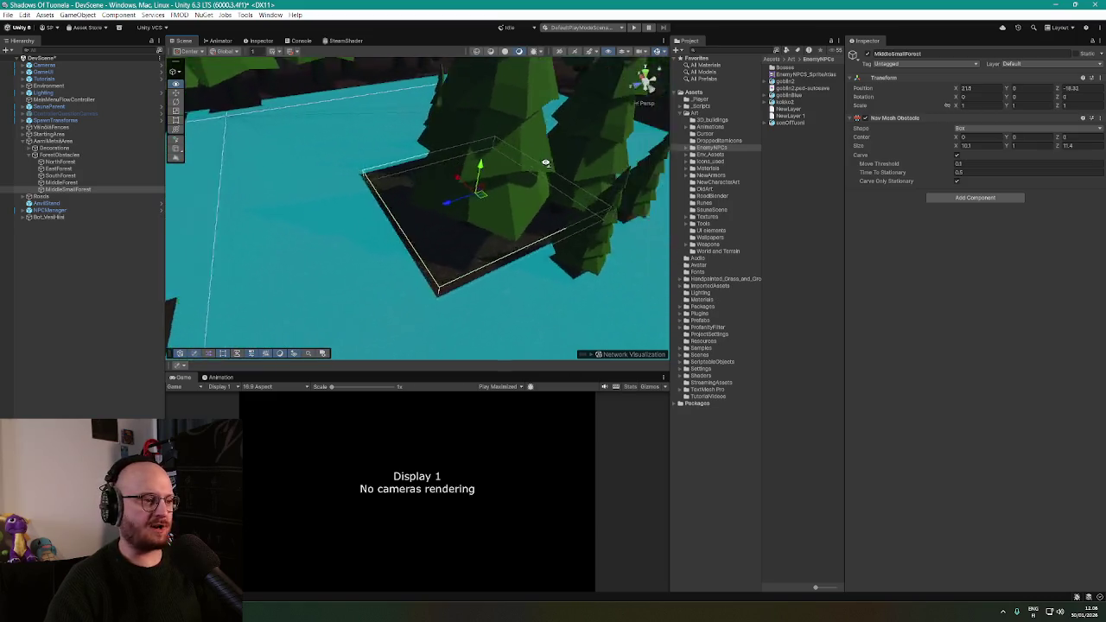
mouse_move(631, 156)
left_mouse_down()
mouse_move(702, 157)
mouse_move(654, 149)
left_mouse_up()
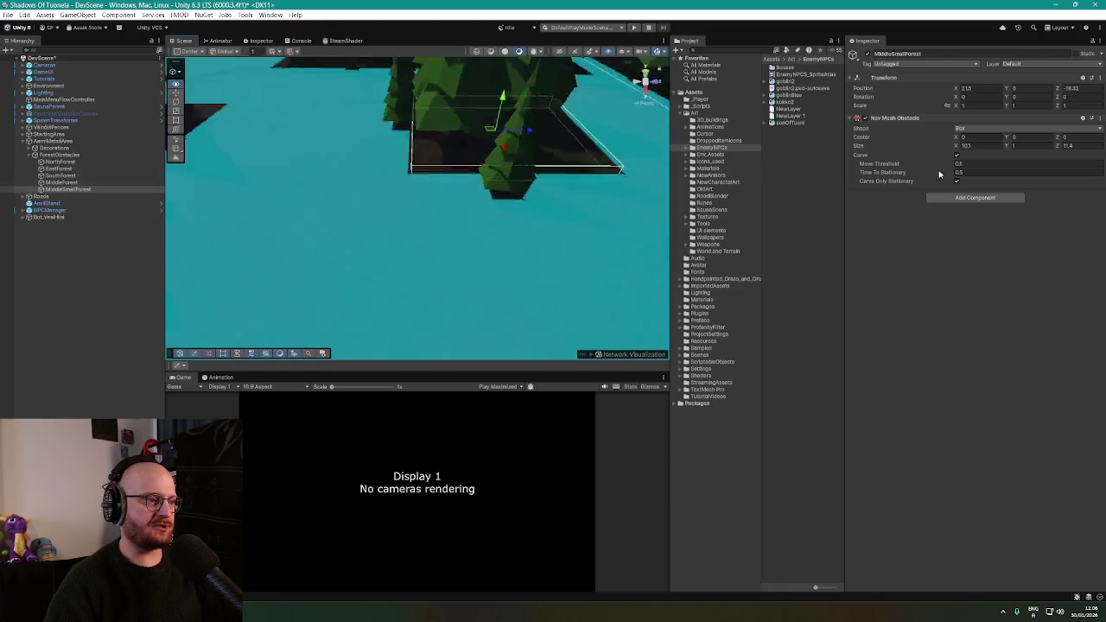
mouse_move(939, 174)
left_mouse_down()
mouse_move(207, 155)
mouse_move(195, 171)
mouse_move(215, 170)
mouse_move(110, 164)
mouse_move(60, 179)
mouse_move(17, 160)
mouse_move(216, 207)
mouse_move(177, 90)
mouse_move(277, 202)
mouse_move(548, 371)
left_mouse_up()
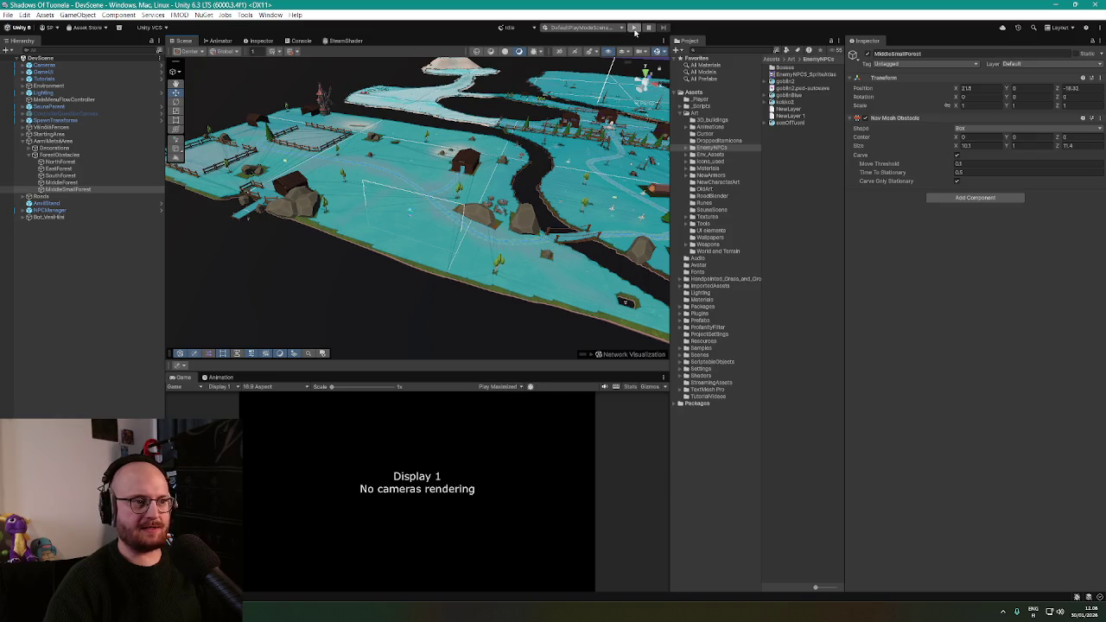
Enter play mode and host a LAN game, spawning the player on the cobblestone path
left_click(634, 28)
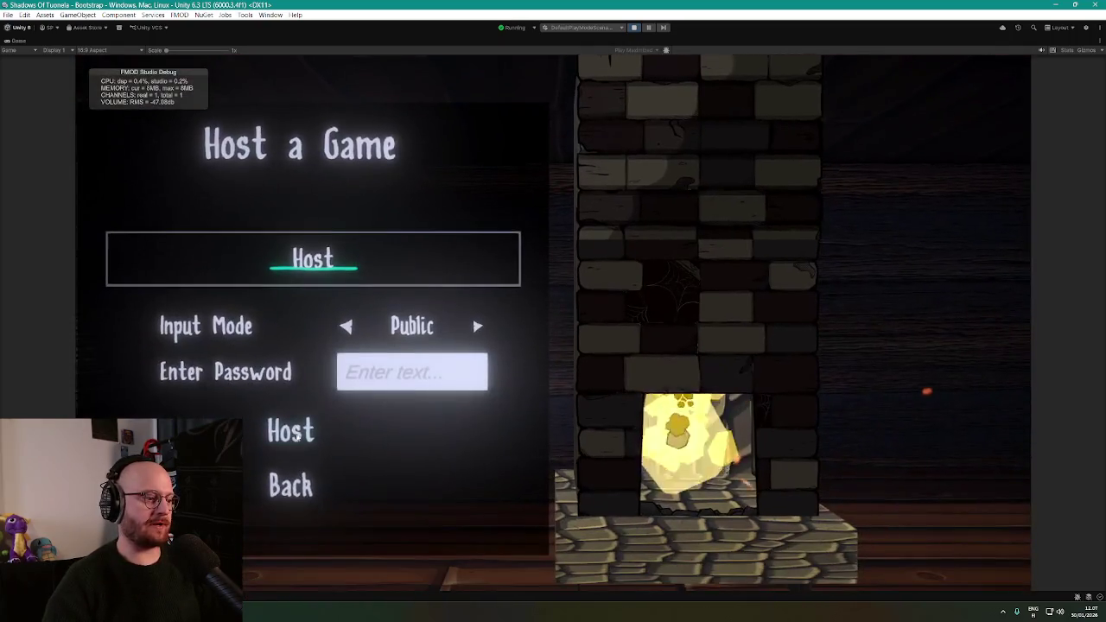
left_click(299, 431)
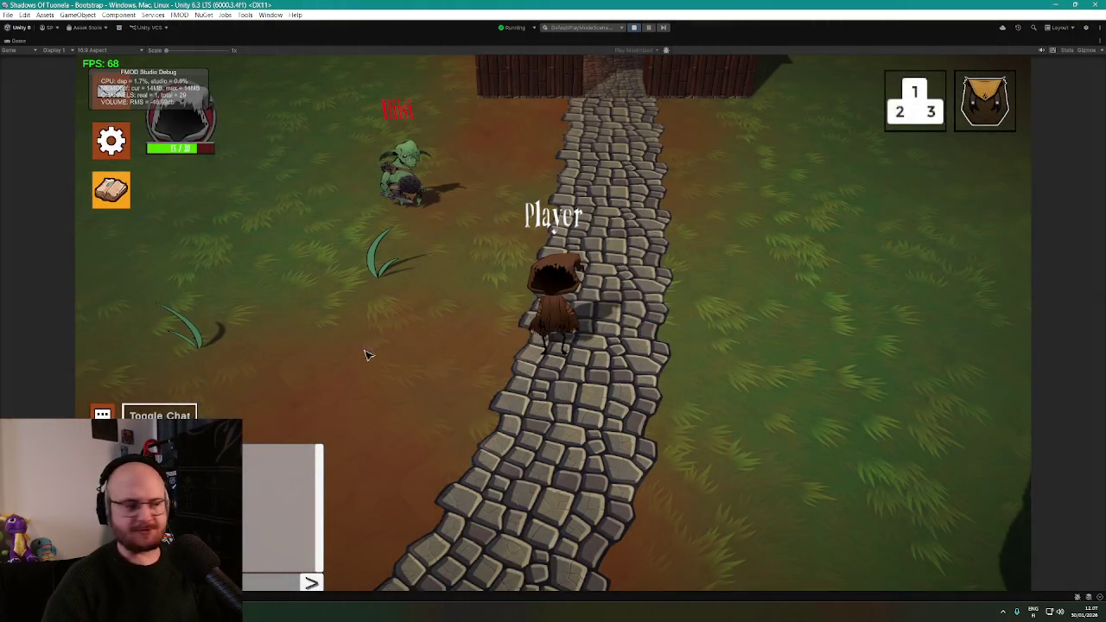
Walk the player with WASD past the wooden building onto the rocky dry ground
key("s")
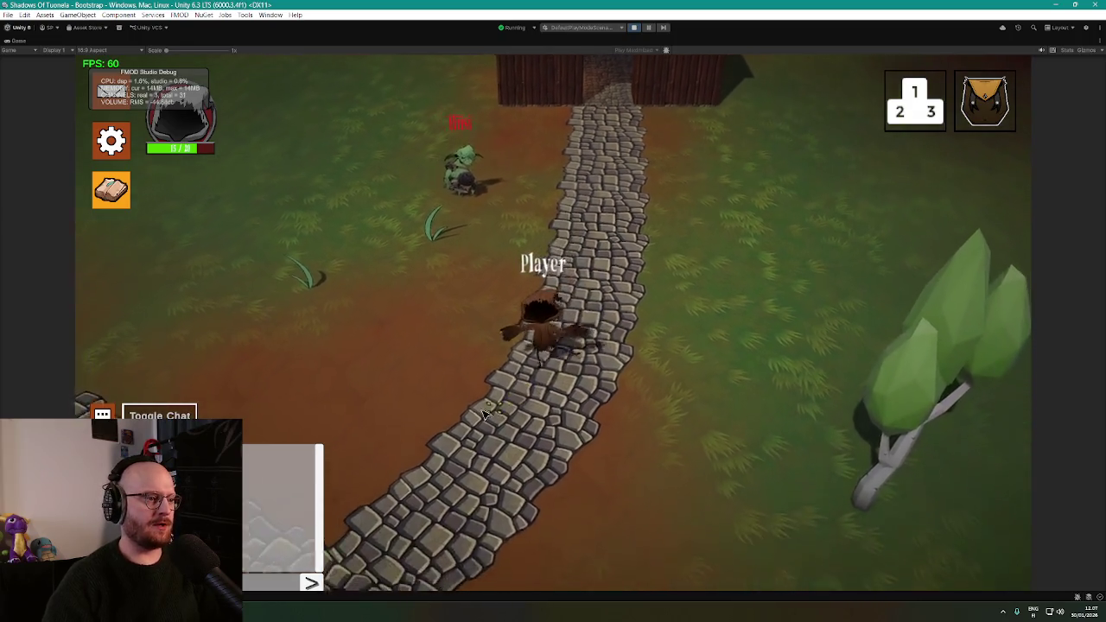
key("w")
key("a")
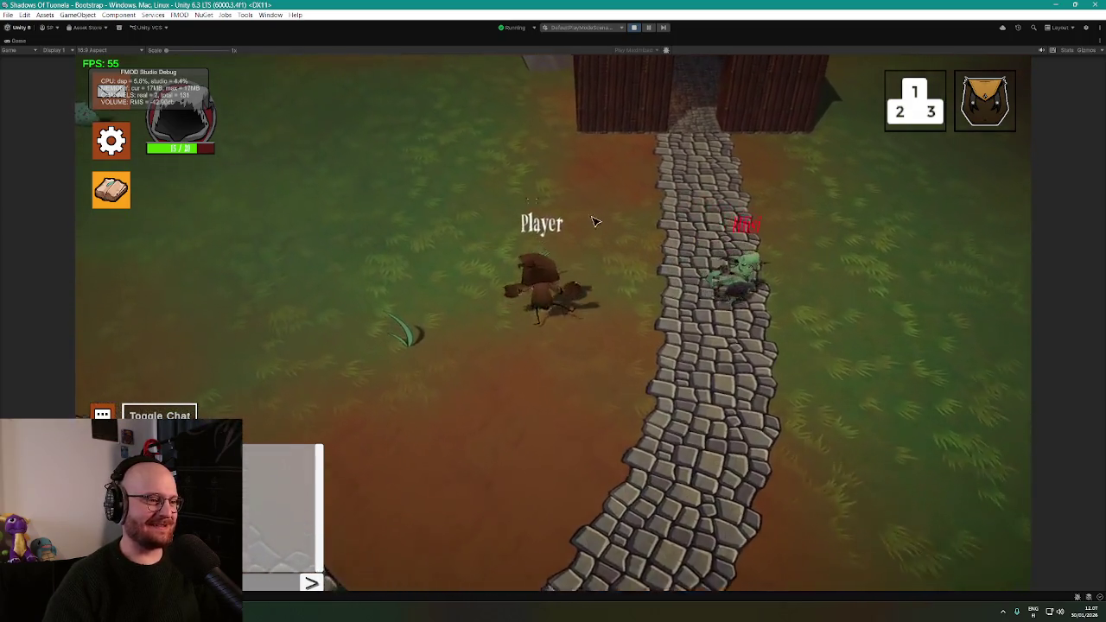
key("w")
key("a")
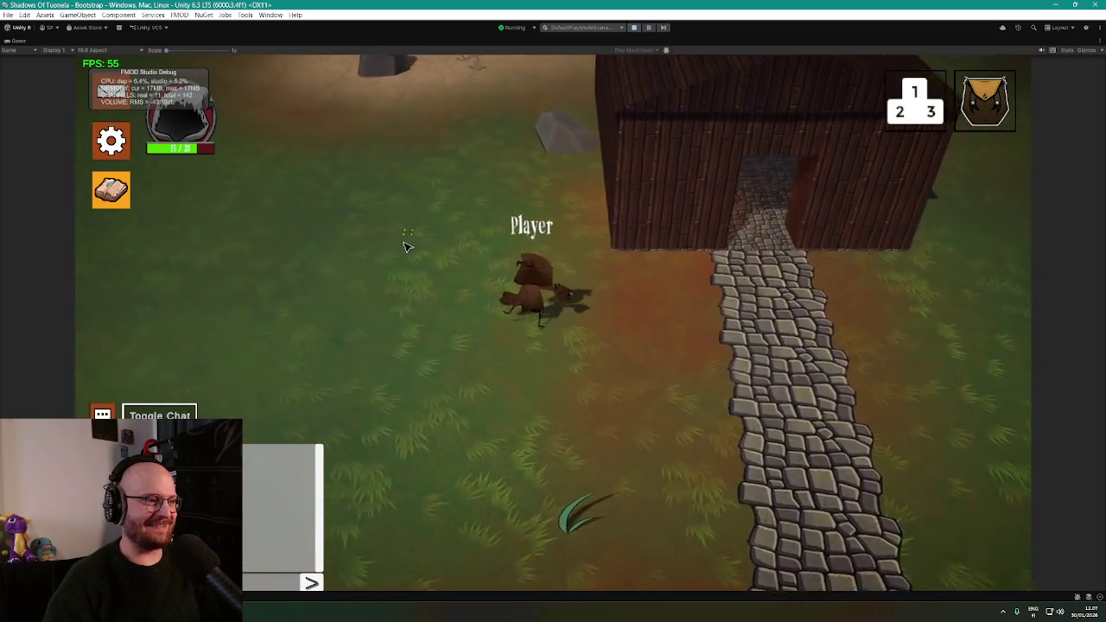
key("w")
key("a")
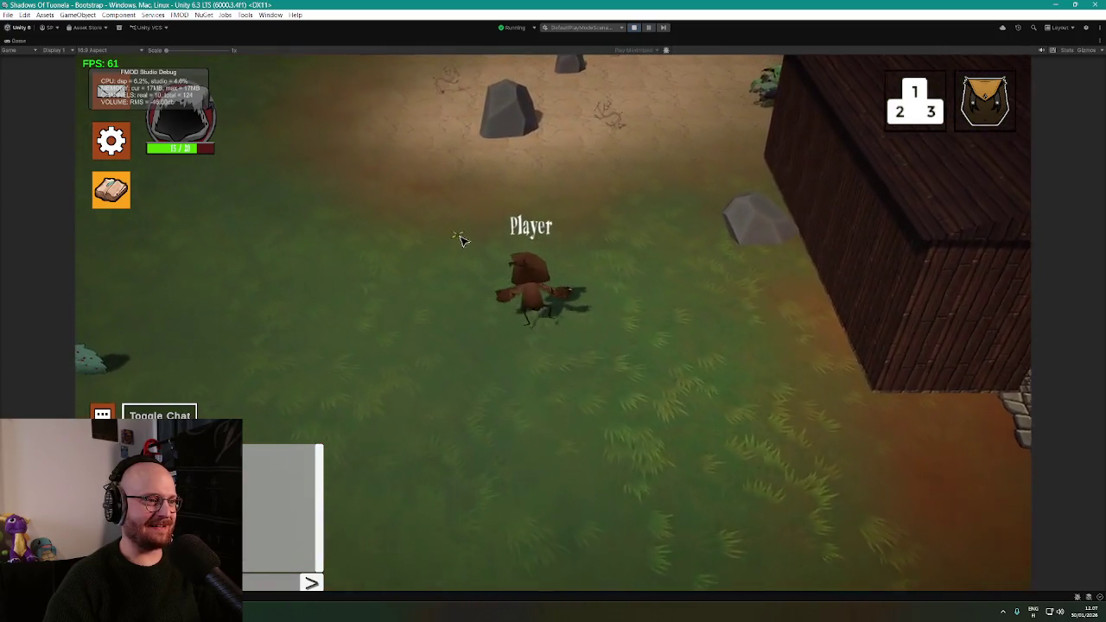
key("w")
key("a")
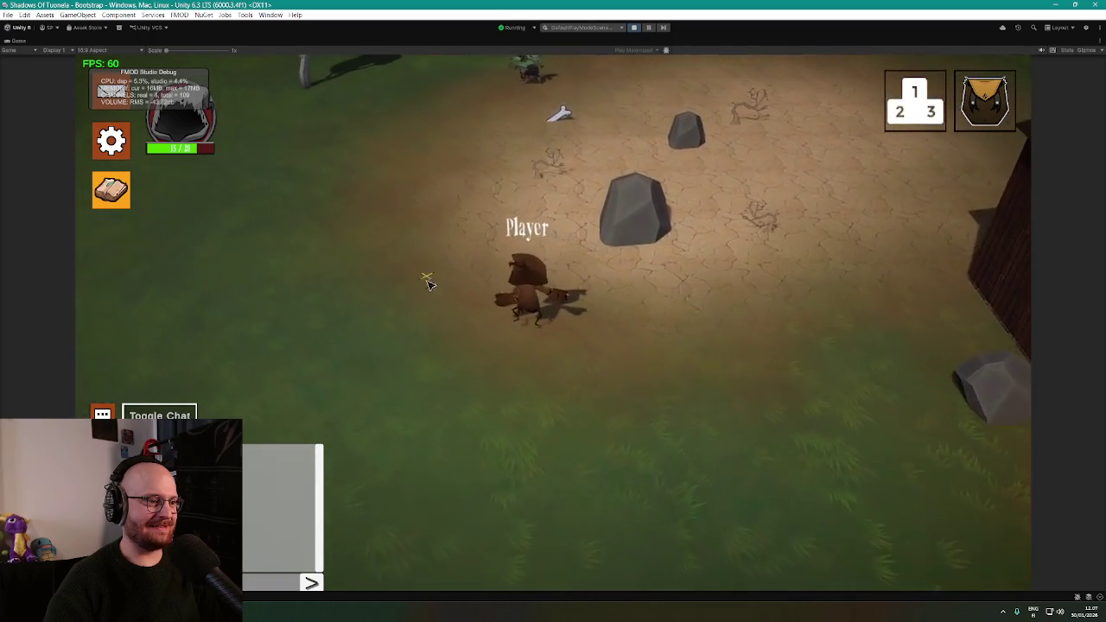
Send the player back toward the building, then pause to restore the editor layout
left_click(694, 375)
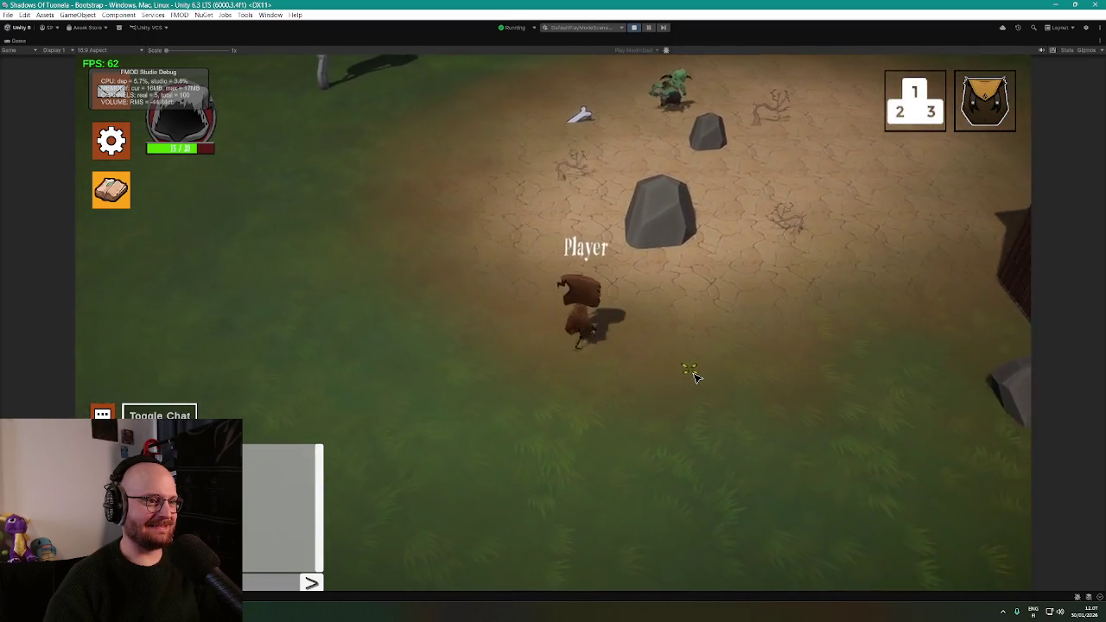
left_click(669, 416)
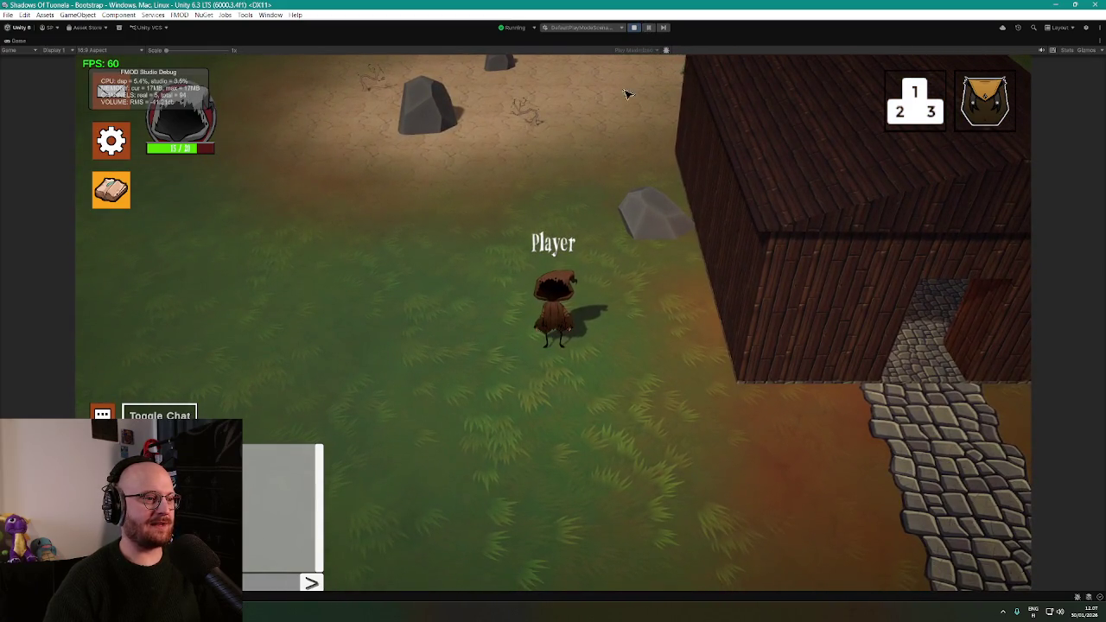
left_click(649, 29)
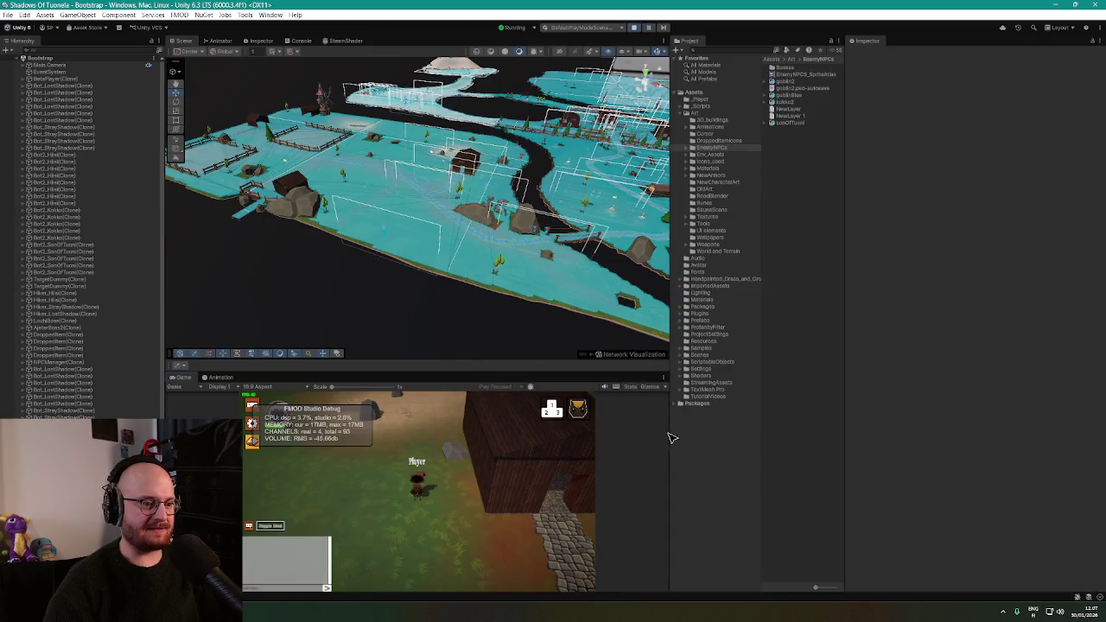
Enlarge the Game view, select Main Camera, and walk the player beside the building
left_click_drag(671, 439, 802, 439)
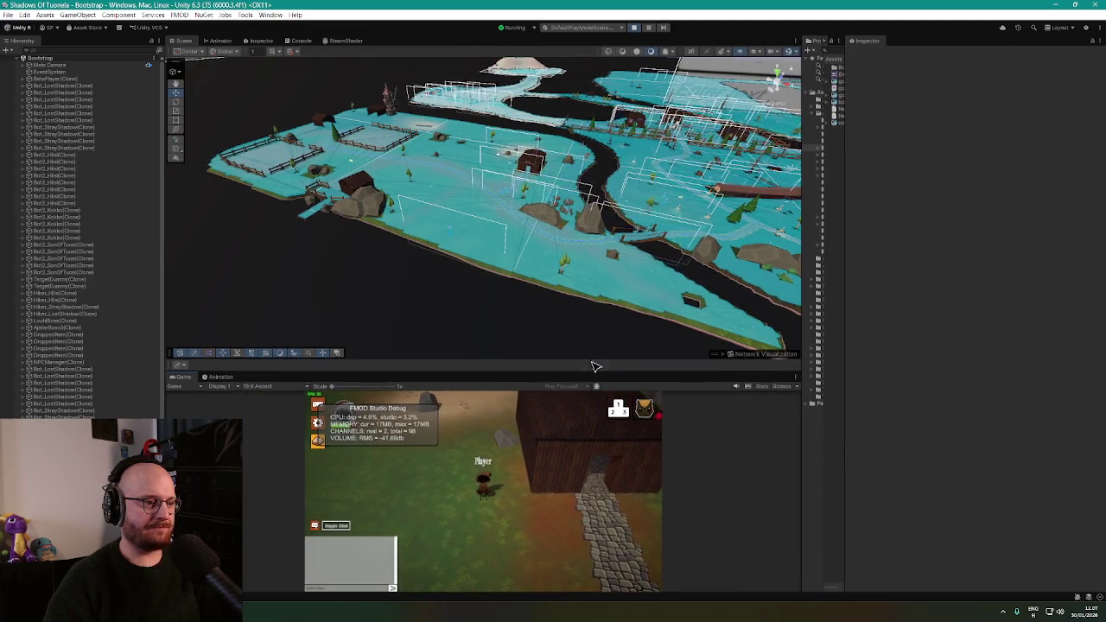
left_click_drag(593, 368, 595, 302)
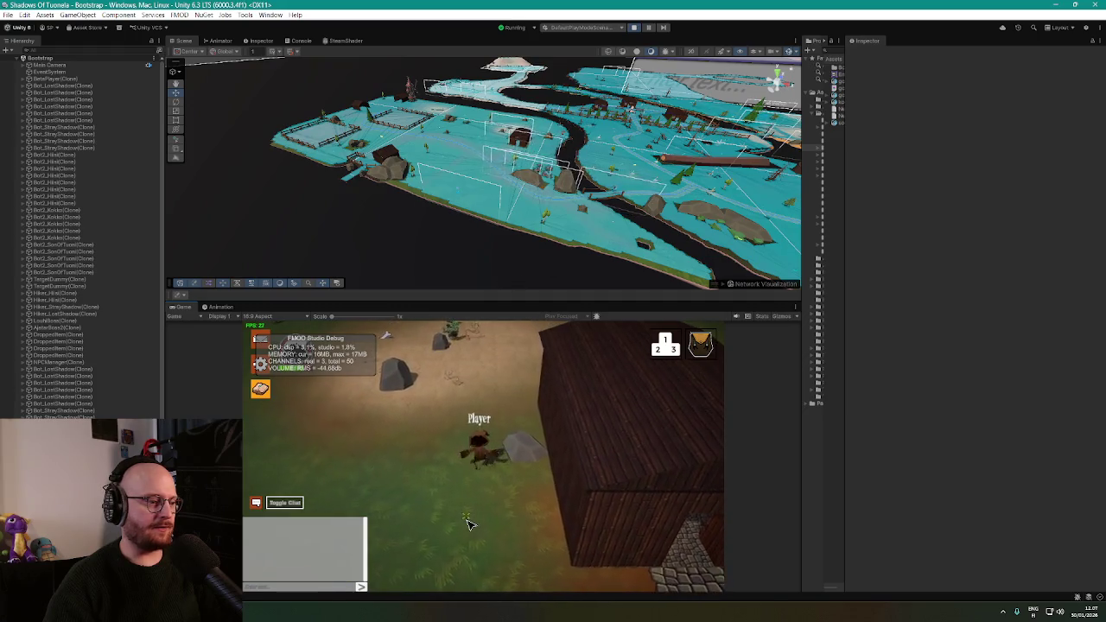
left_click(50, 66)
left_click(436, 476)
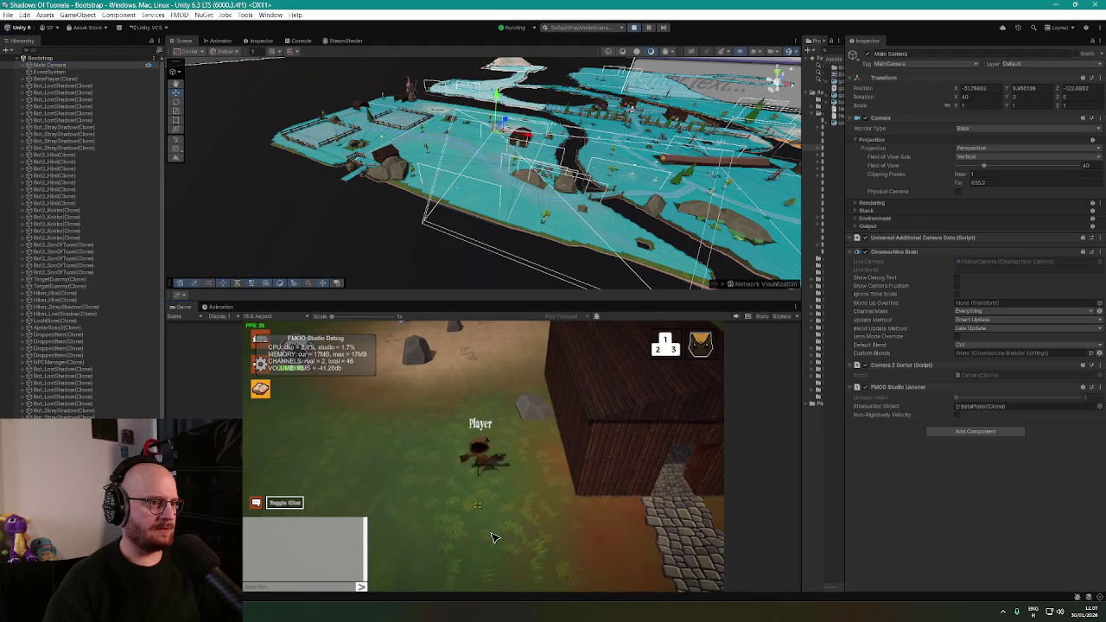
left_click(434, 436)
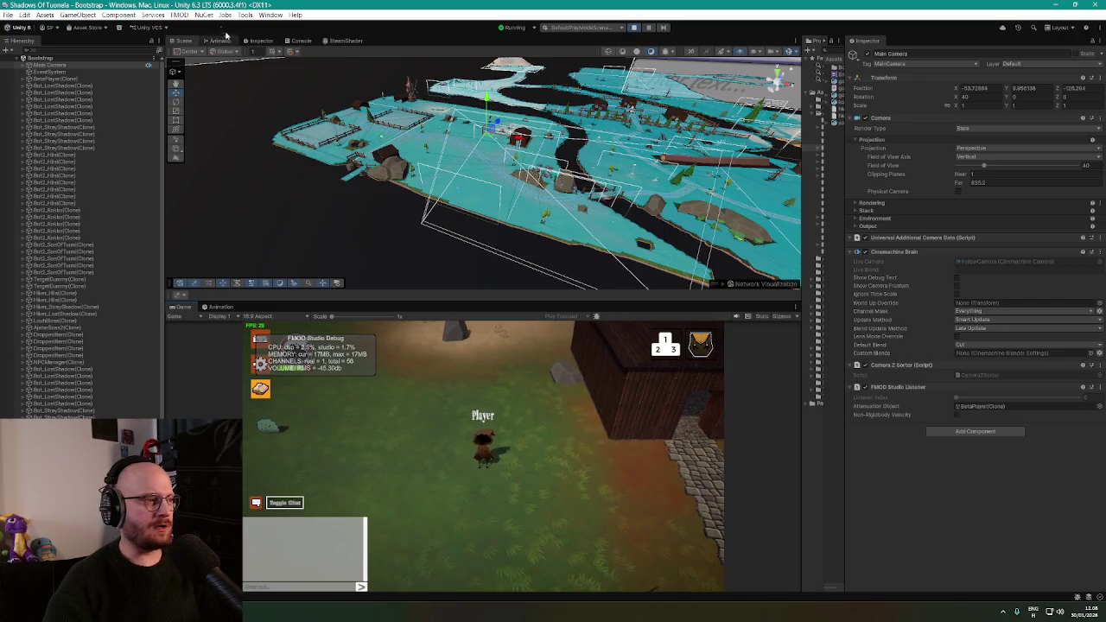
Bring up the Window menu's list of editor windows
left_click(258, 16)
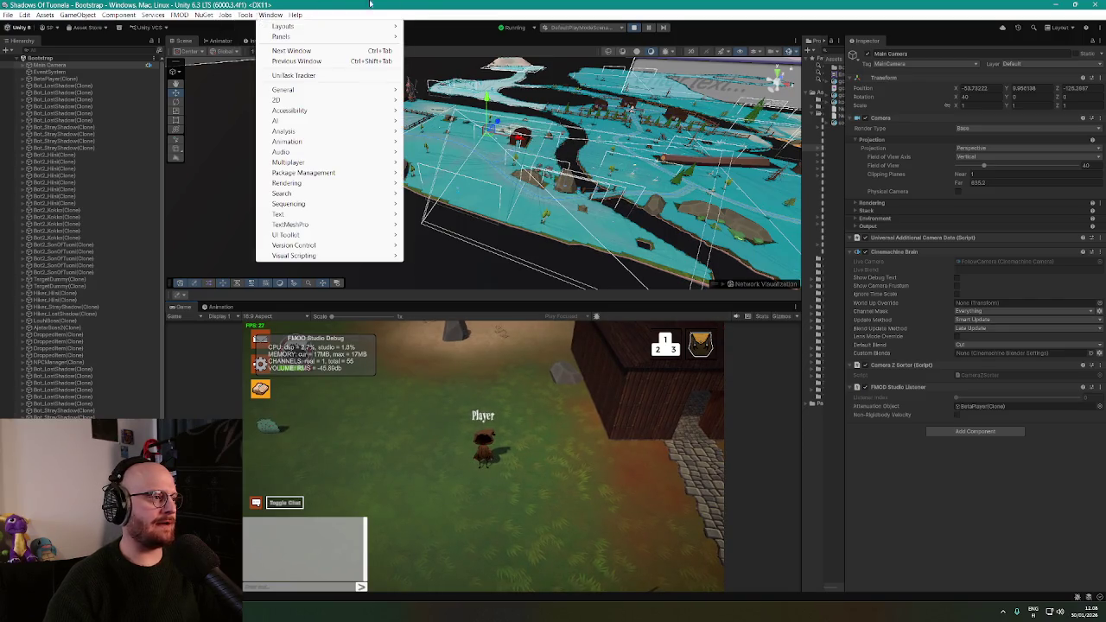
left_click(422, 6)
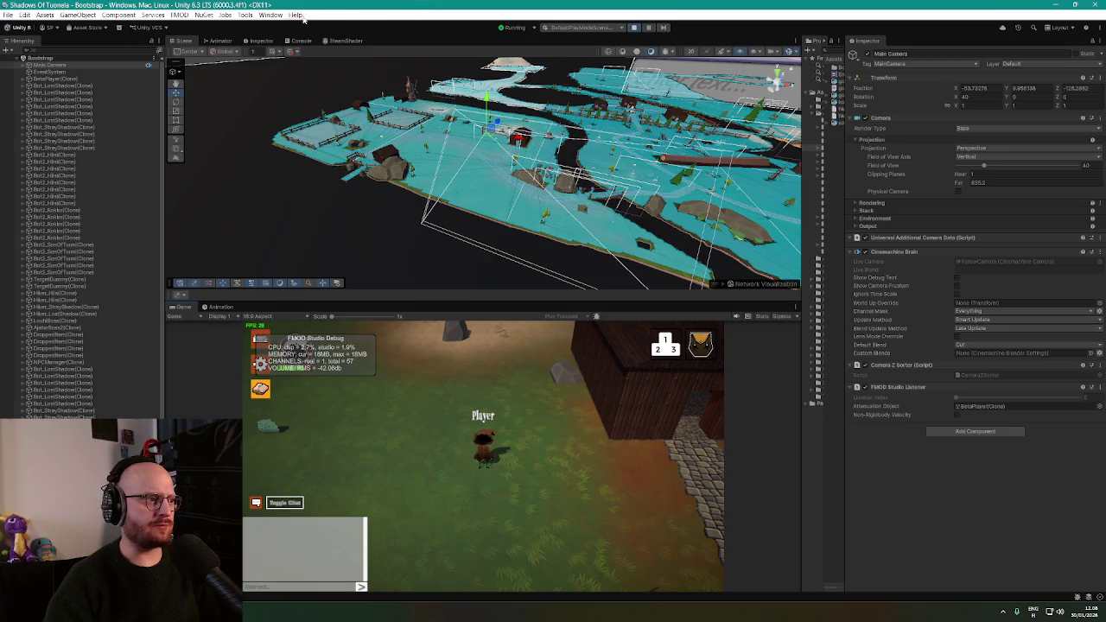
left_click(207, 15)
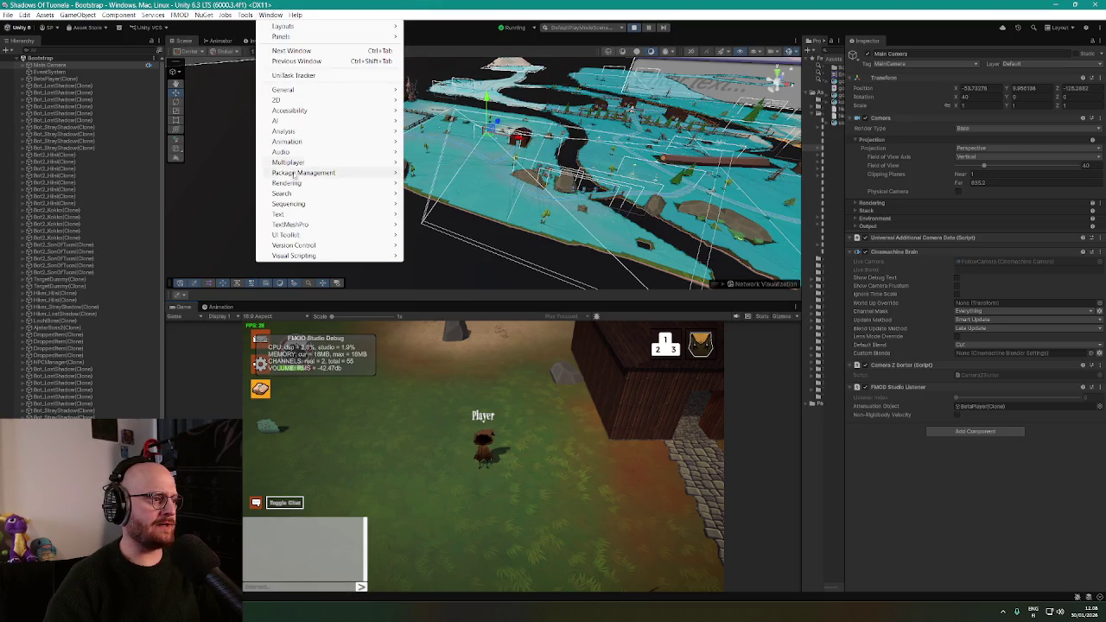
Open Window > Rendering > Occlusion Culling, return to the Scene tab, then maximize the Game view
mouse_move(304, 216)
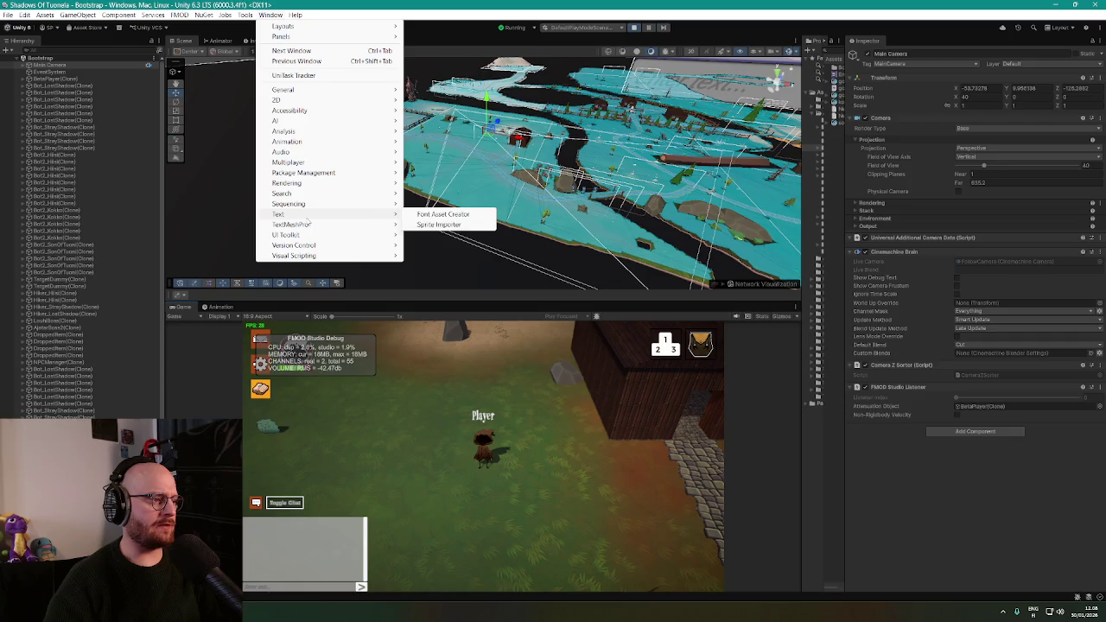
mouse_move(318, 188)
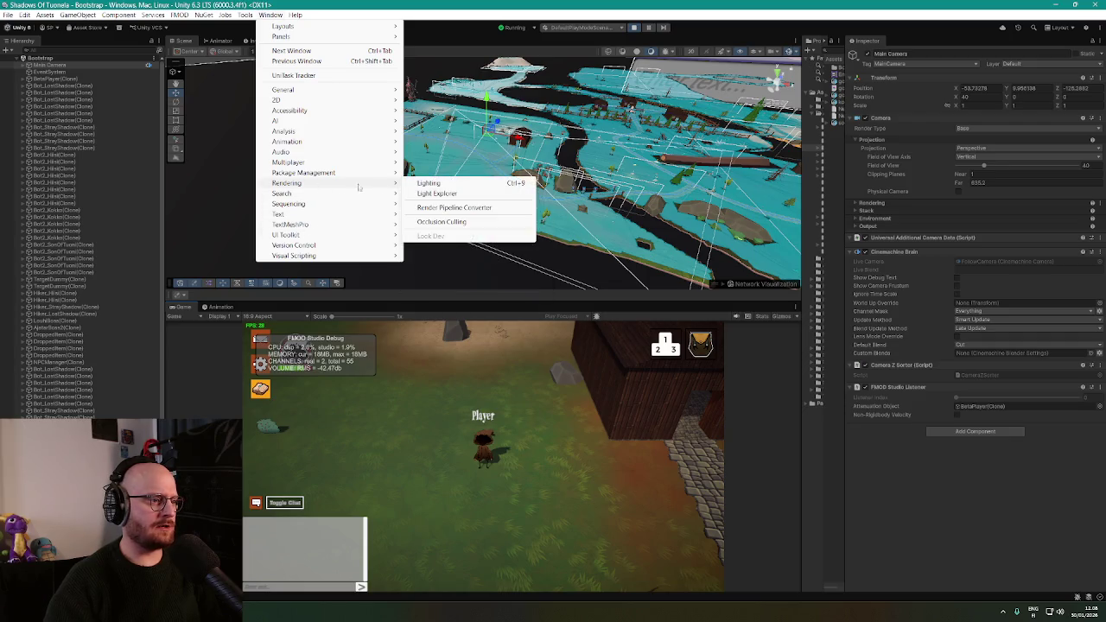
left_click(441, 222)
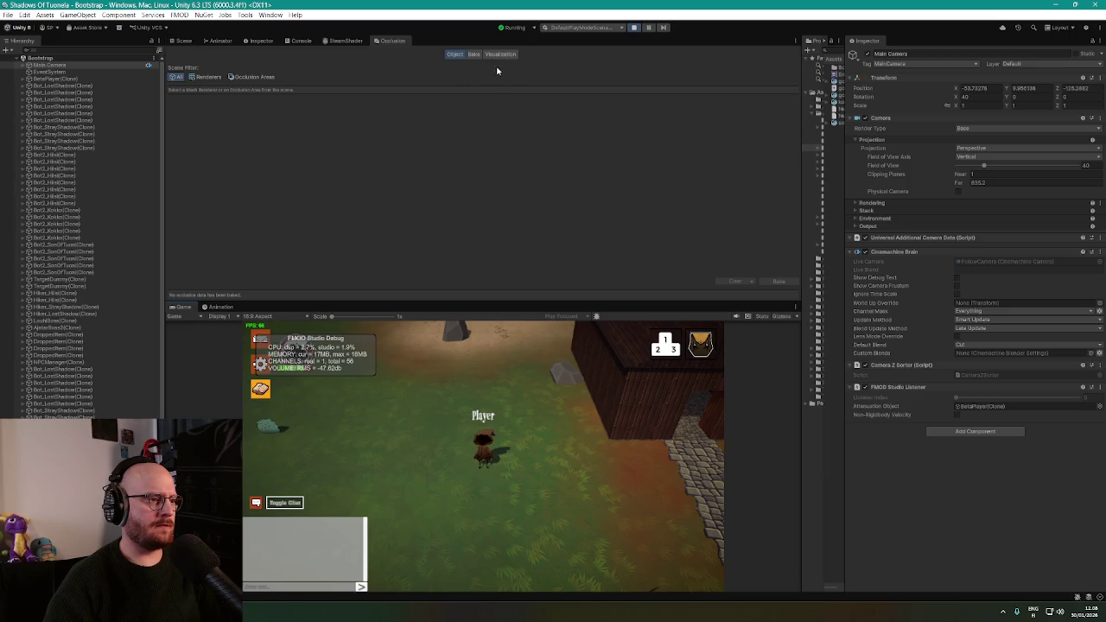
left_click(182, 41)
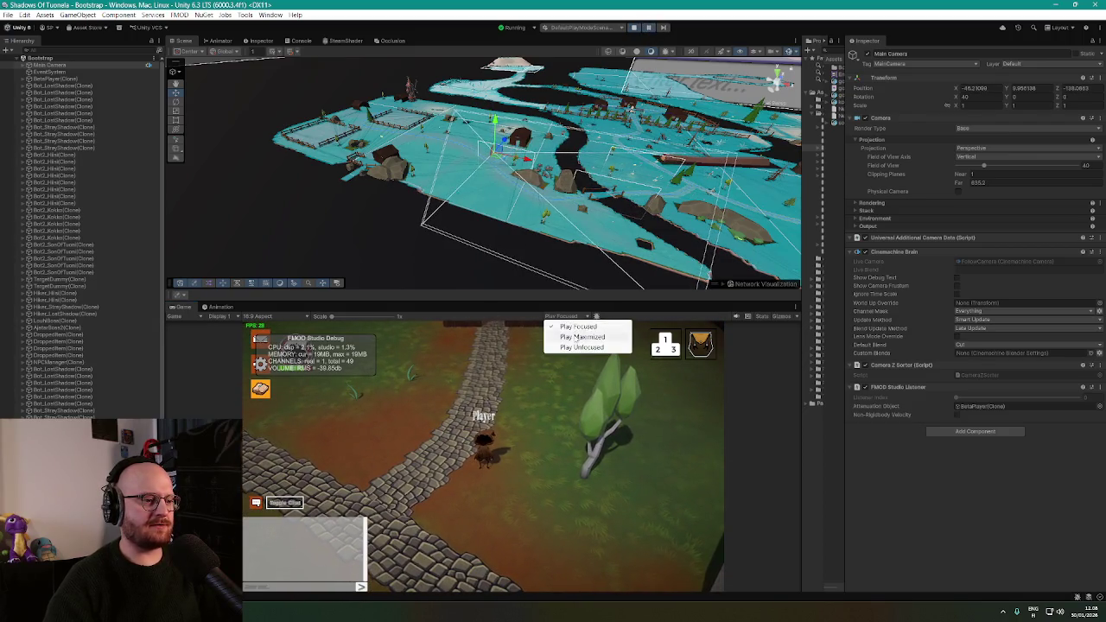
key("shift+space")
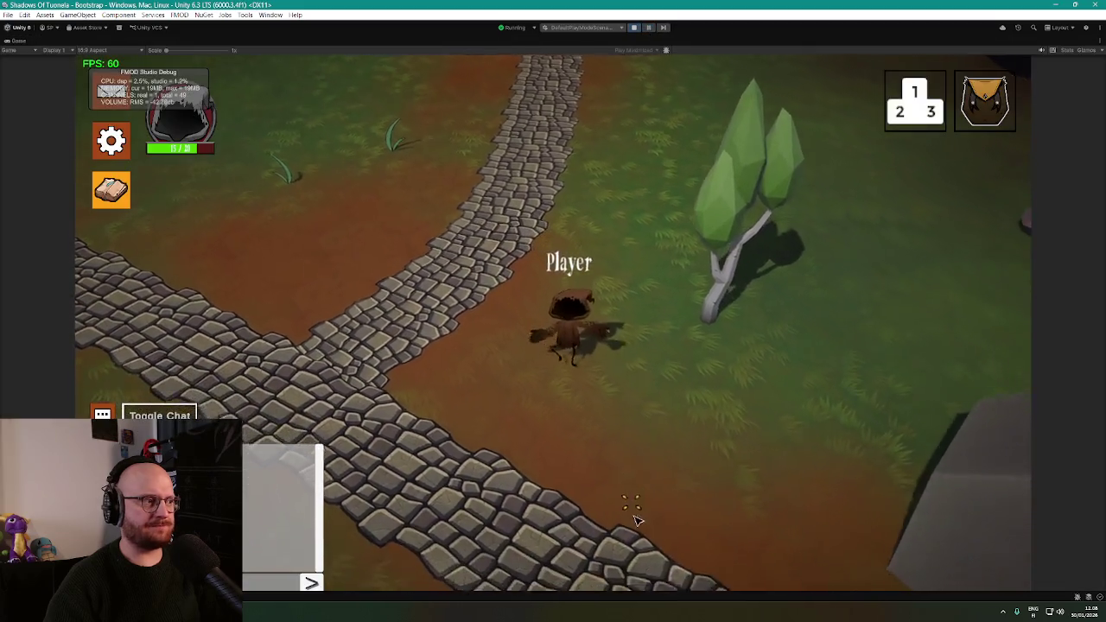
Walk the player along the cobbled path past the large rock and junction into the forest
left_click(768, 521)
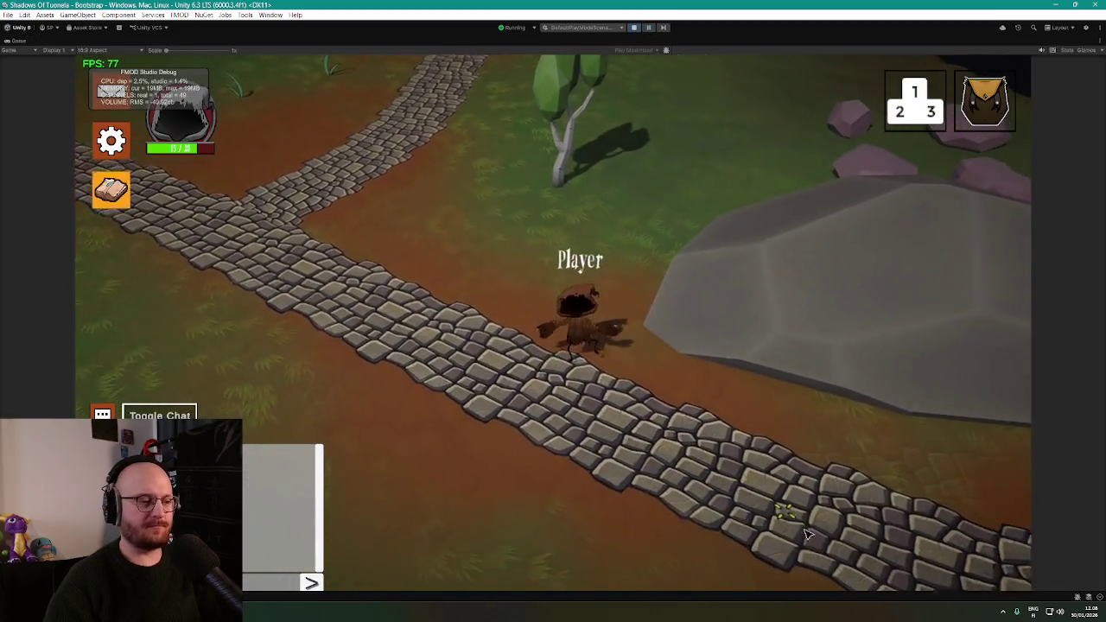
left_click(929, 493)
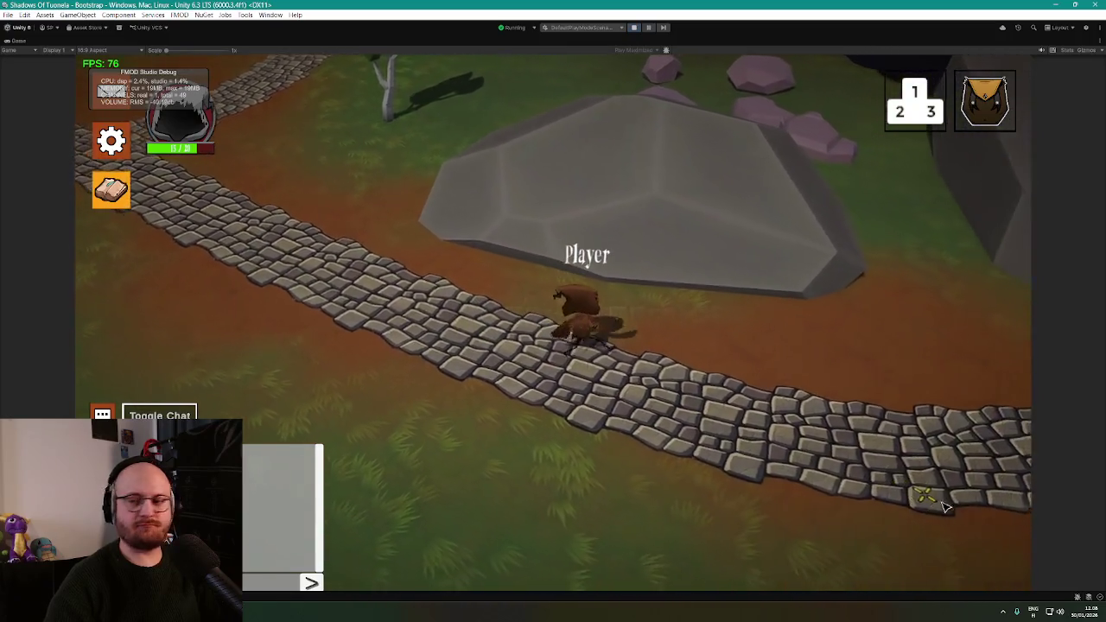
left_click(909, 323)
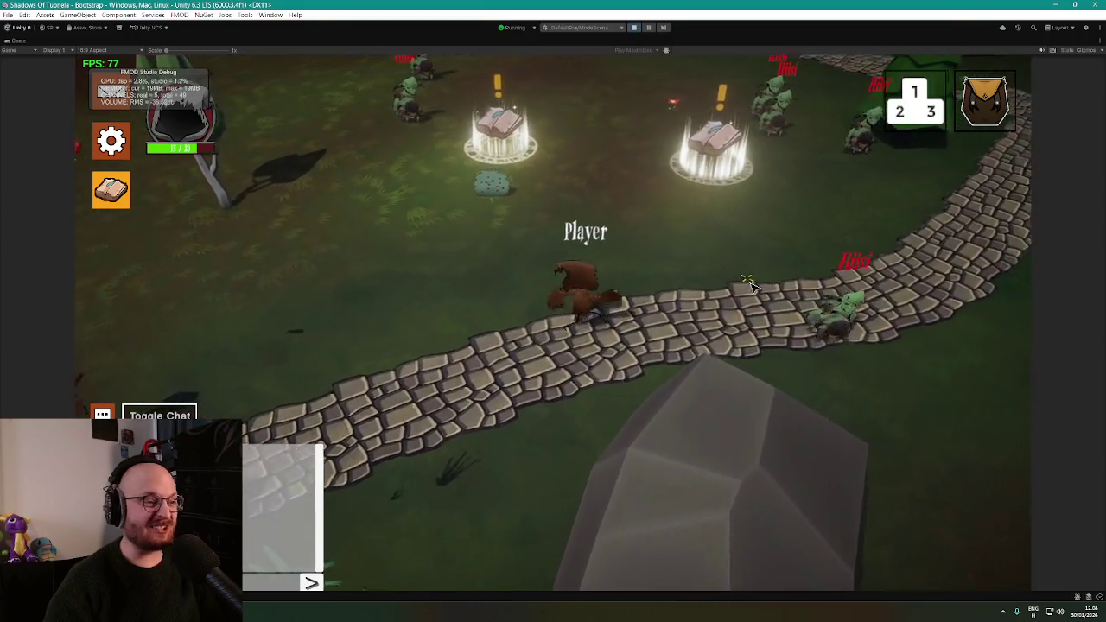
left_click(696, 310)
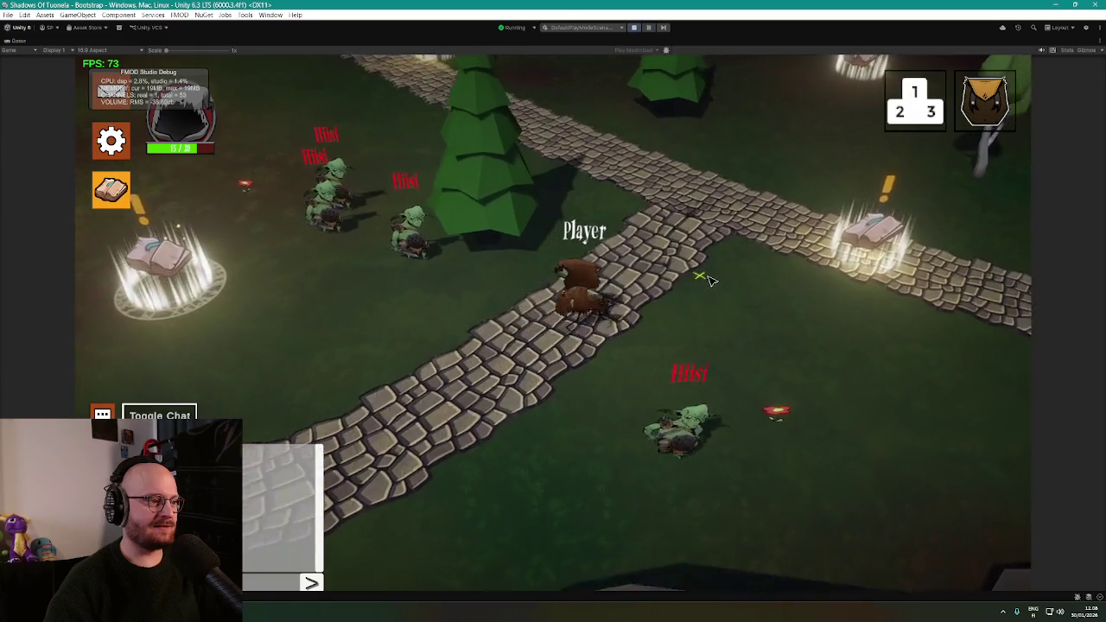
left_click(890, 366)
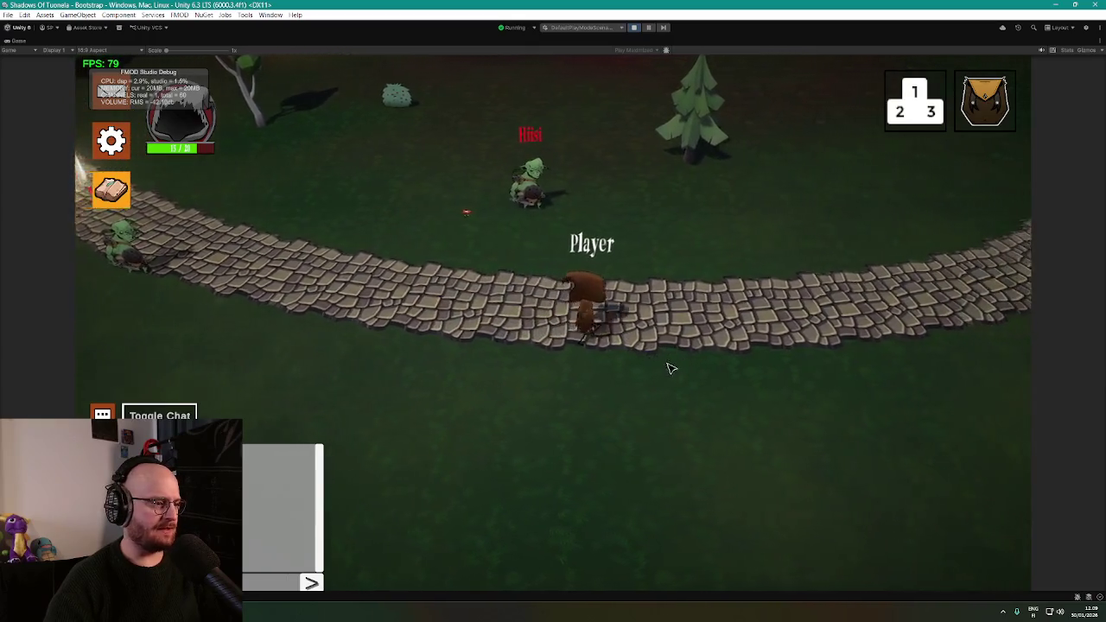
left_click(682, 328)
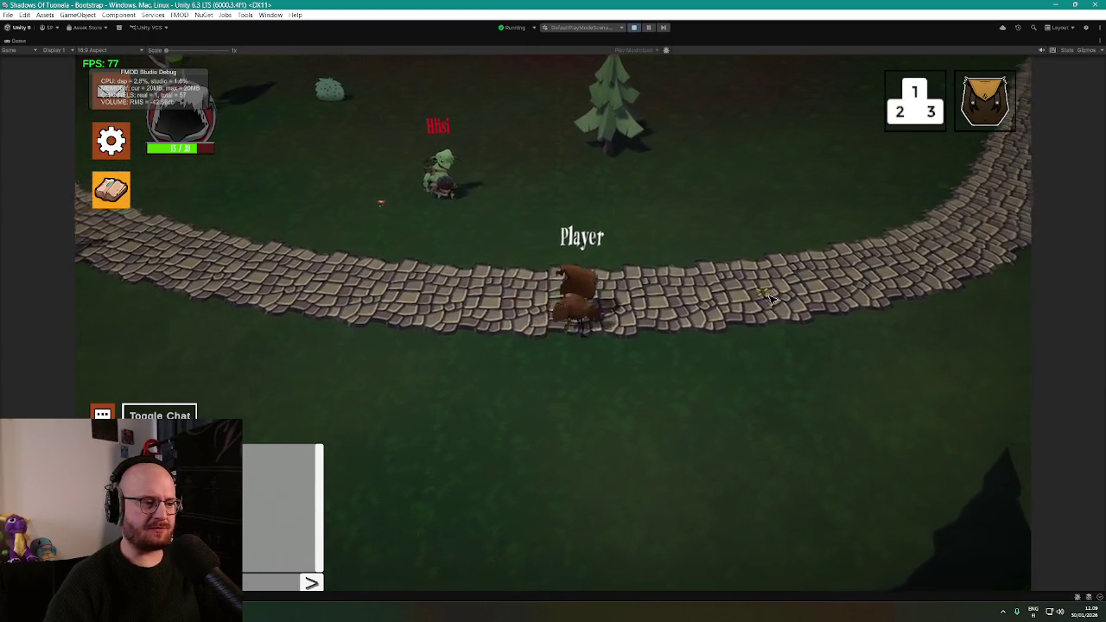
left_click(805, 289)
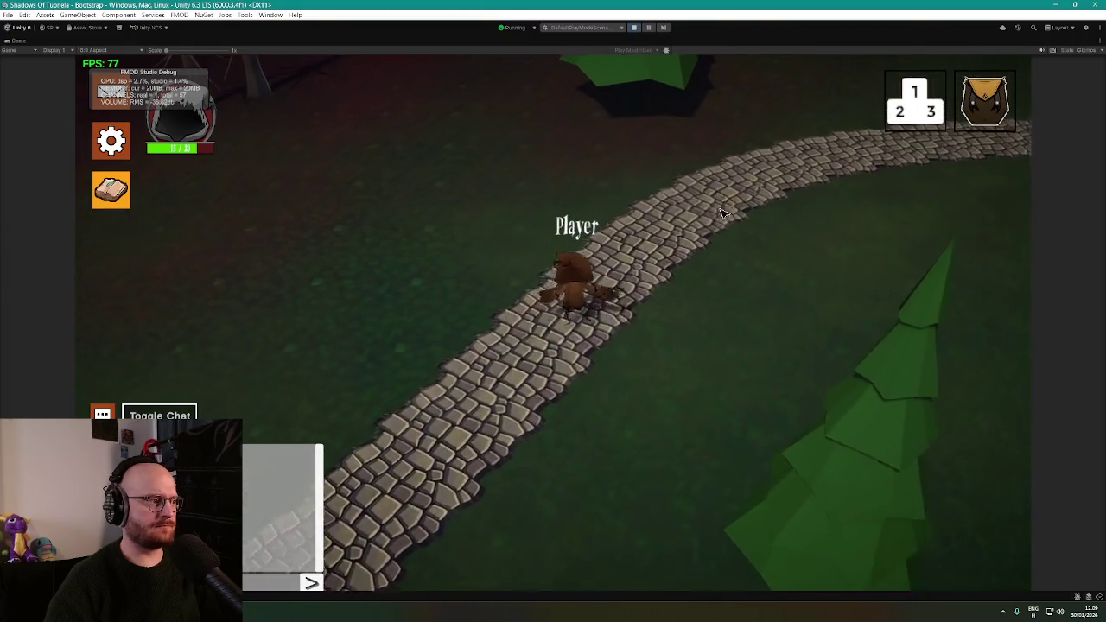
left_click(784, 210)
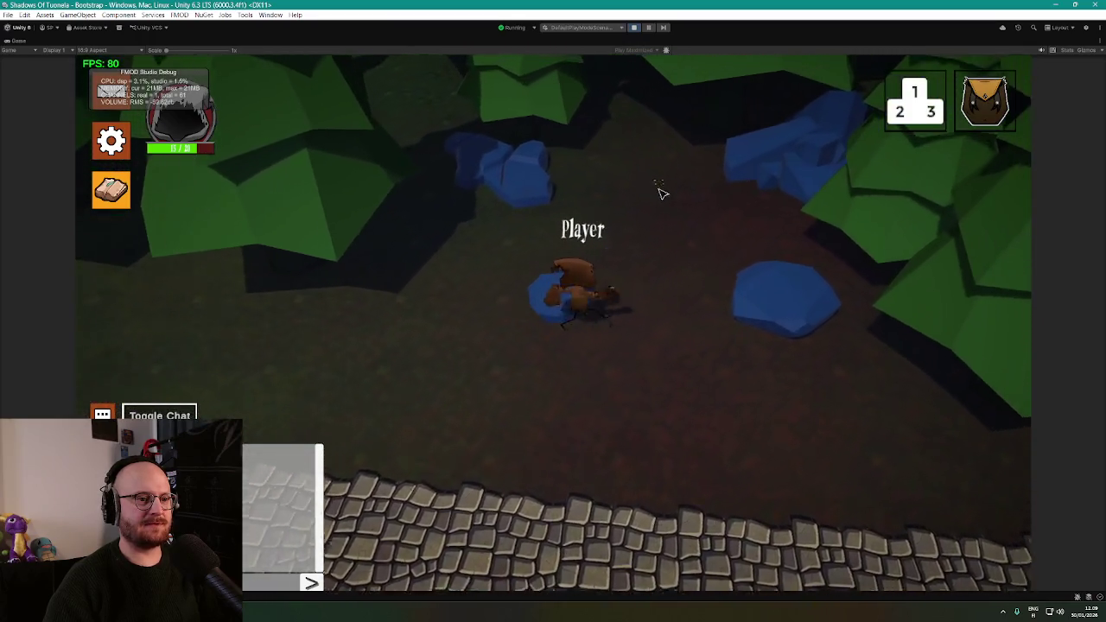
Walk the player north, then back south onto the cobblestone path
left_click(618, 207)
left_click(575, 405)
left_click(558, 444)
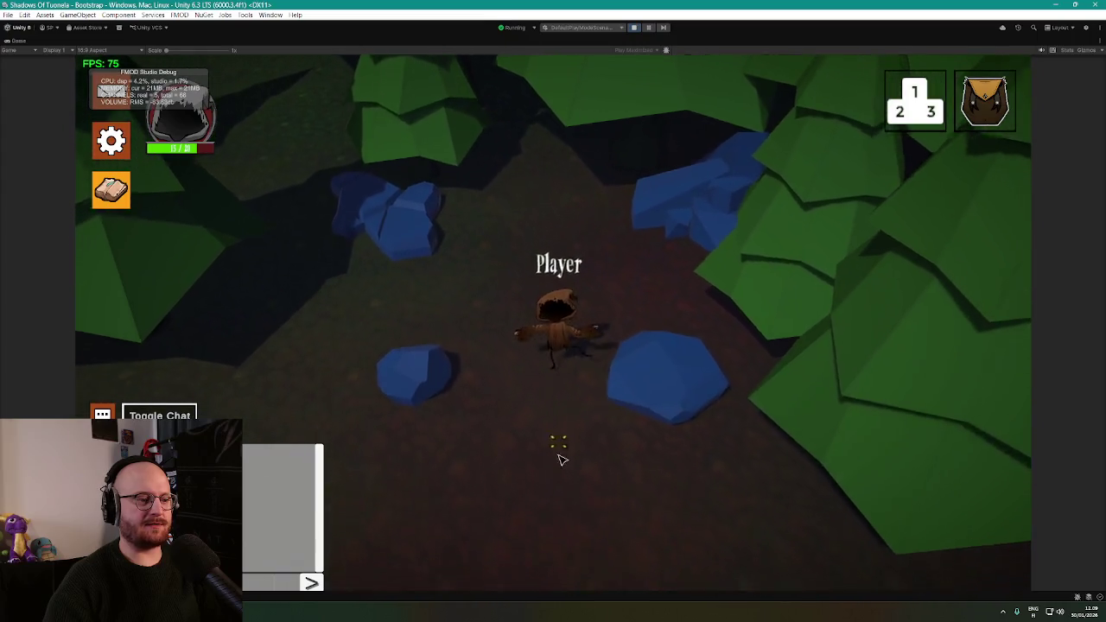
left_click(569, 471)
left_click(666, 478)
left_click(717, 475)
left_click(745, 460)
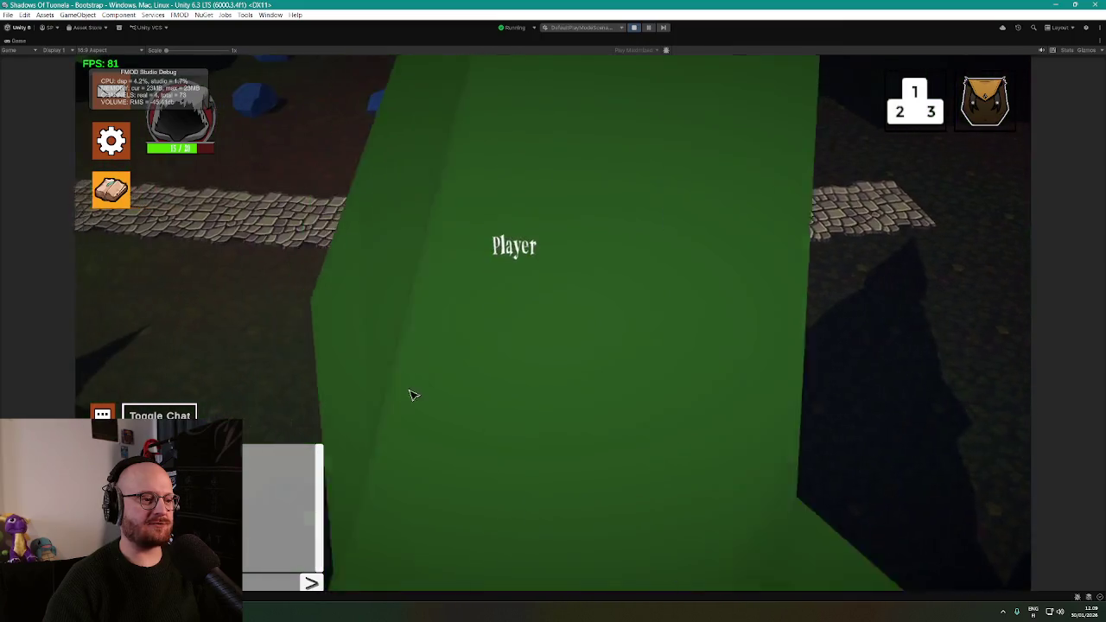
Walk the player along the path and under the tree canopies onto the forest ground
left_click(447, 390)
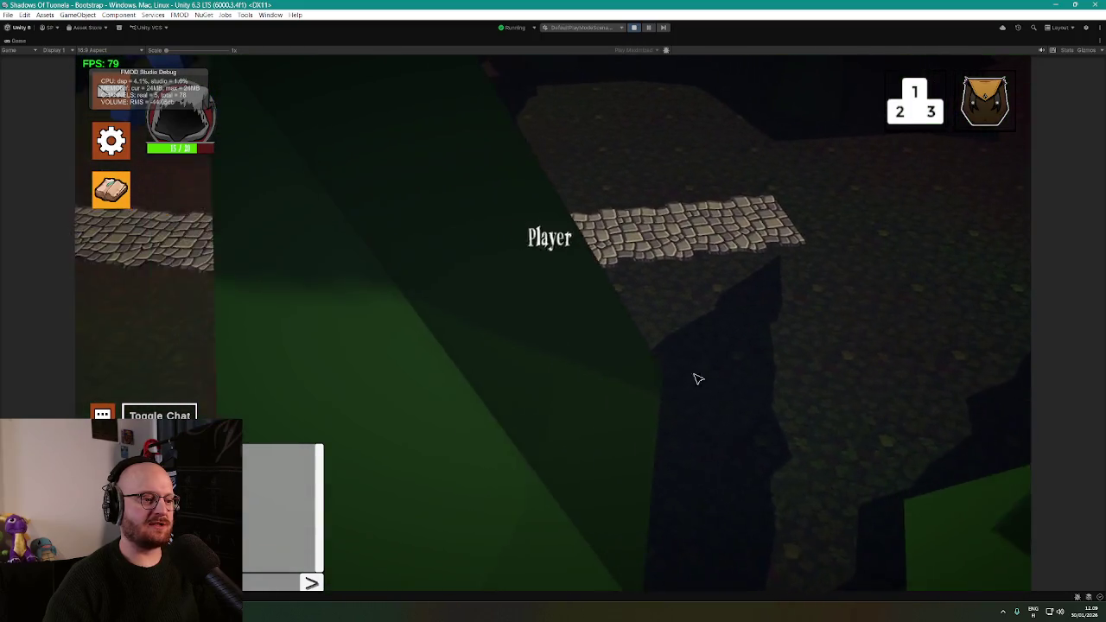
left_click(707, 376)
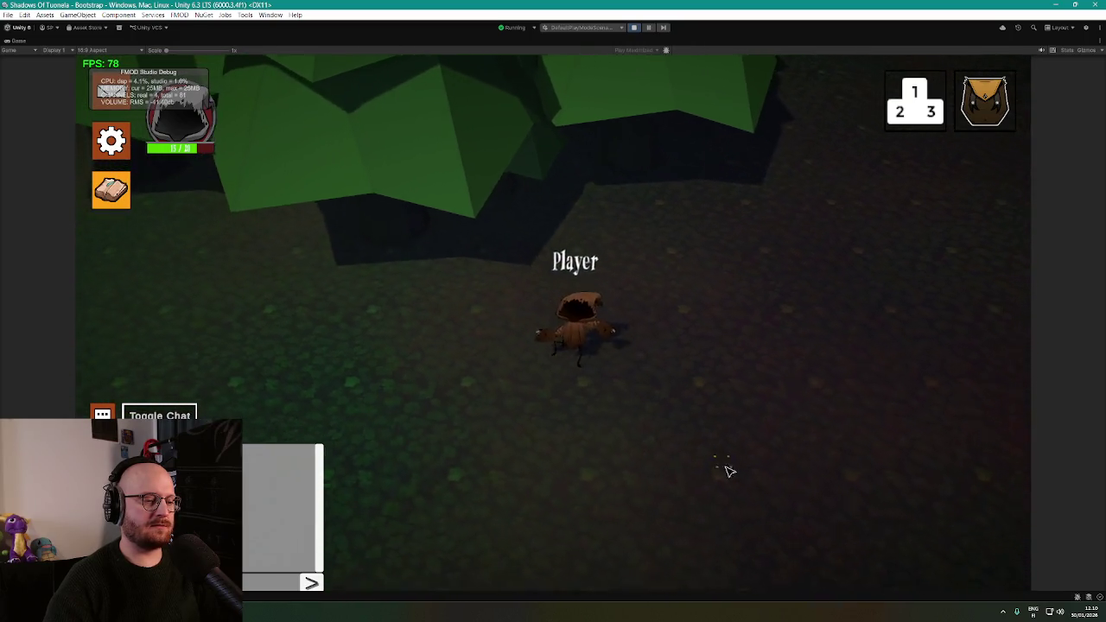
left_click(826, 328)
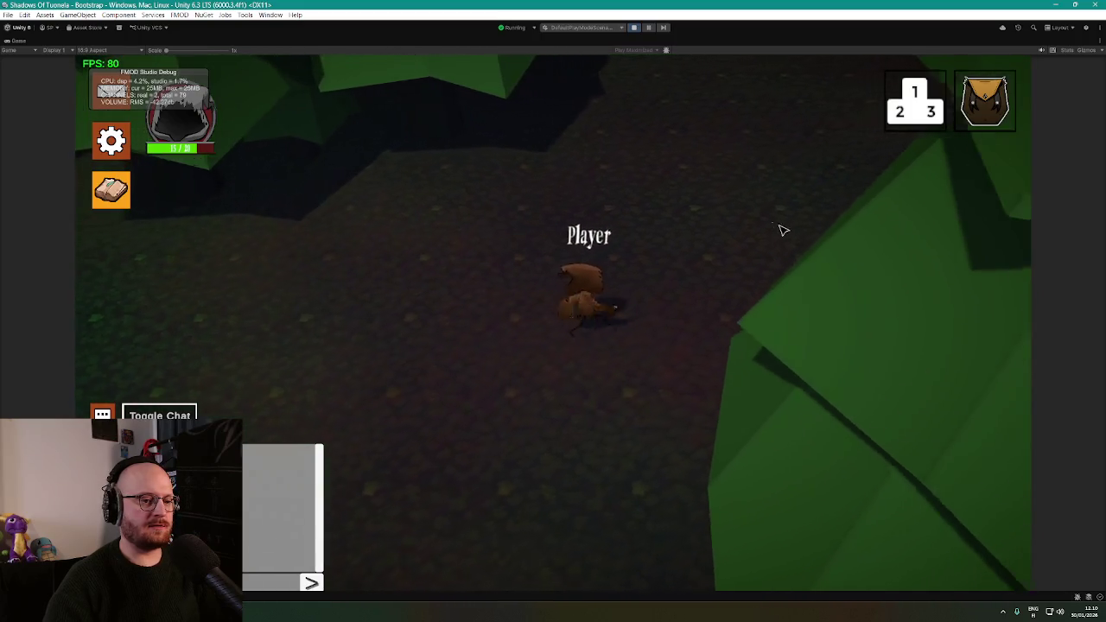
left_click(898, 480)
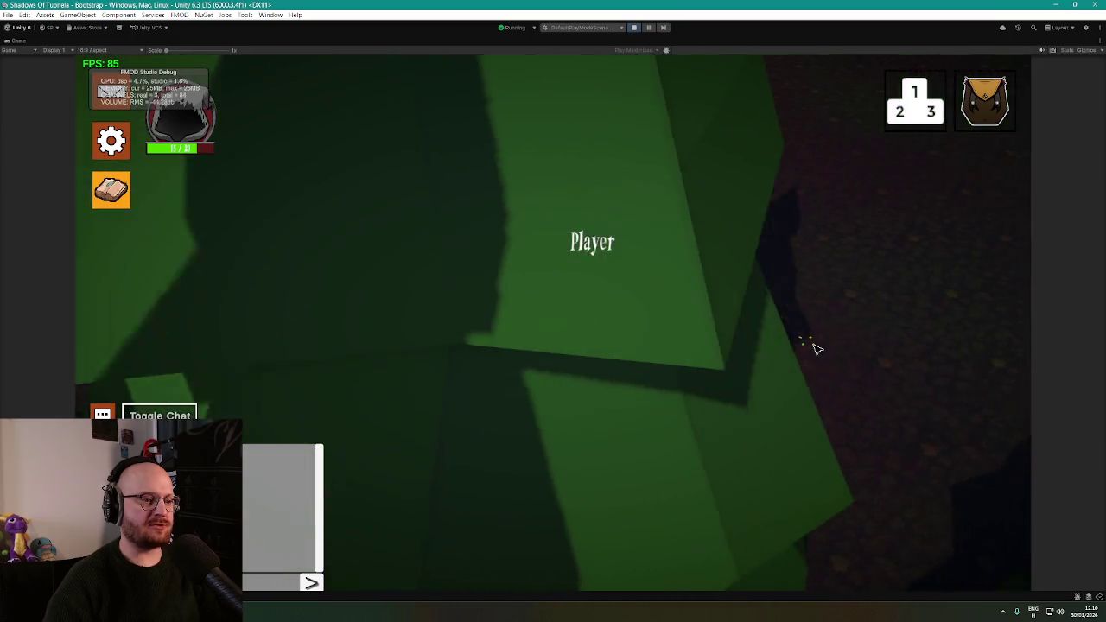
left_click(764, 446)
left_click(452, 429)
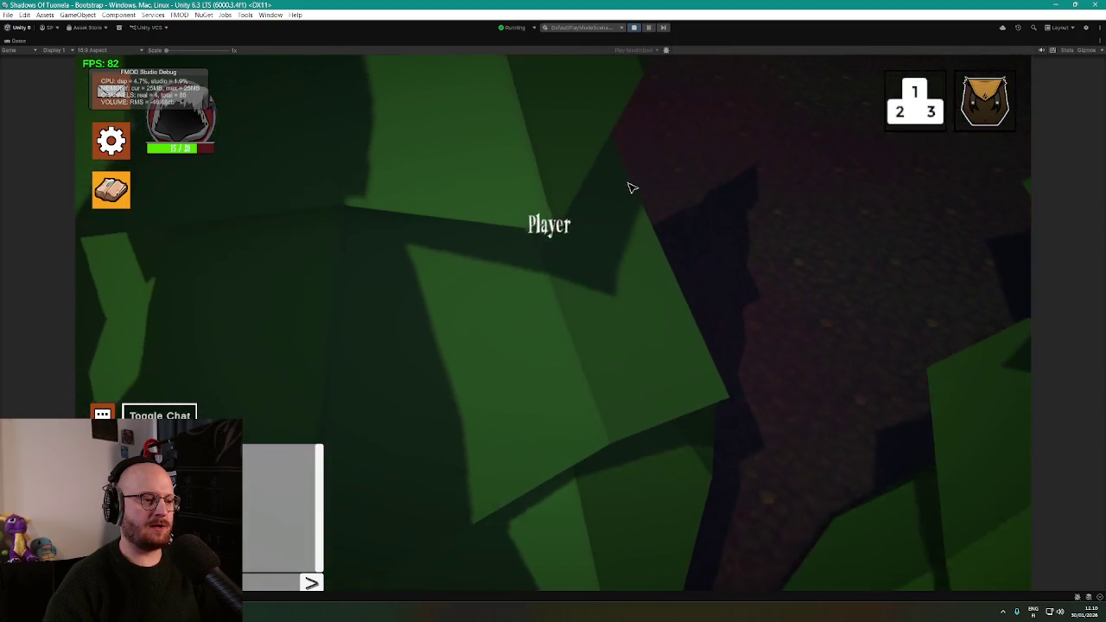
left_click(679, 205)
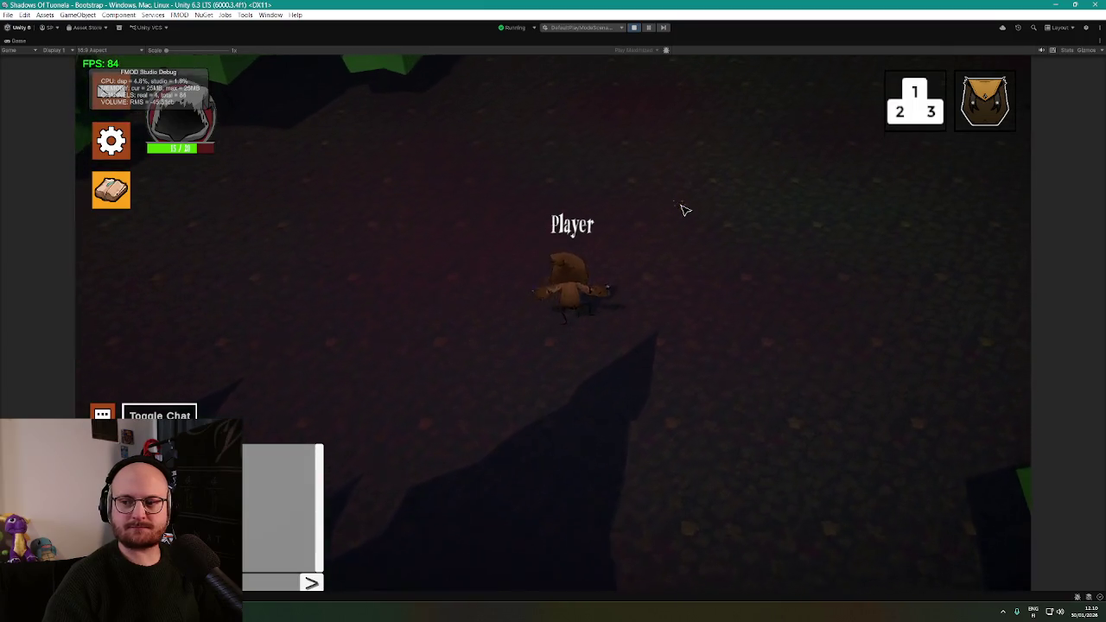
Walk the player right, across the forest floor, then up and to the right
left_click(777, 375)
left_click(680, 437)
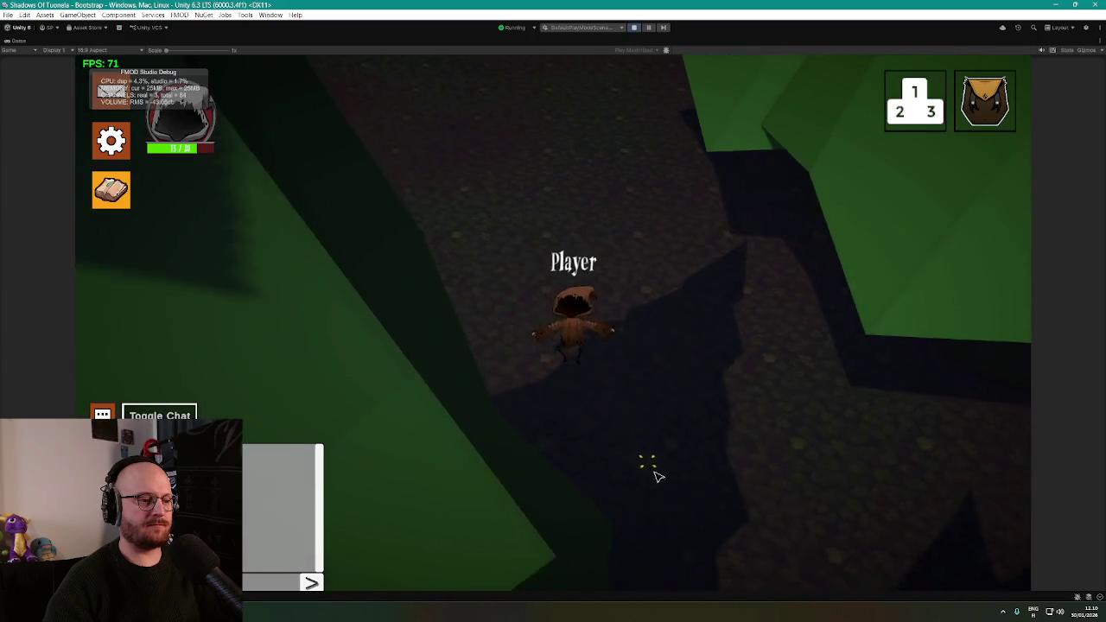
left_click(705, 471)
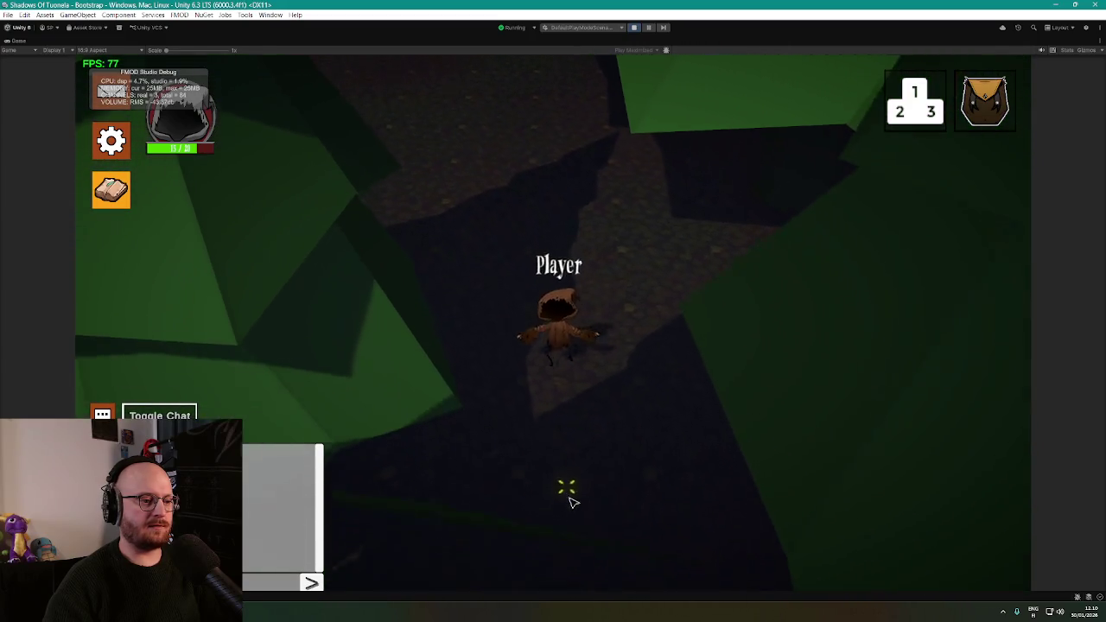
left_click(497, 512)
left_click(512, 393)
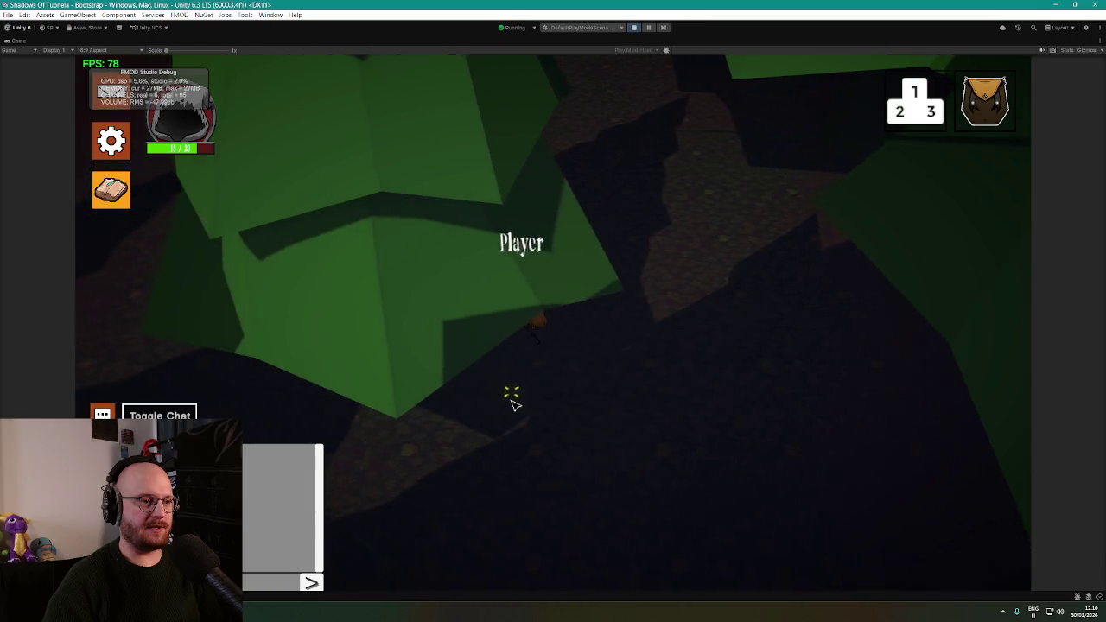
left_click(694, 359)
left_click(553, 188)
left_click(555, 422)
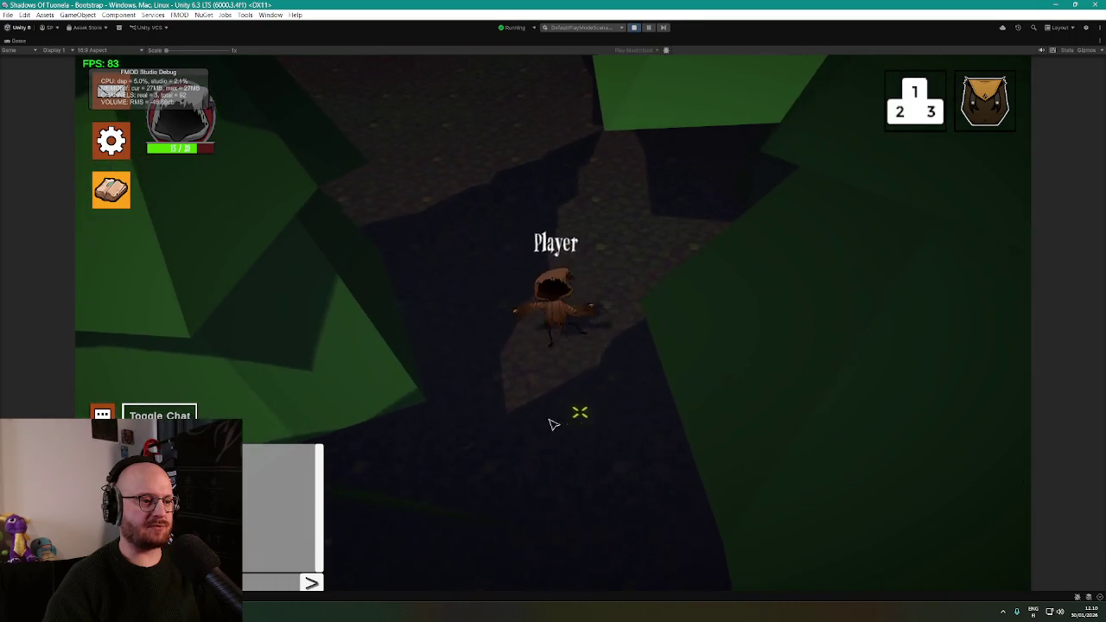
left_click(419, 430)
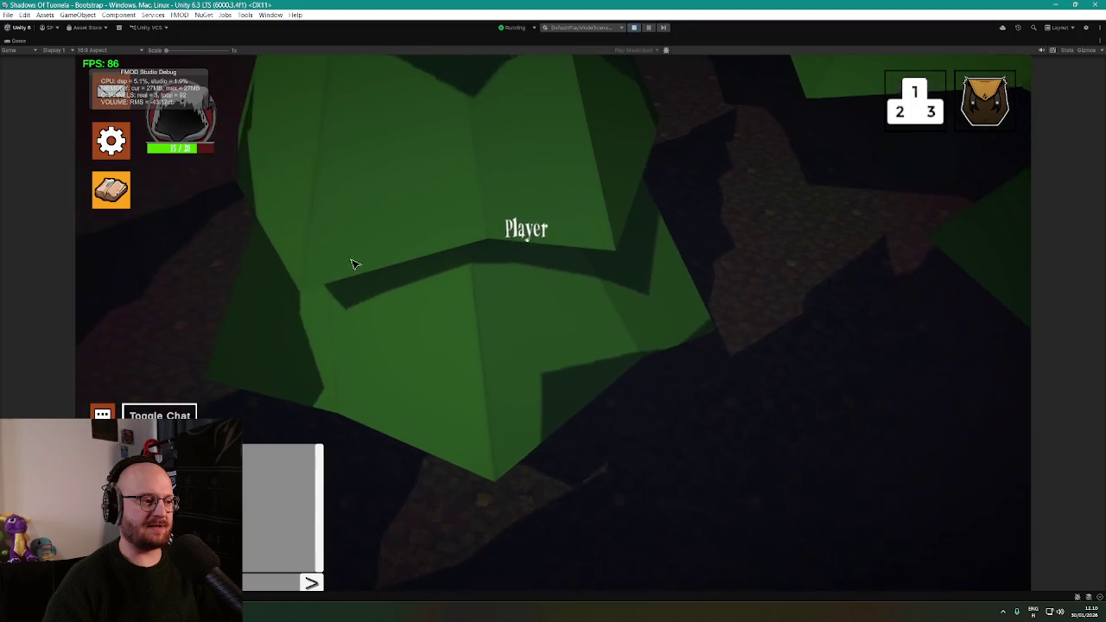
left_click(342, 219)
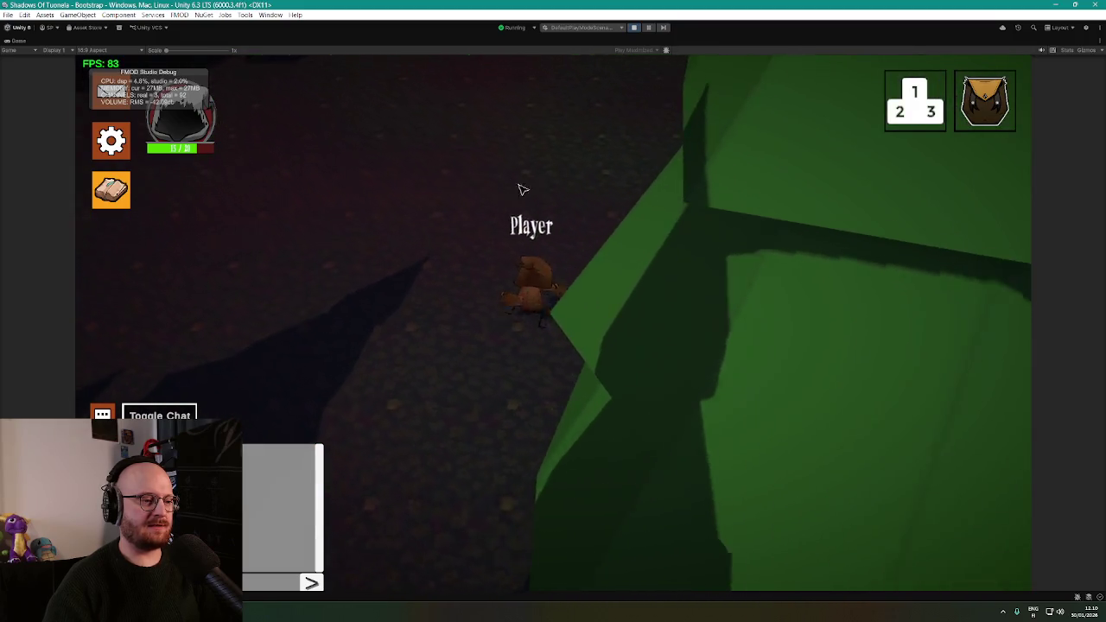
left_click(600, 168)
left_click(644, 164)
left_click(736, 171)
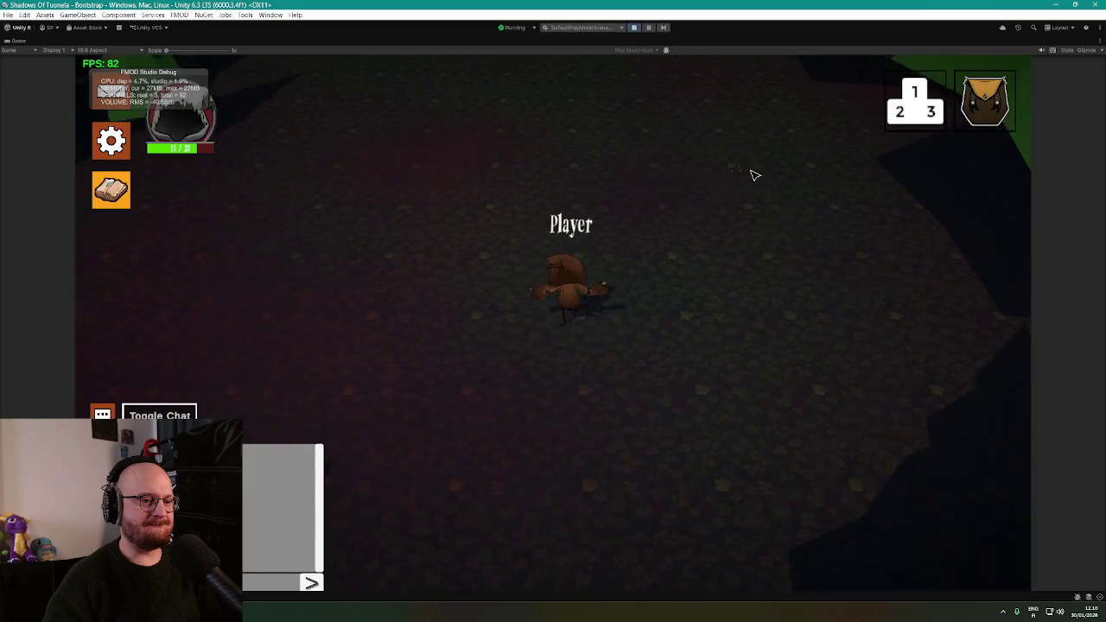
Walk the player down-left, up between the trees to the pine, into the green area and back north
left_click(708, 401)
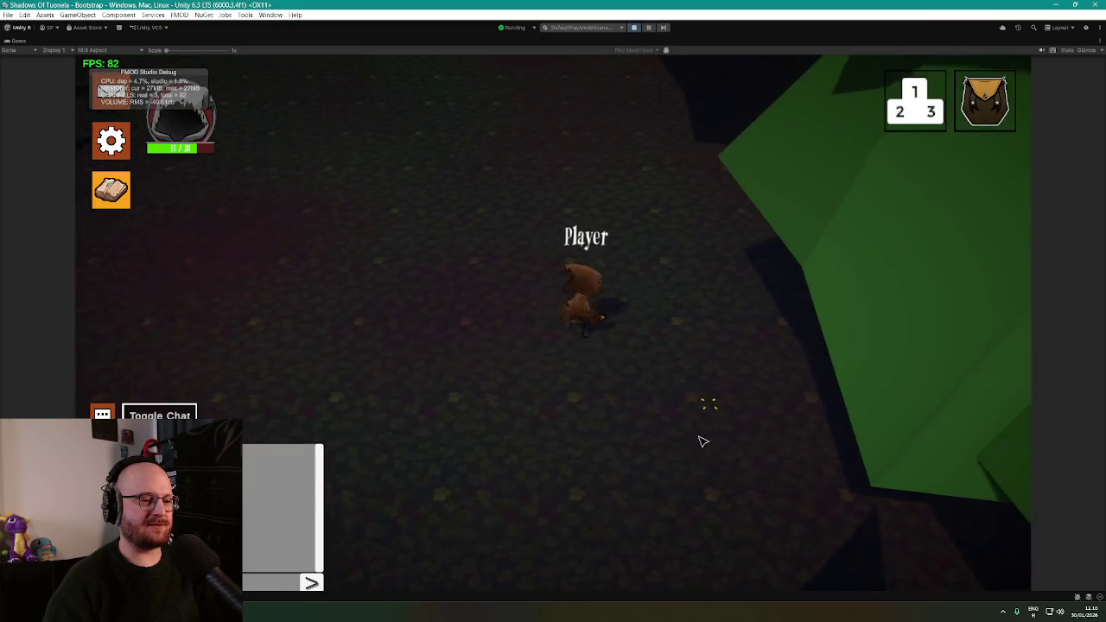
left_click(635, 458)
left_click(566, 505)
left_click(526, 505)
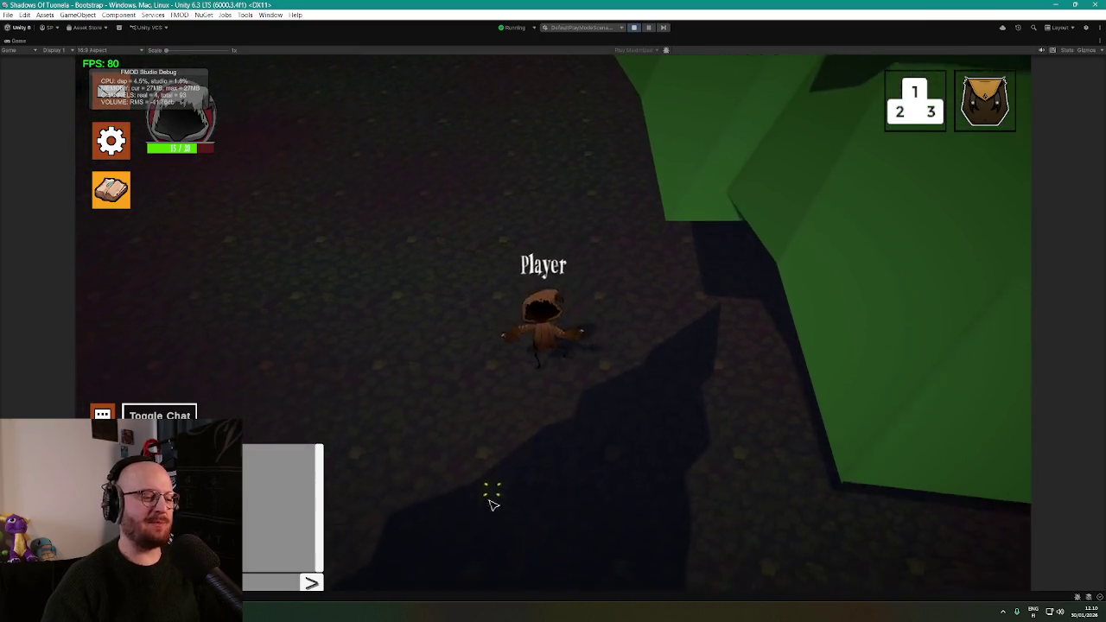
left_click(474, 499)
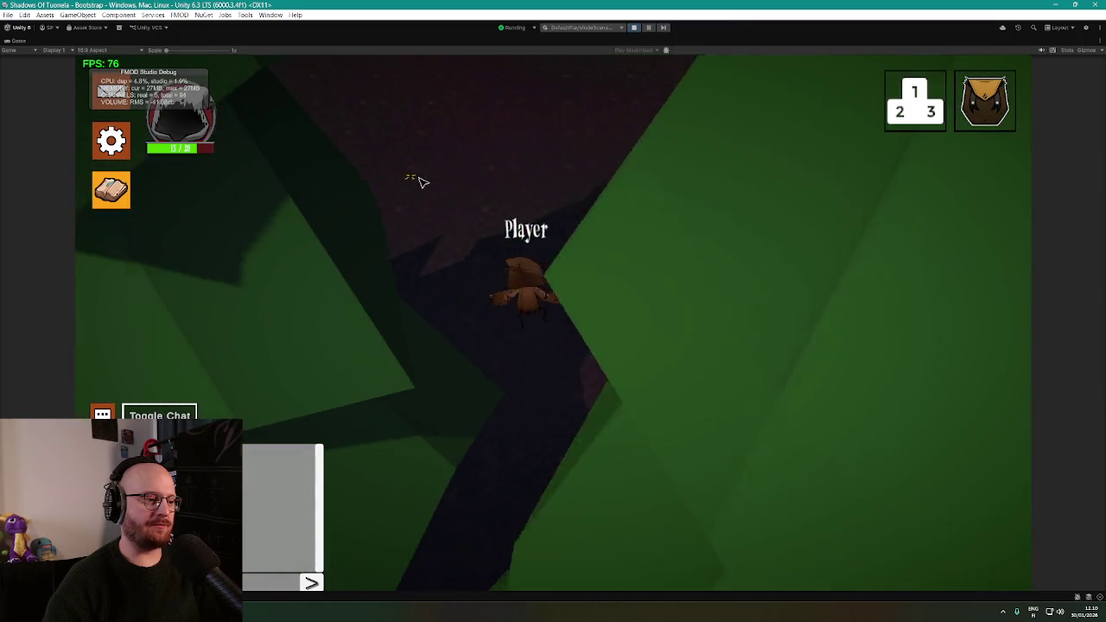
left_click(534, 164)
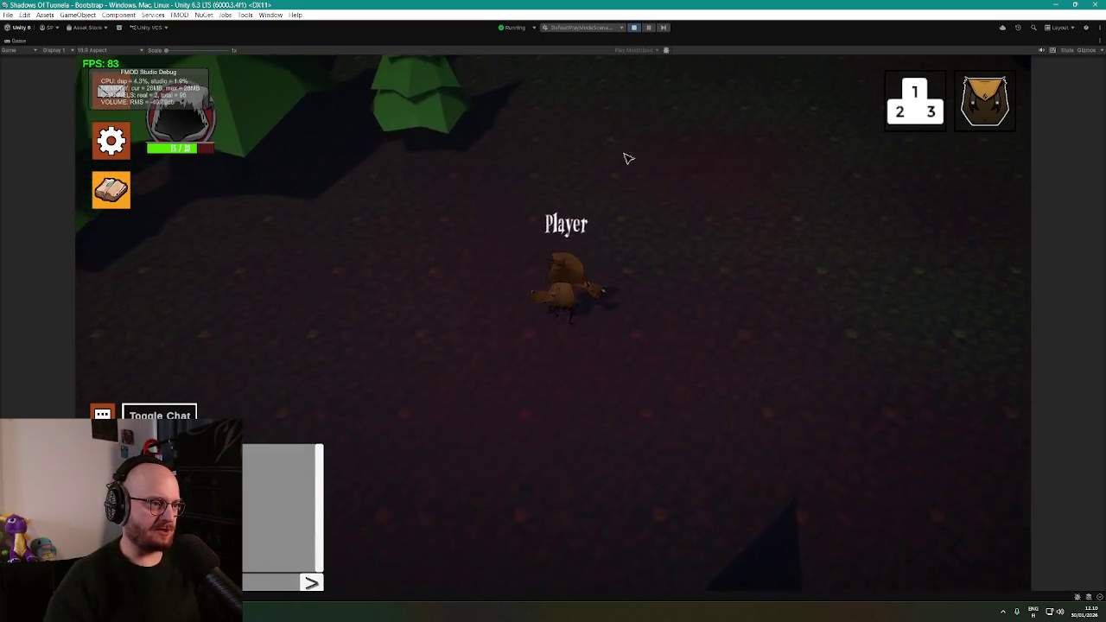
left_click(486, 164)
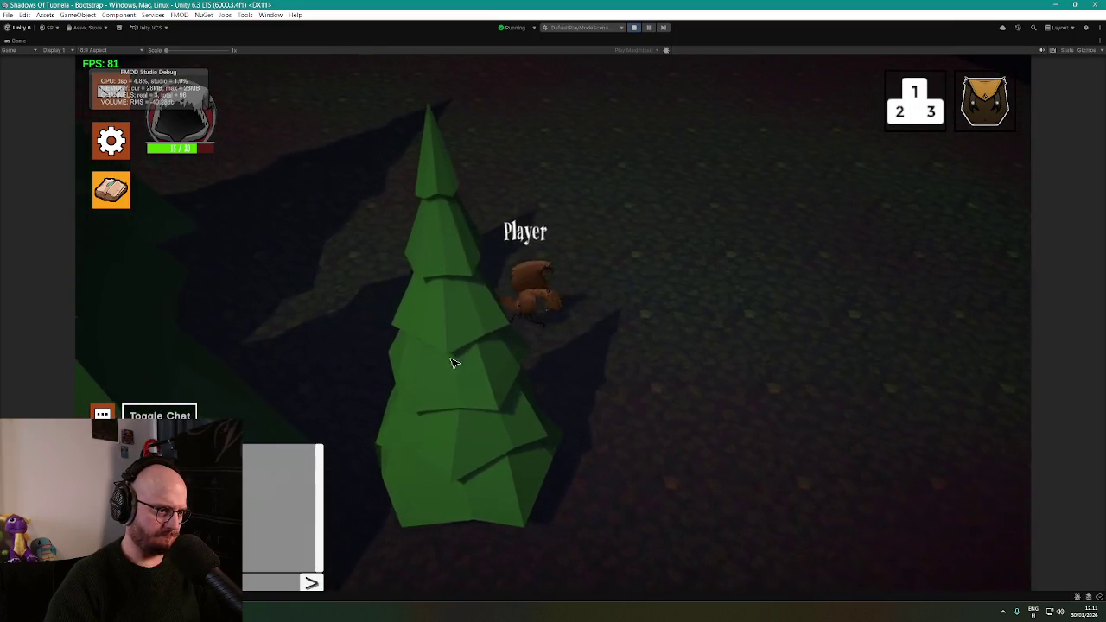
left_click(515, 199)
left_click(749, 188)
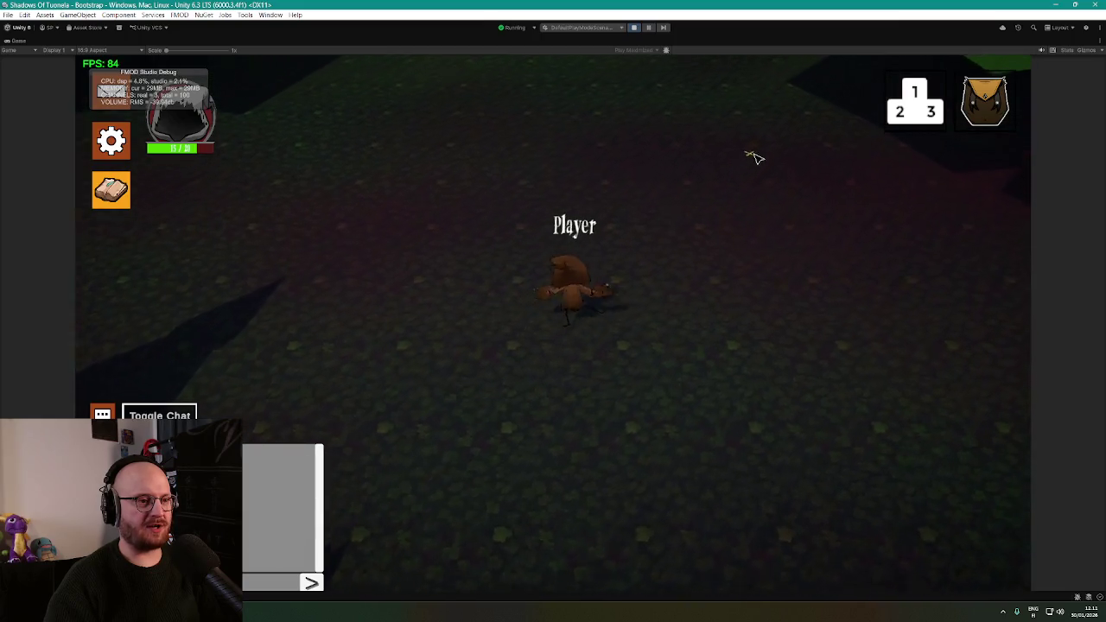
left_click(748, 436)
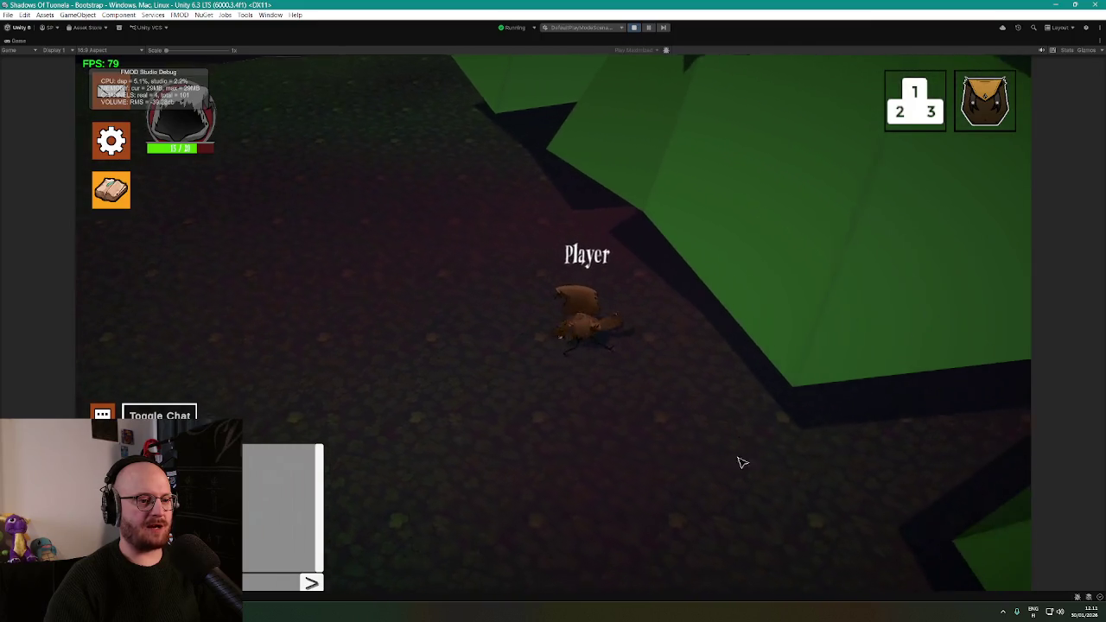
left_click(736, 462)
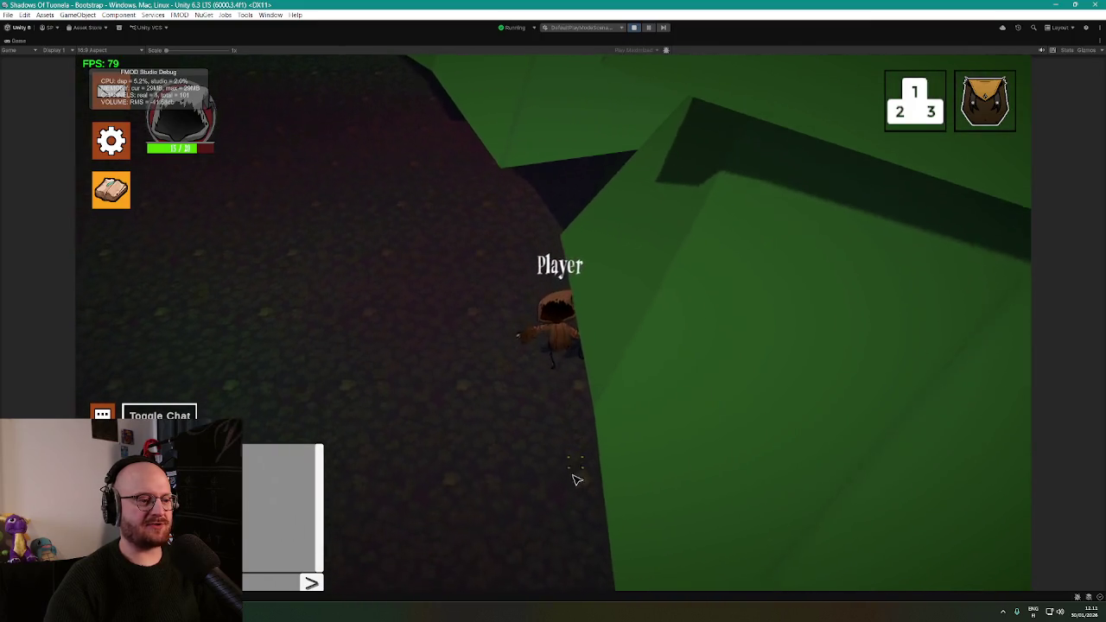
left_click(730, 491)
left_click(765, 499)
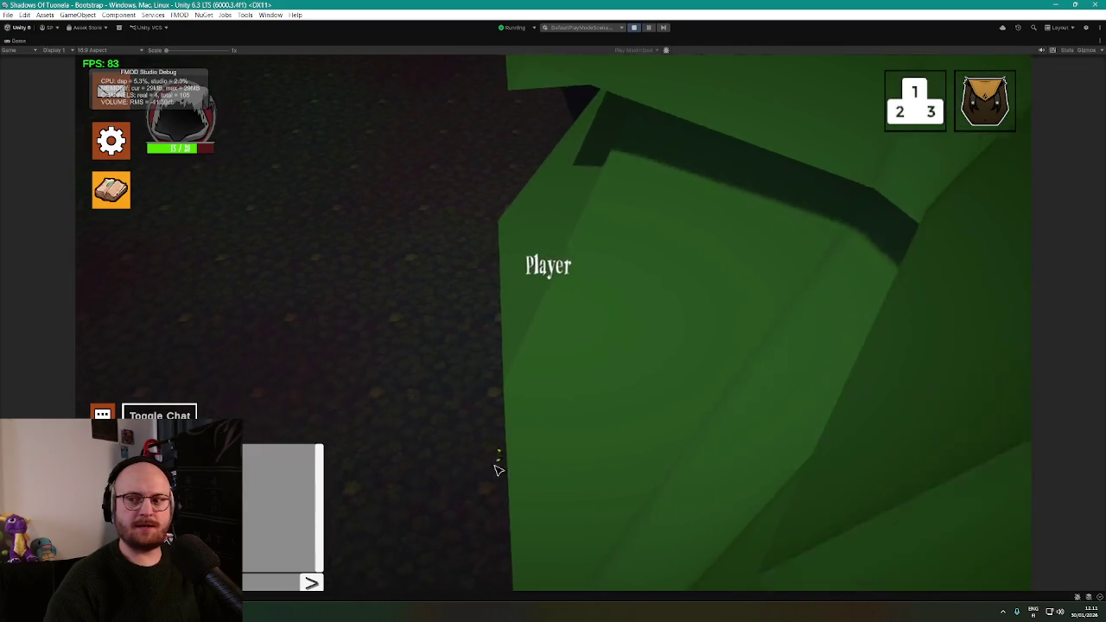
left_click(448, 375)
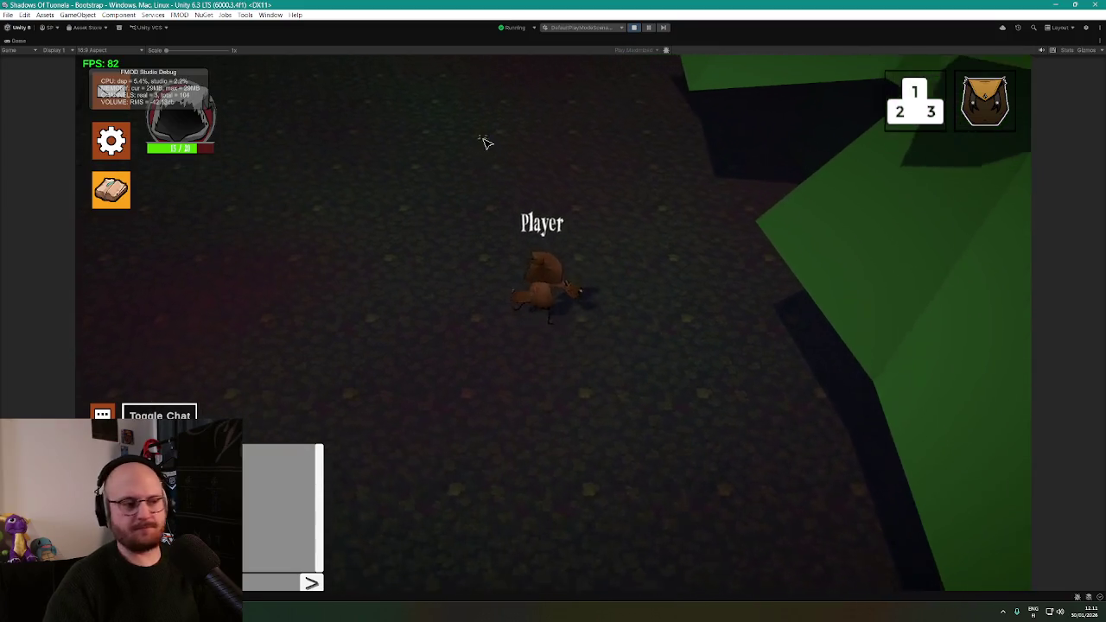
left_click(484, 140)
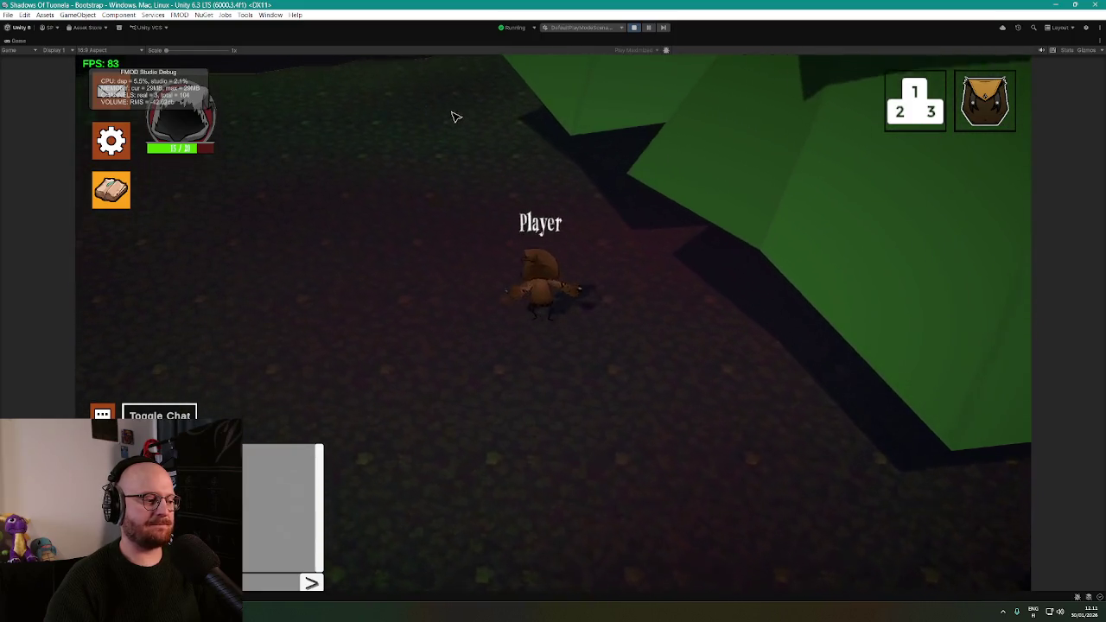
Walk the player up the forest path into the tree foliage and back out onto dark ground
left_click(494, 191)
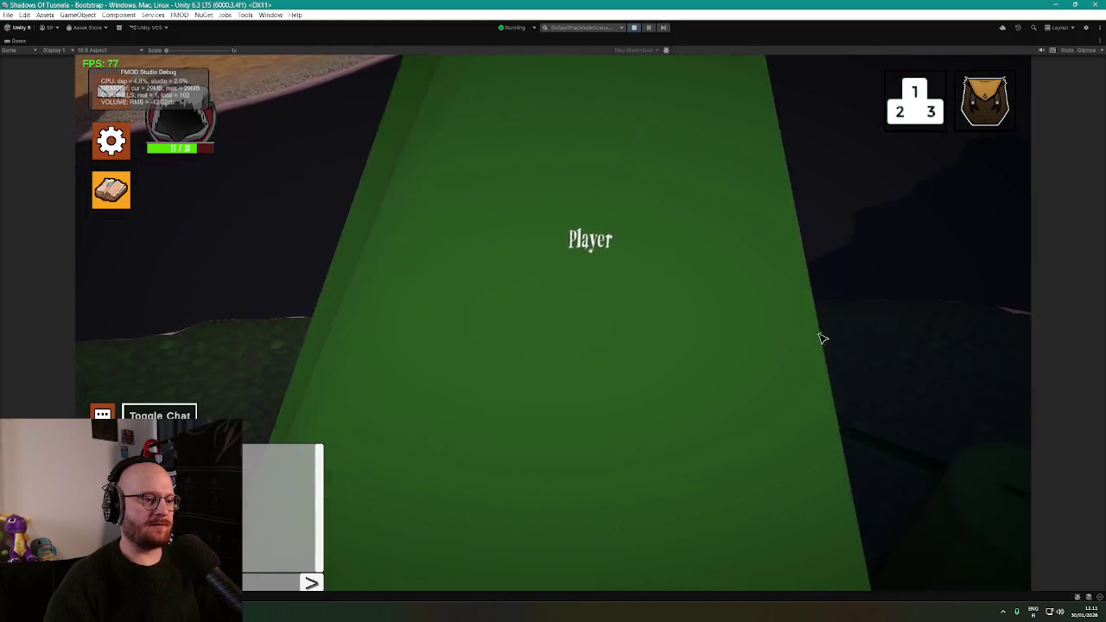
left_click(780, 354)
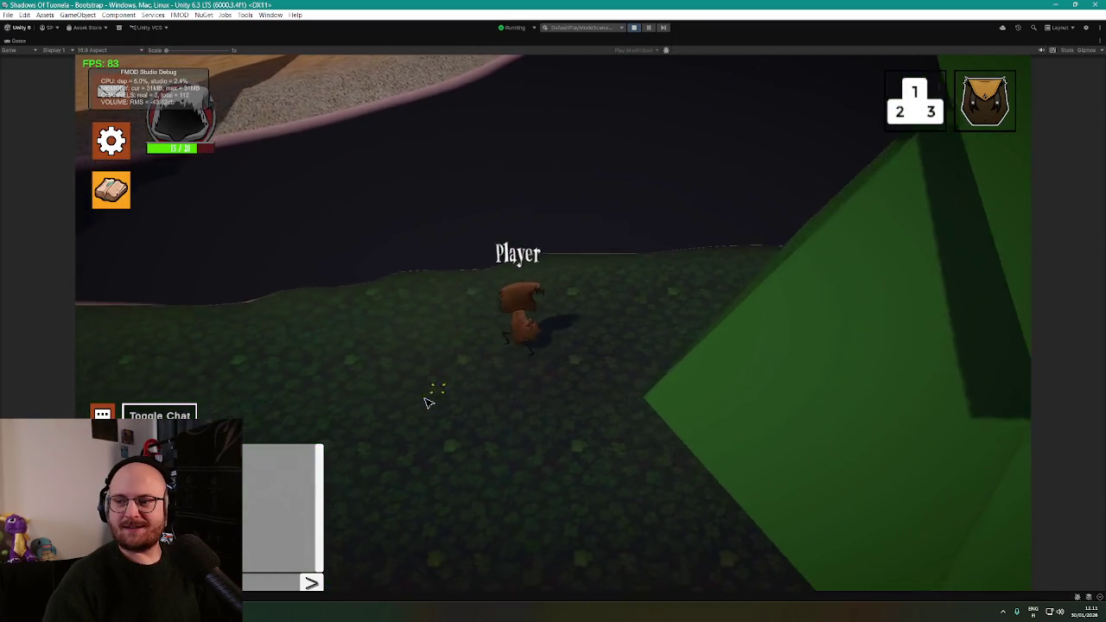
left_click(426, 402)
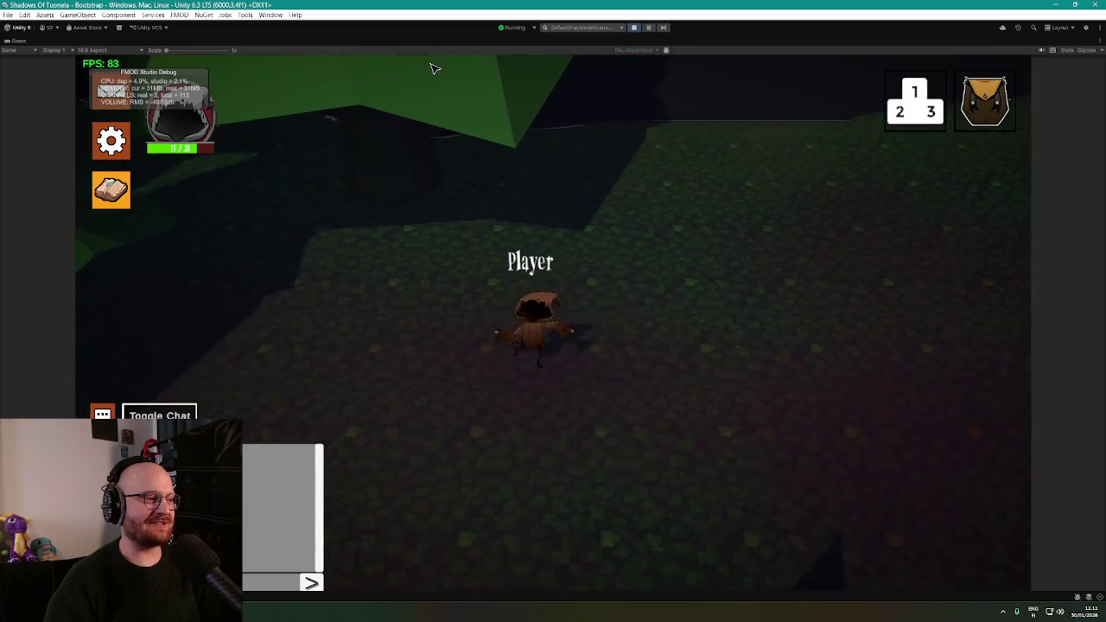
key("w")
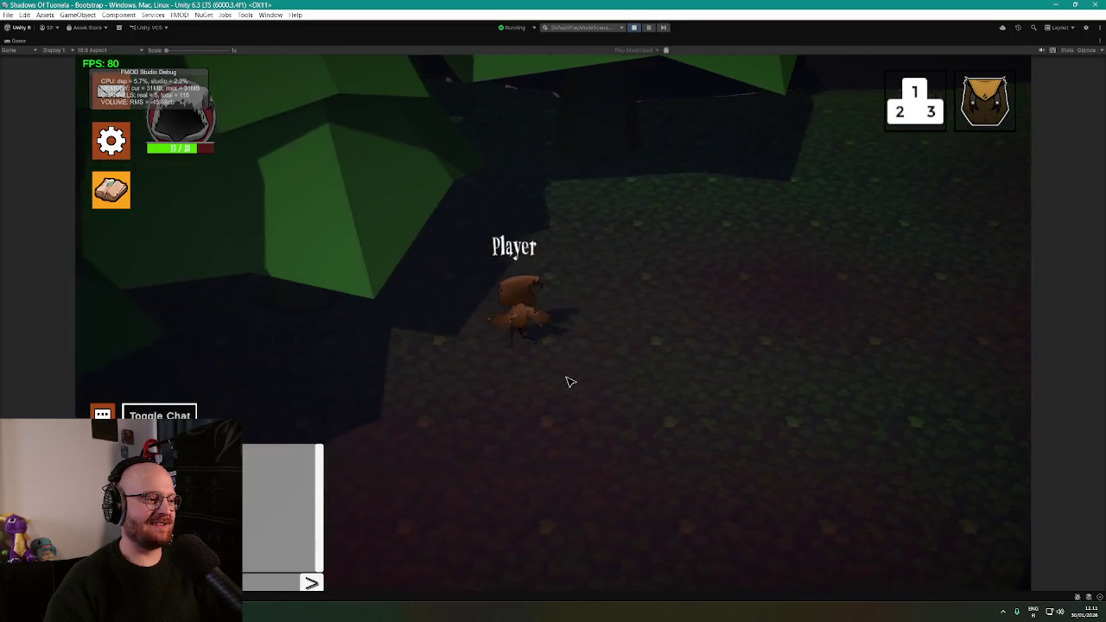
key("w")
key("w")
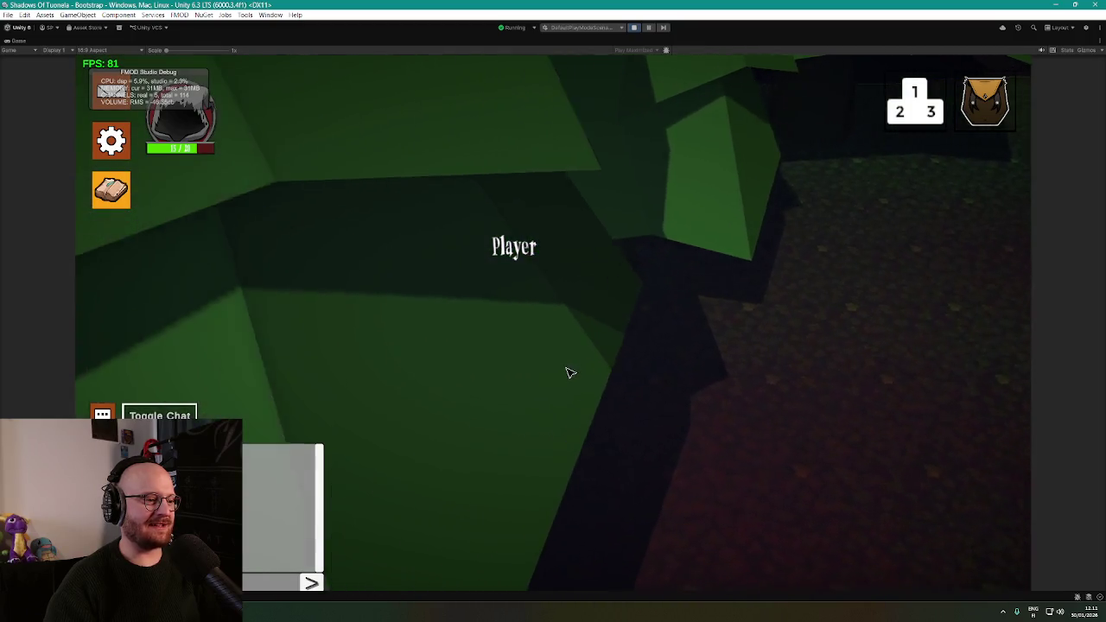
key("w")
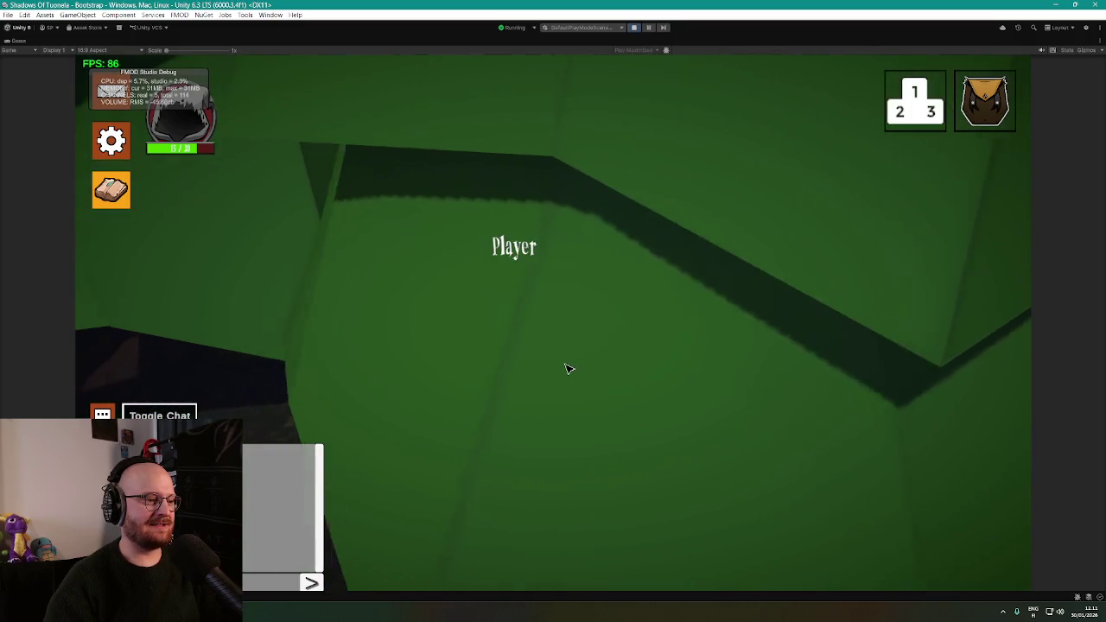
key("w")
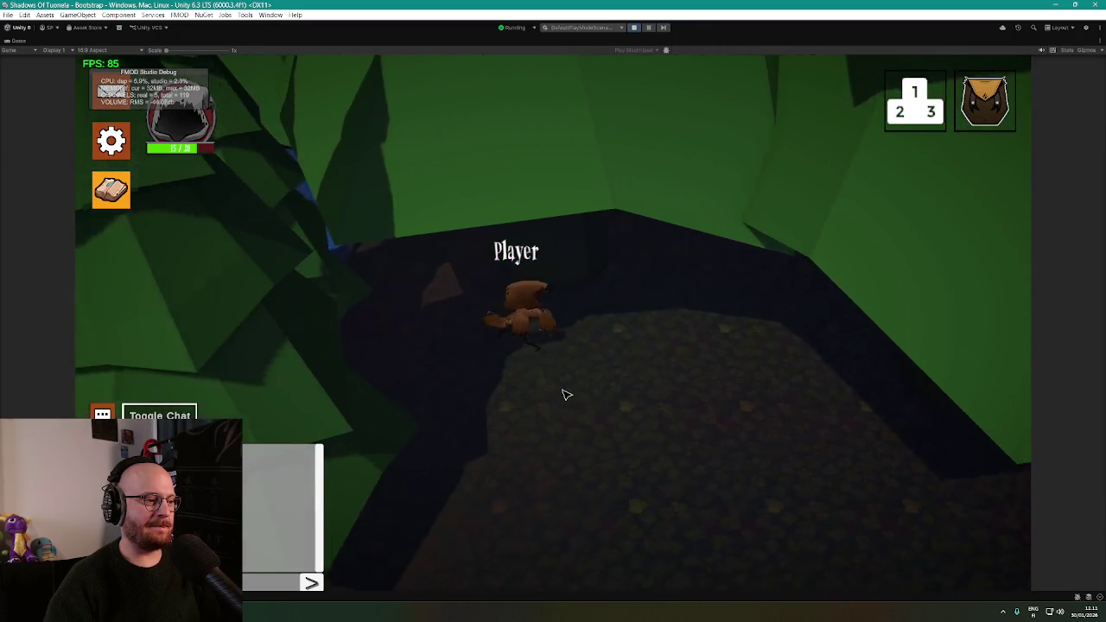
key("s")
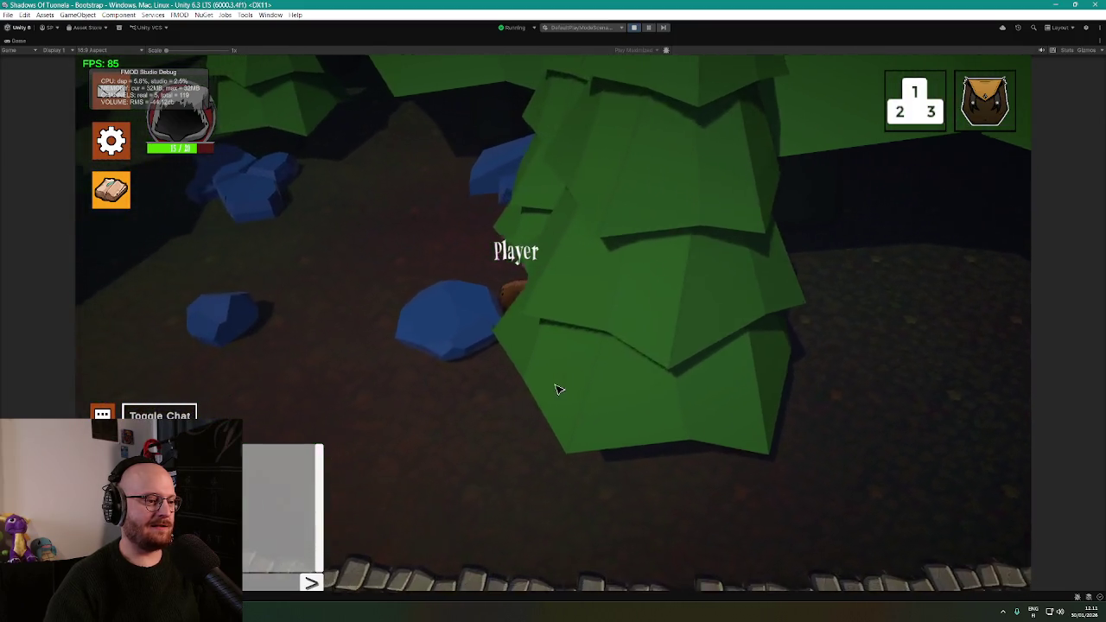
Walk the player left through the pine trees, past the large rock and the goblins
key("a")
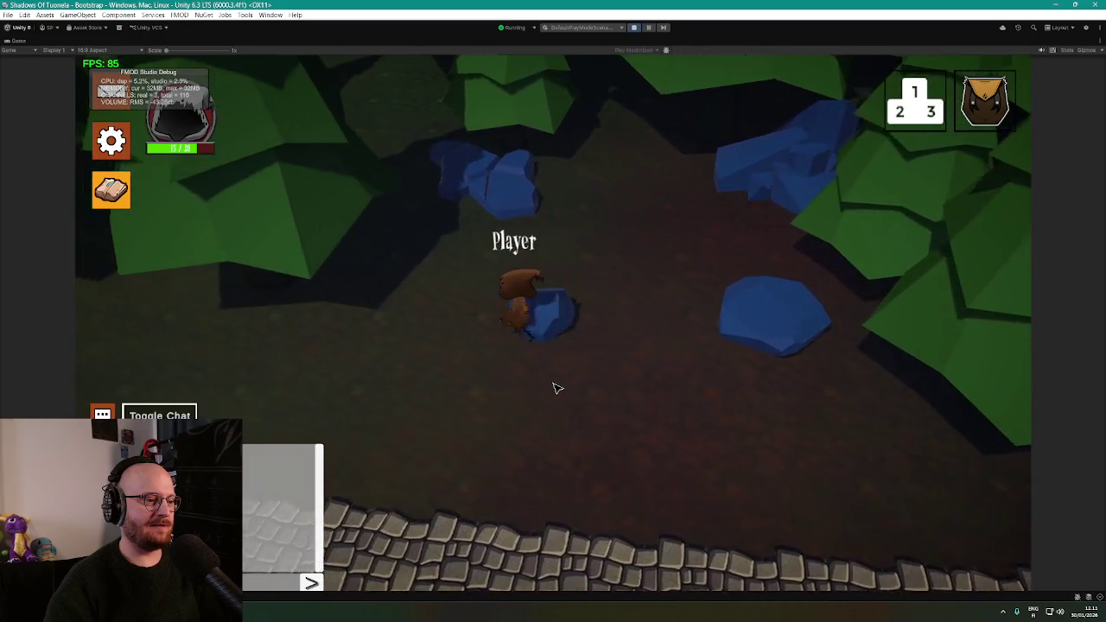
key("a")
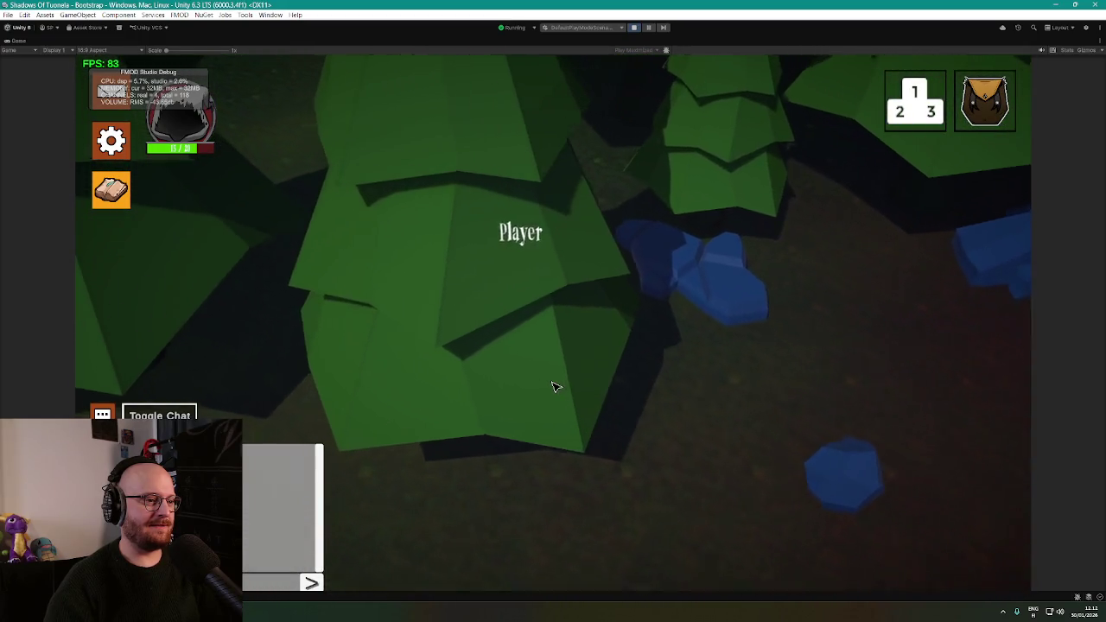
key("a")
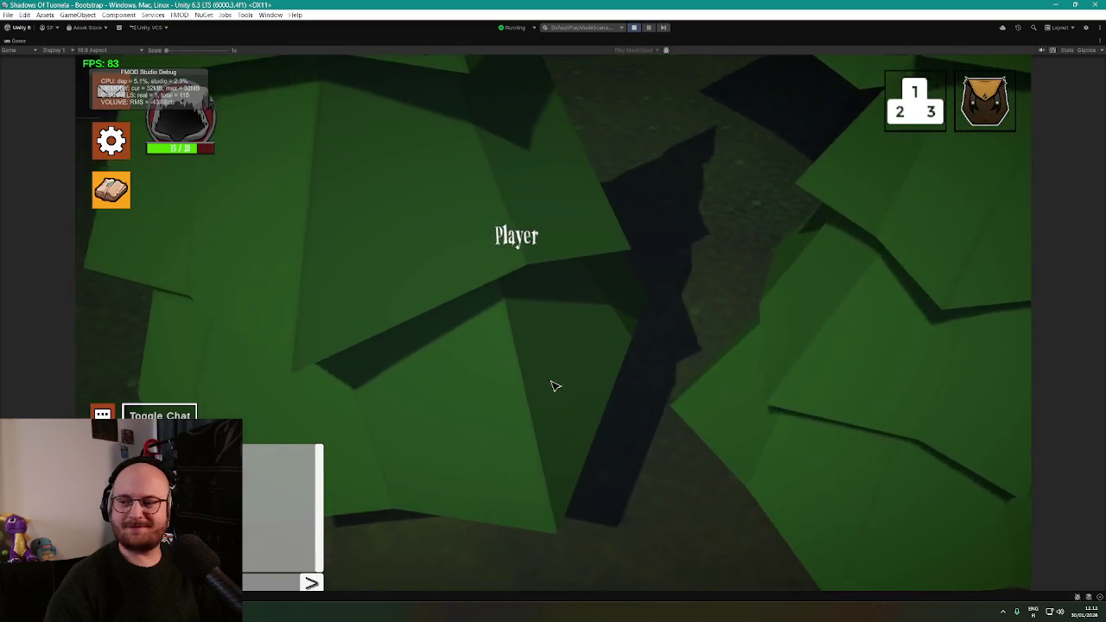
key("a")
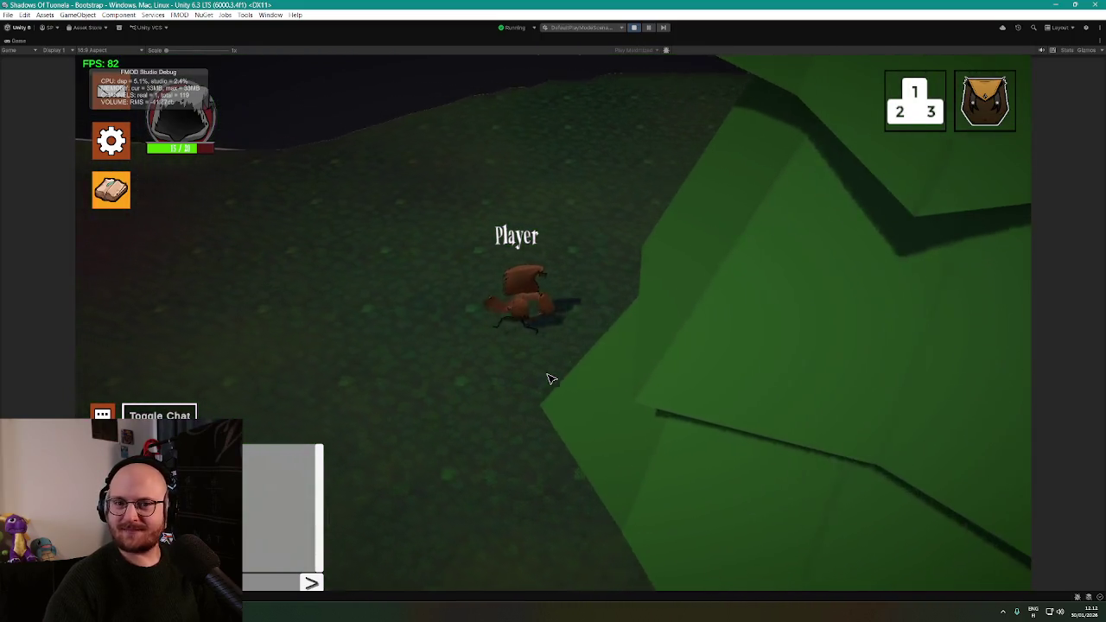
key("a")
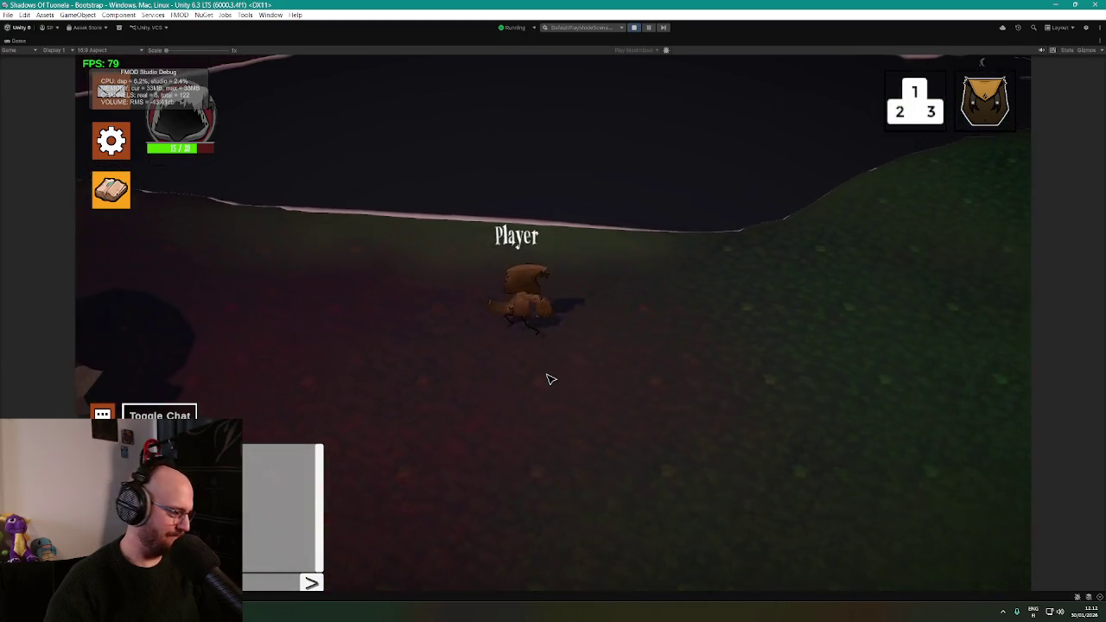
key("a")
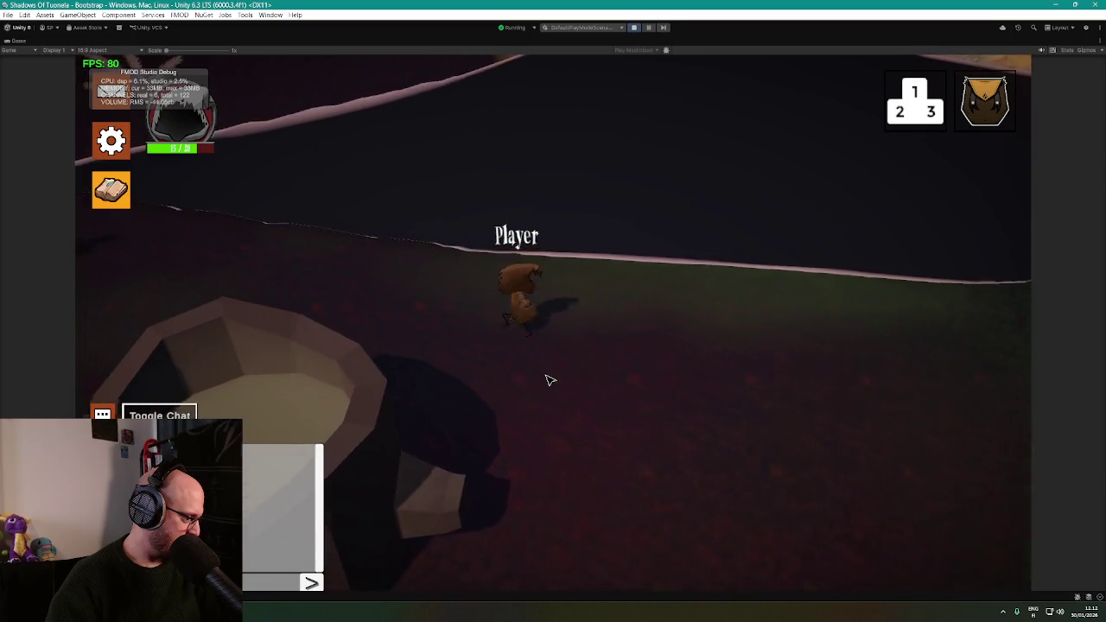
key("a")
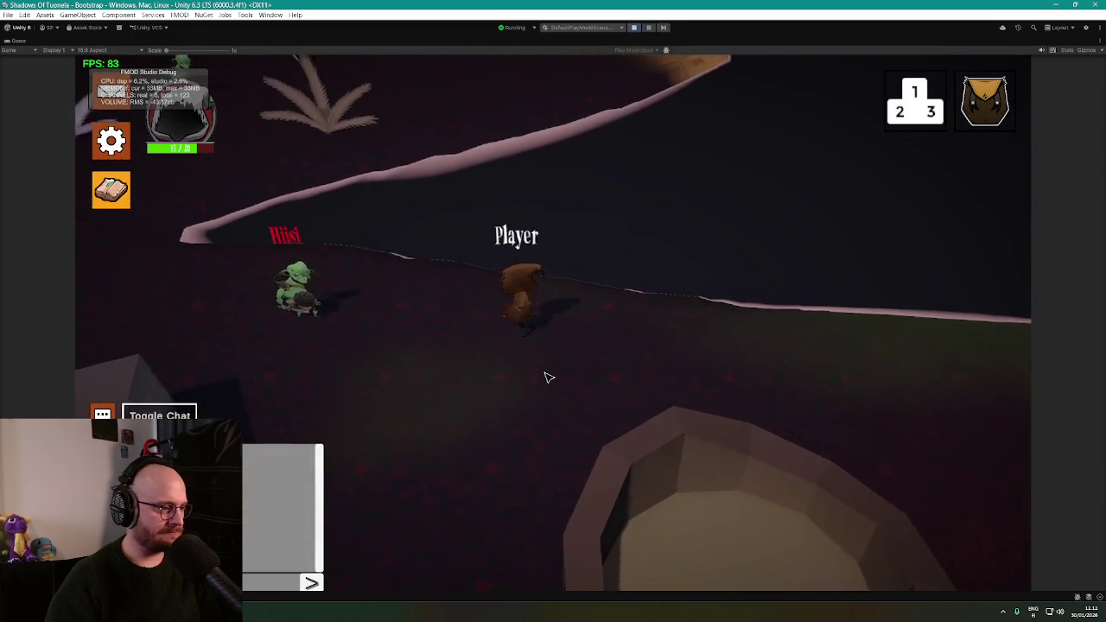
key("a")
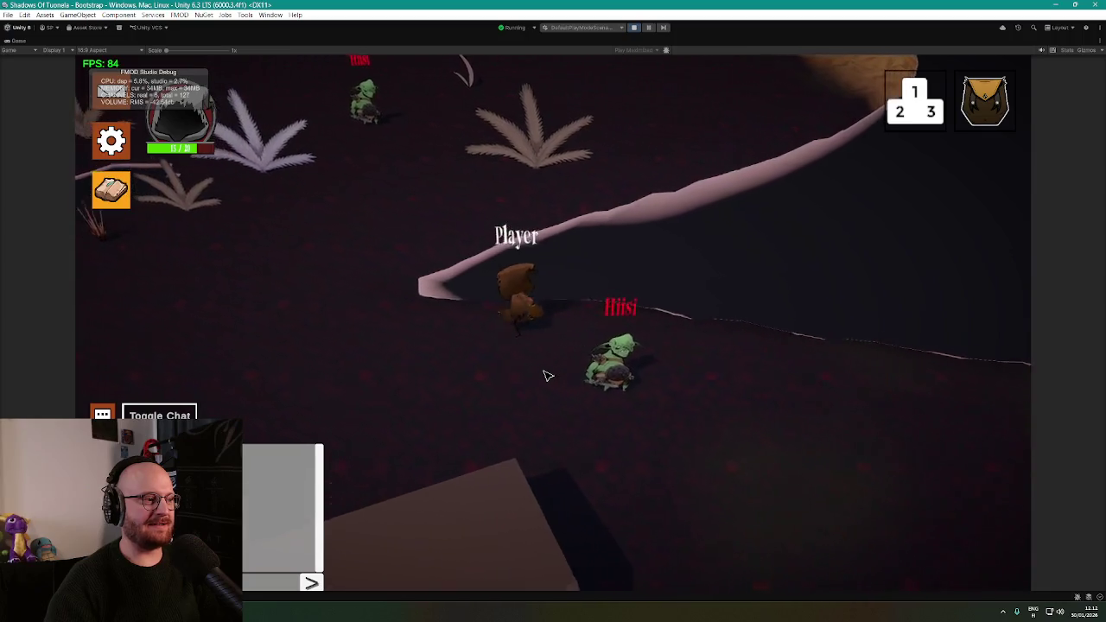
key("a")
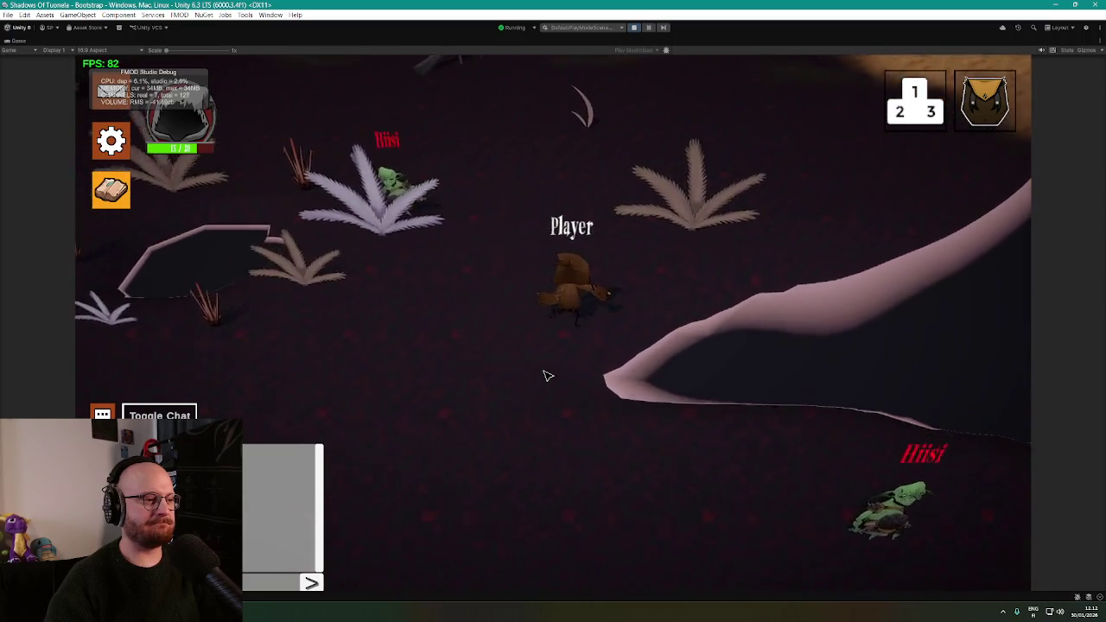
Cross the wooden bridge onto the sand, walk across it, then stop Play mode
key("w+d")
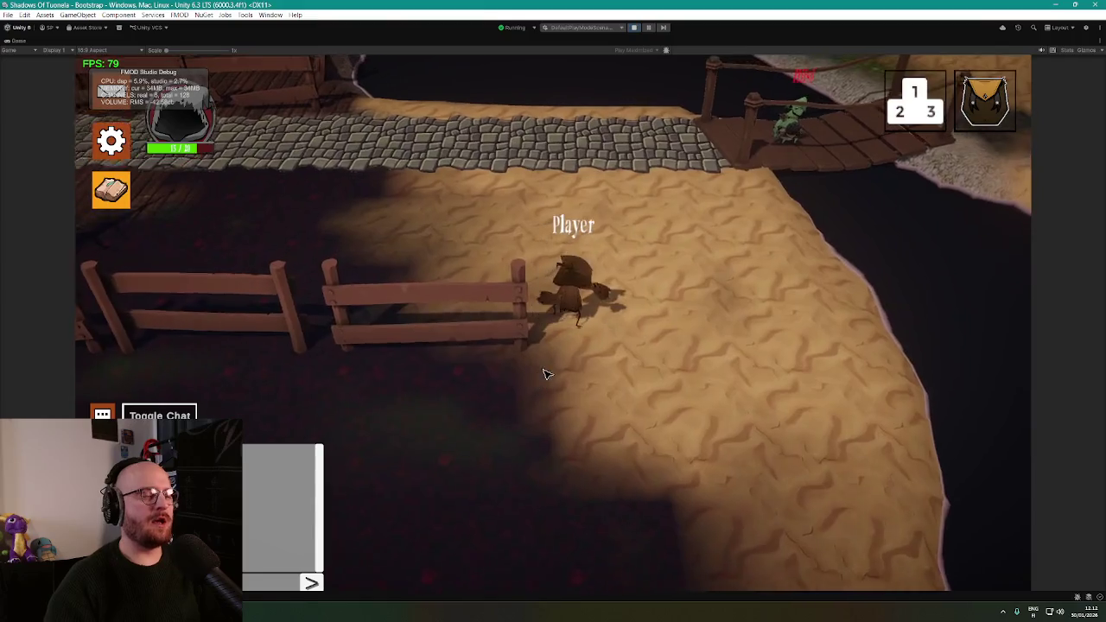
key("w+d")
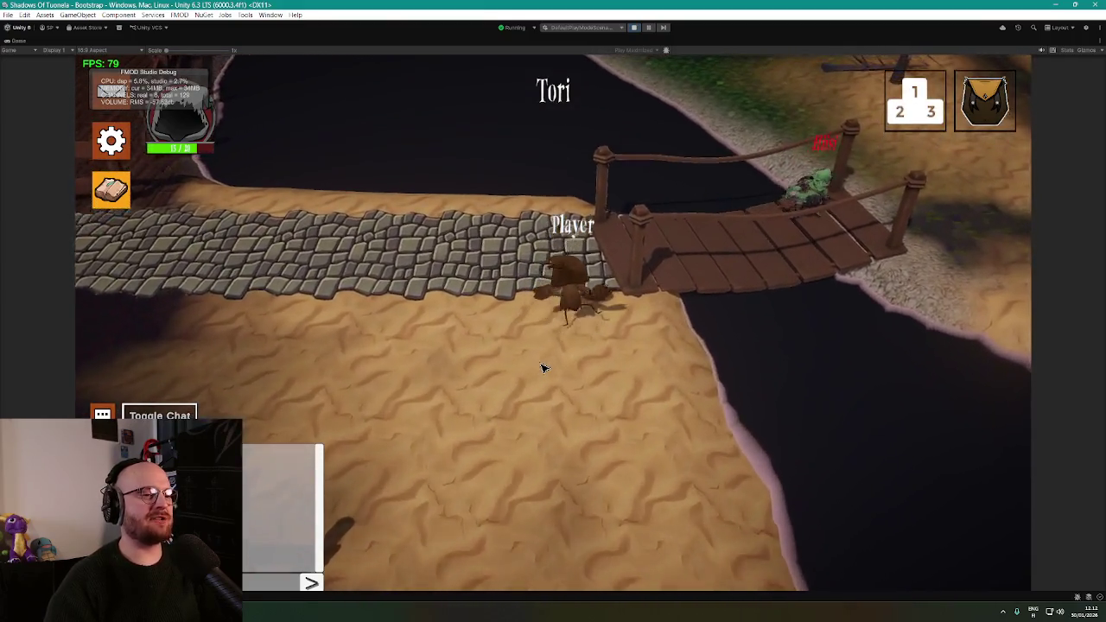
key("w+d")
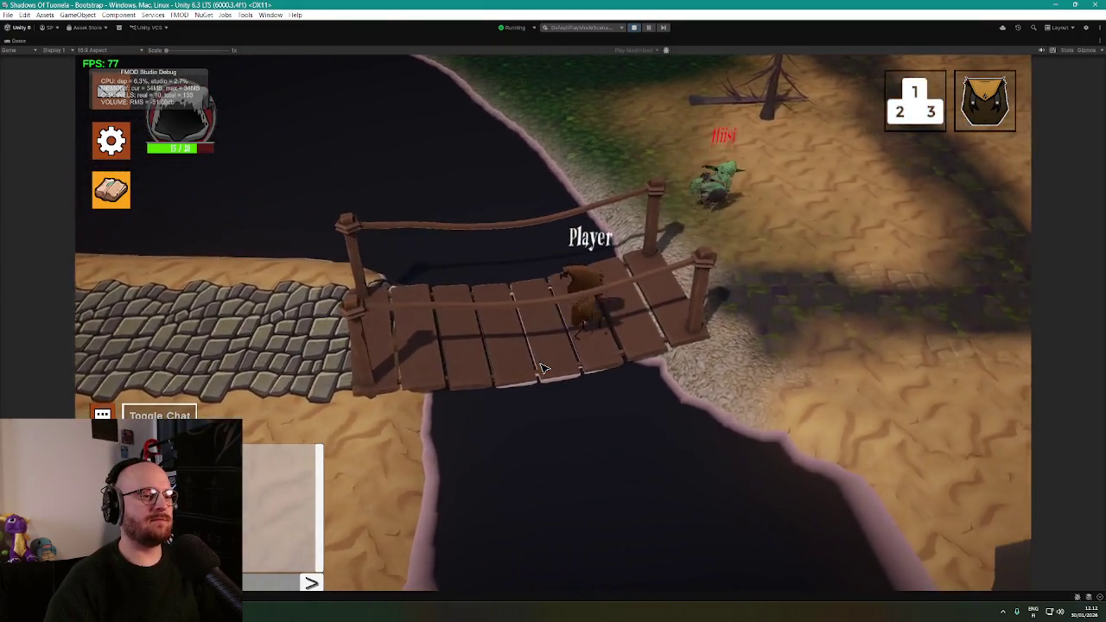
key("d")
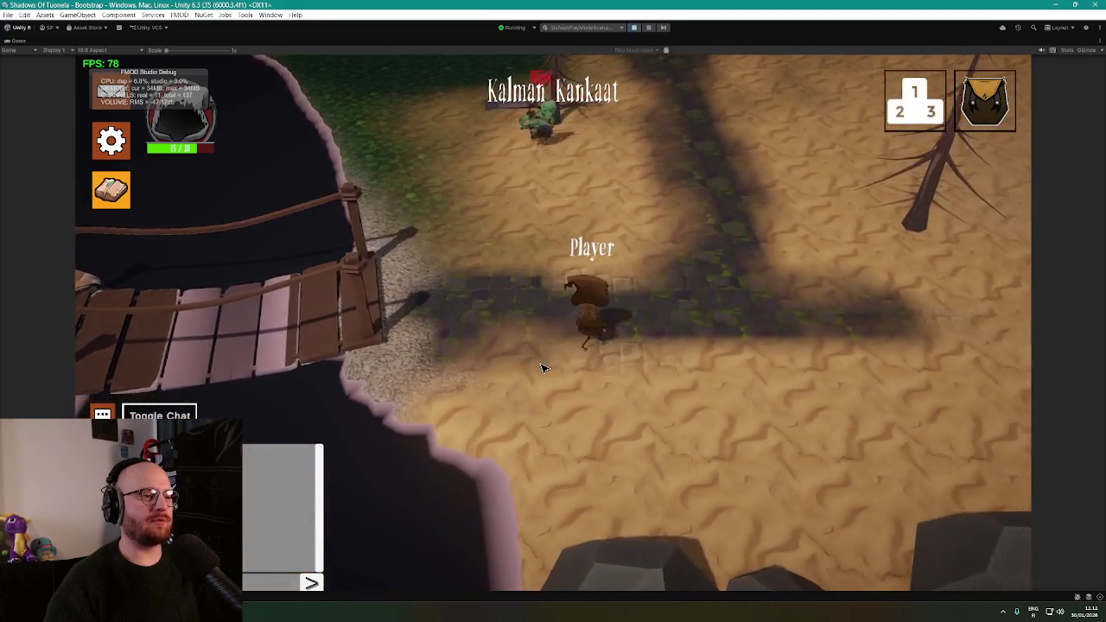
key("d")
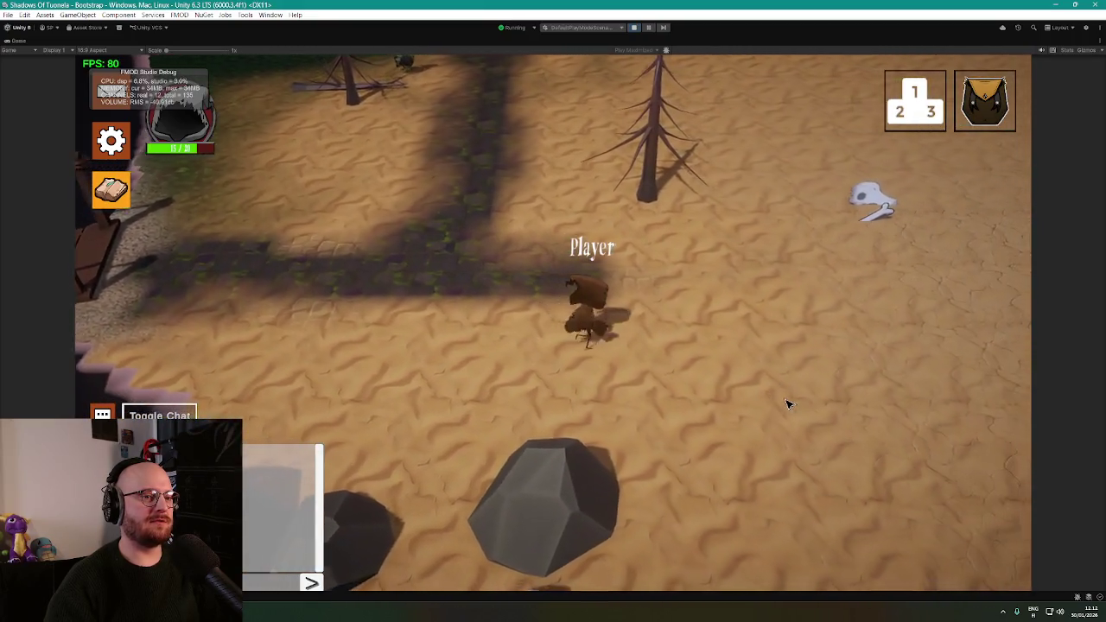
key("d")
key("s")
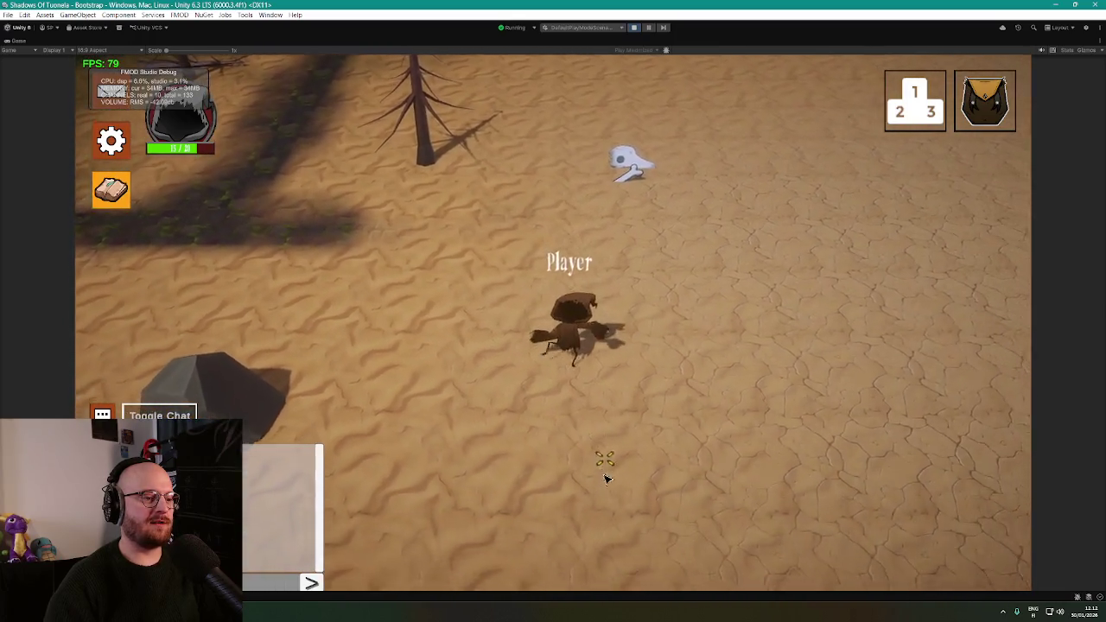
key("s")
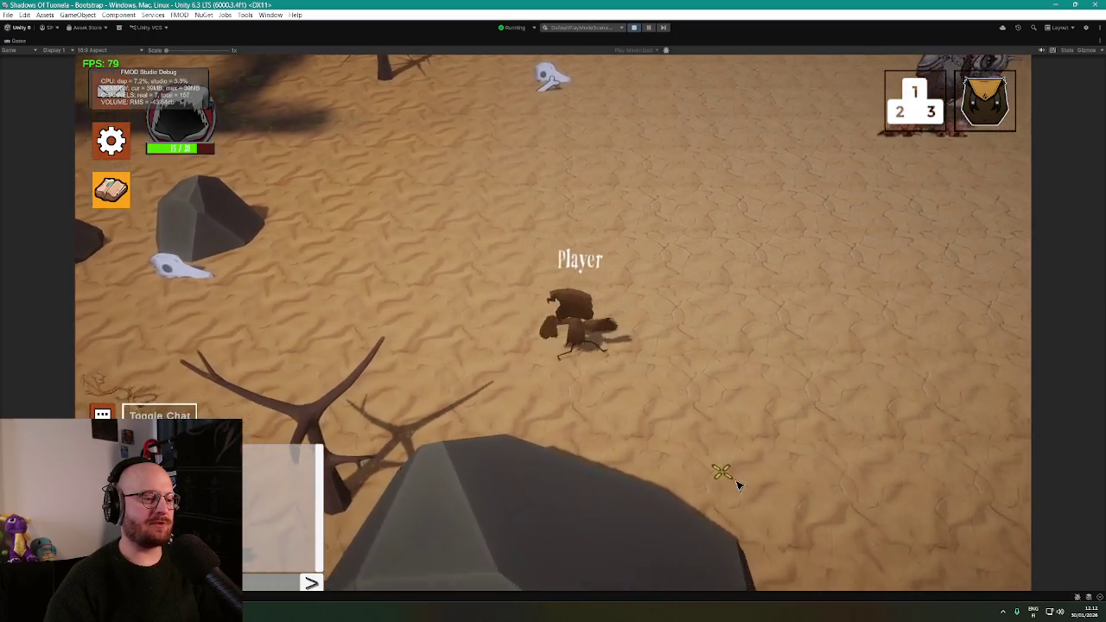
left_click(633, 27)
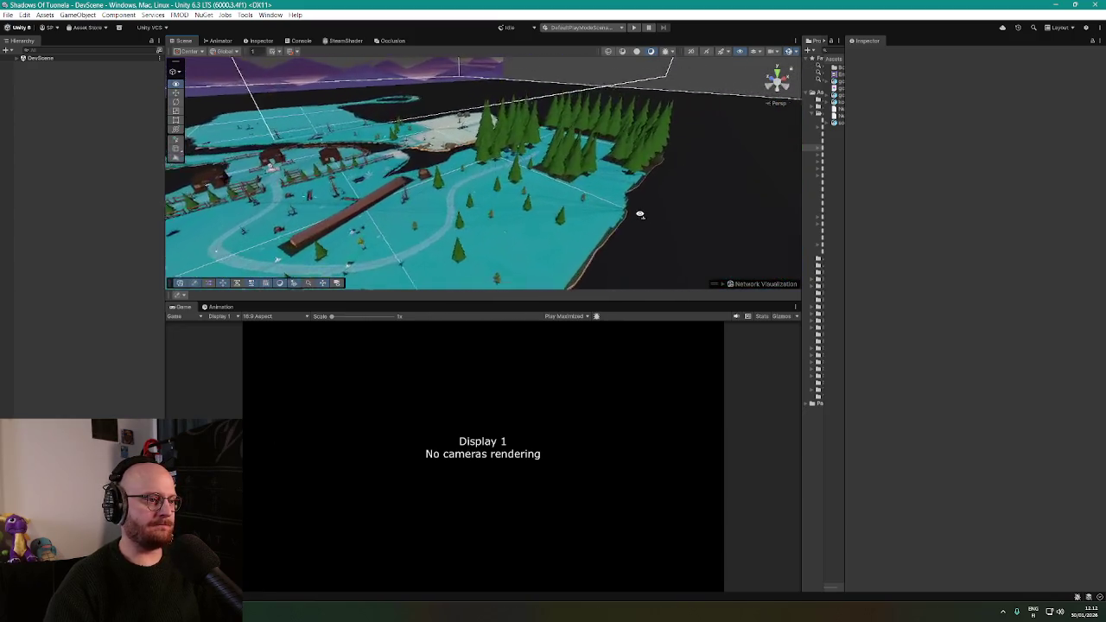
Orbit the Scene view in among the forest's pine trees and select one of them
mouse_move(542, 222)
left_mouse_down()
mouse_move(697, 247)
mouse_move(564, 231)
left_mouse_up()
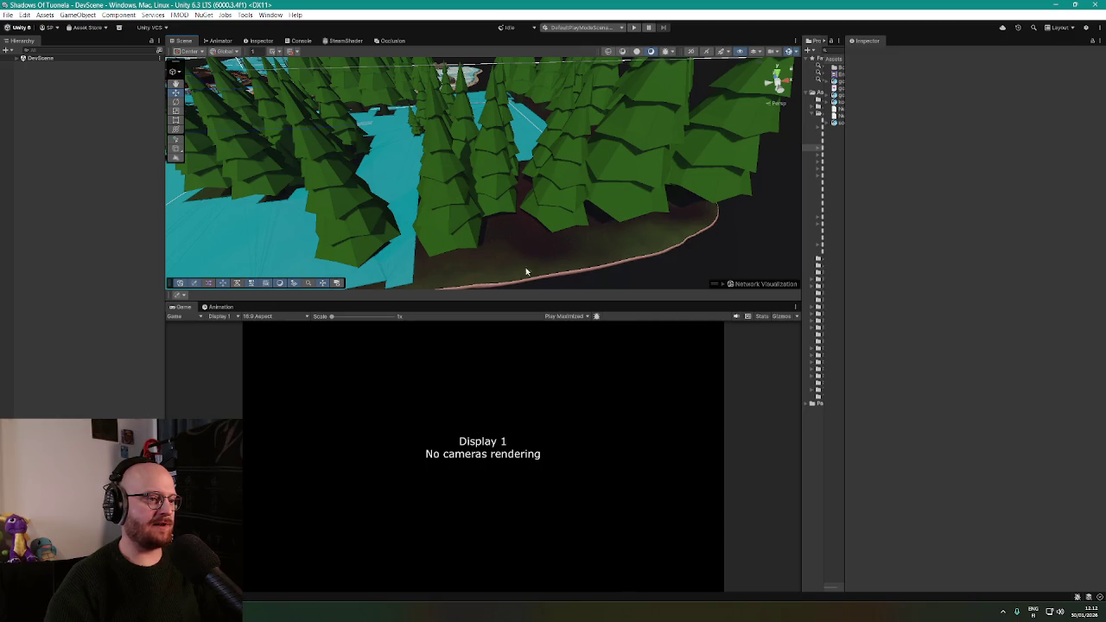
mouse_move(603, 264)
left_mouse_down()
mouse_move(556, 247)
mouse_move(548, 260)
mouse_move(514, 188)
left_mouse_up()
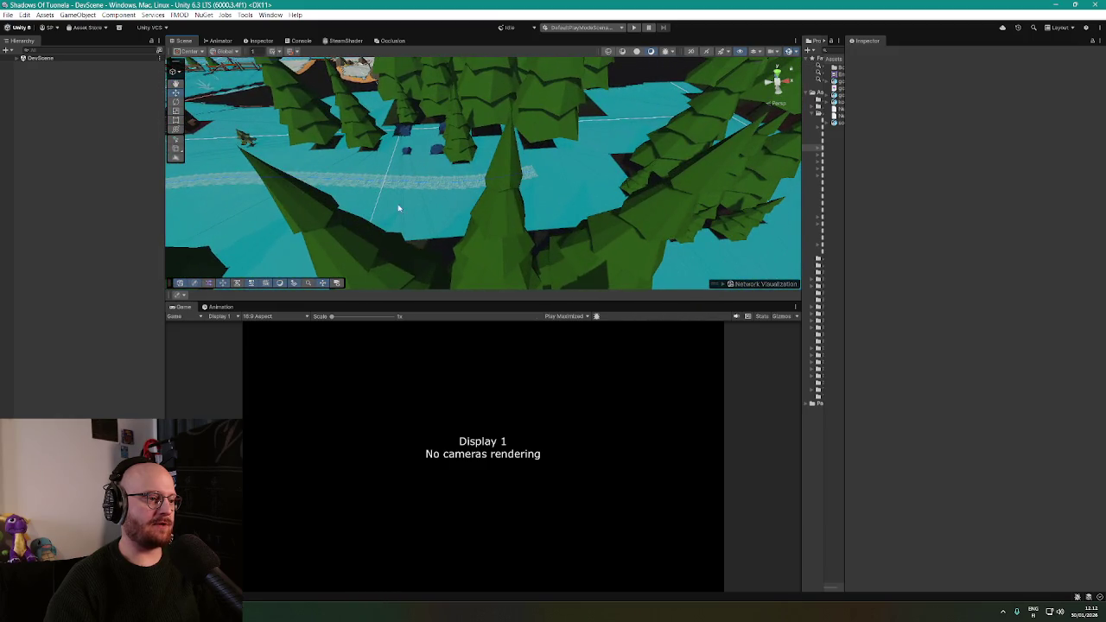
mouse_move(398, 208)
left_mouse_down()
mouse_move(504, 222)
mouse_move(514, 221)
mouse_move(390, 210)
mouse_move(518, 191)
mouse_move(613, 203)
mouse_move(492, 177)
mouse_move(482, 222)
mouse_move(493, 195)
mouse_move(482, 210)
mouse_move(579, 173)
mouse_move(498, 176)
left_mouse_up()
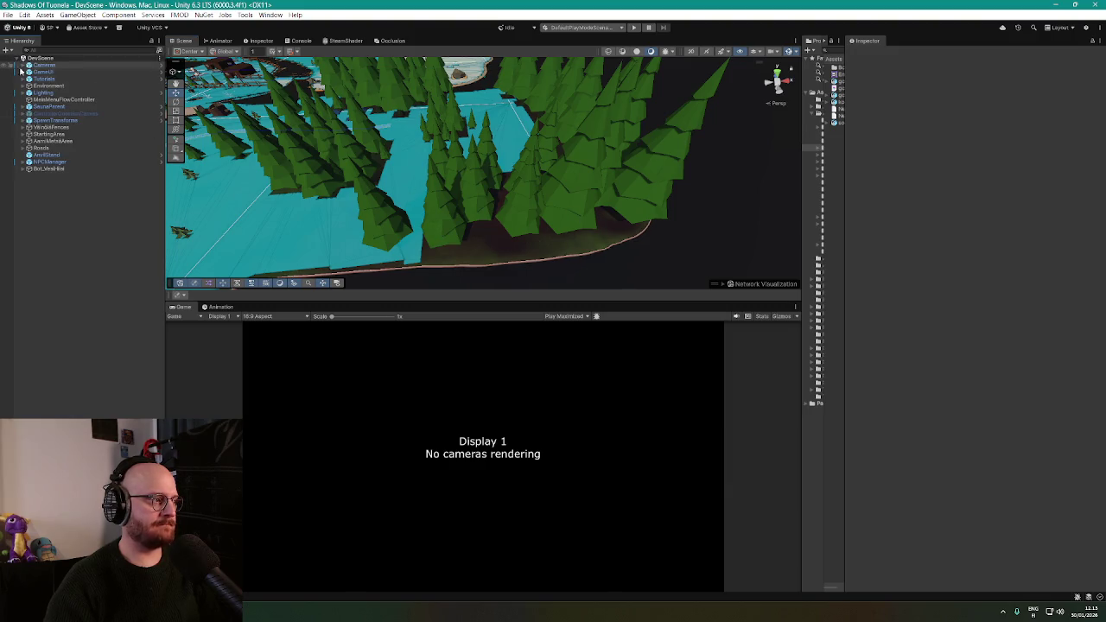
scroll(508, 227, "up", 2)
left_click(429, 217)
mouse_move(429, 217)
left_mouse_down()
mouse_move(452, 170)
mouse_move(486, 178)
mouse_move(475, 225)
mouse_move(484, 199)
mouse_move(545, 155)
mouse_move(501, 173)
mouse_move(538, 182)
mouse_move(553, 202)
mouse_move(640, 198)
mouse_move(518, 197)
mouse_move(523, 222)
mouse_move(544, 199)
left_mouse_up()
key("f")
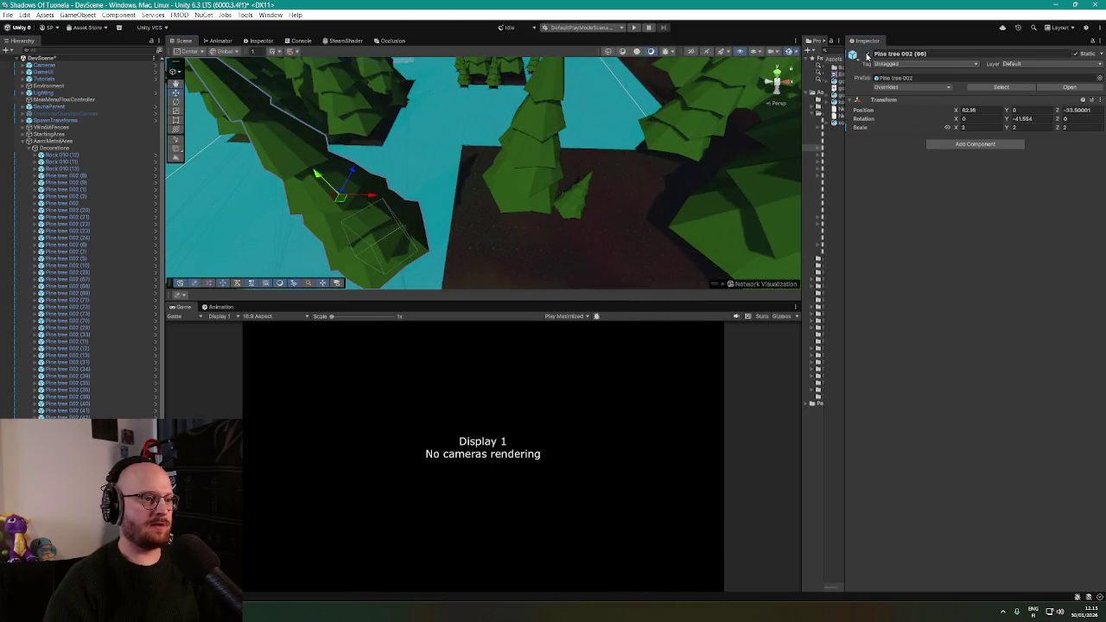
mouse_move(519, 173)
left_mouse_down()
mouse_move(541, 106)
mouse_move(568, 94)
mouse_move(628, 122)
mouse_move(627, 92)
mouse_move(575, 104)
mouse_move(579, 113)
mouse_move(558, 107)
left_mouse_up()
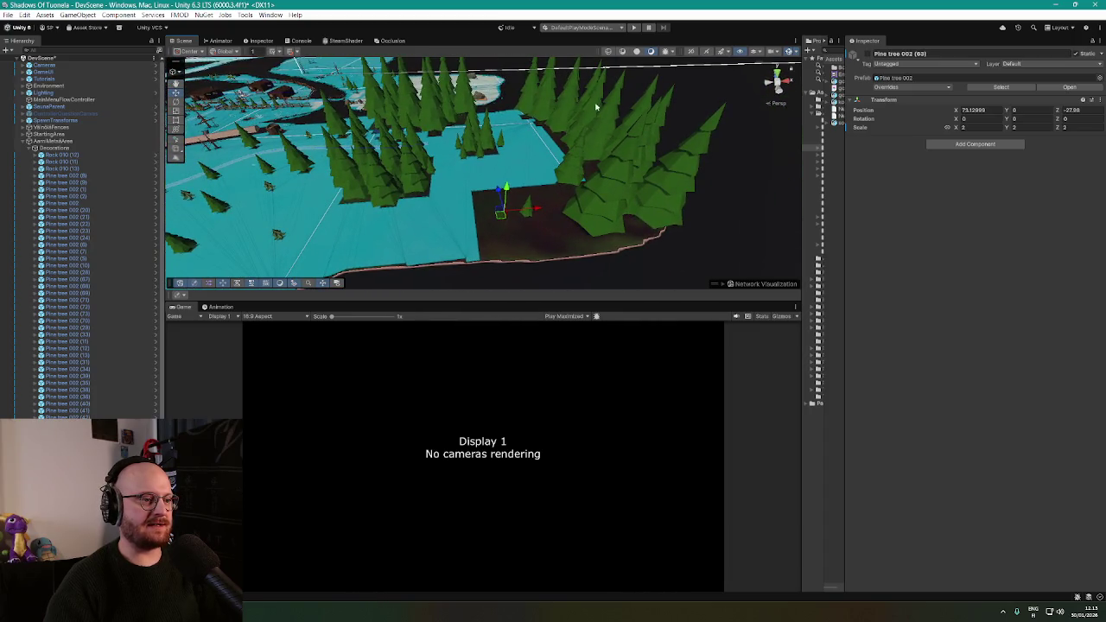
mouse_move(596, 185)
left_mouse_down()
mouse_move(610, 141)
mouse_move(562, 151)
left_mouse_up()
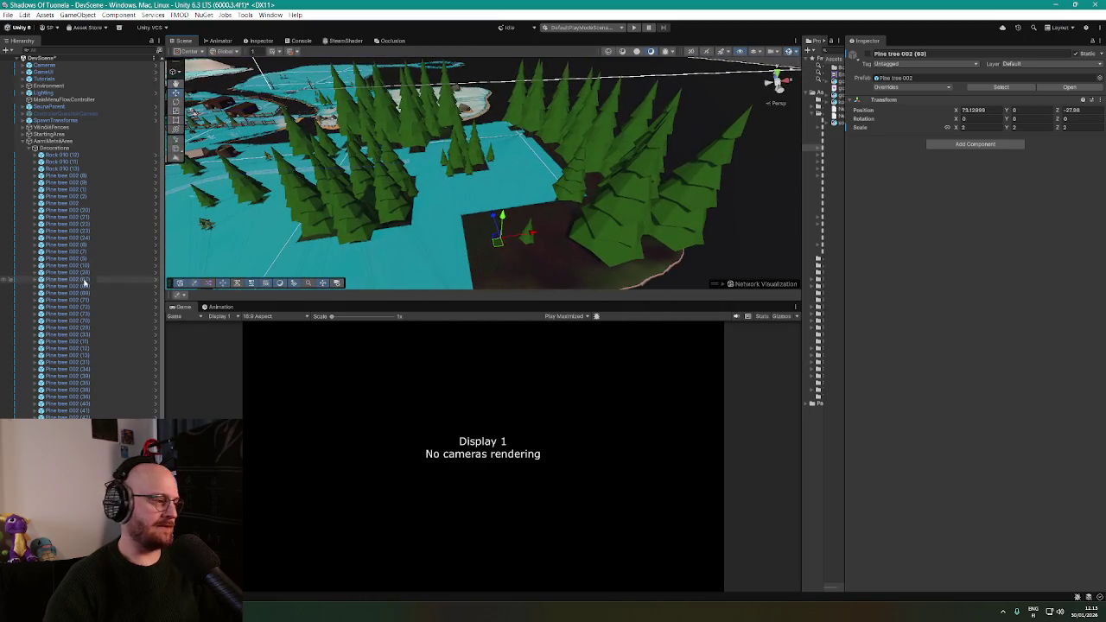
scroll(78, 238, "down", 5)
key("f")
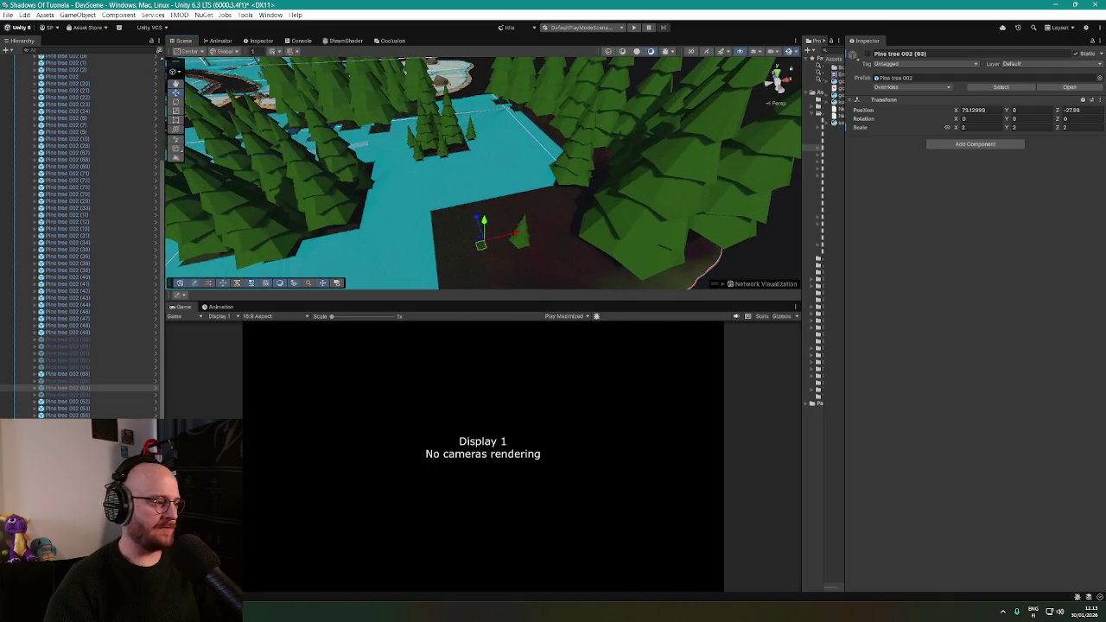
left_click(704, 280)
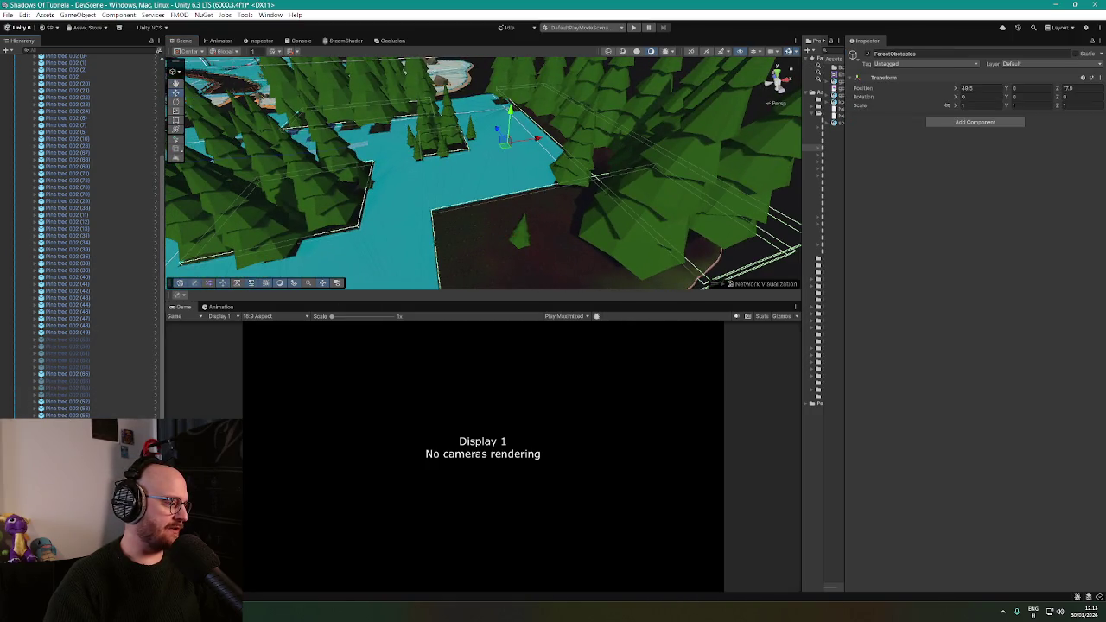
scroll(95, 233, "down", 2)
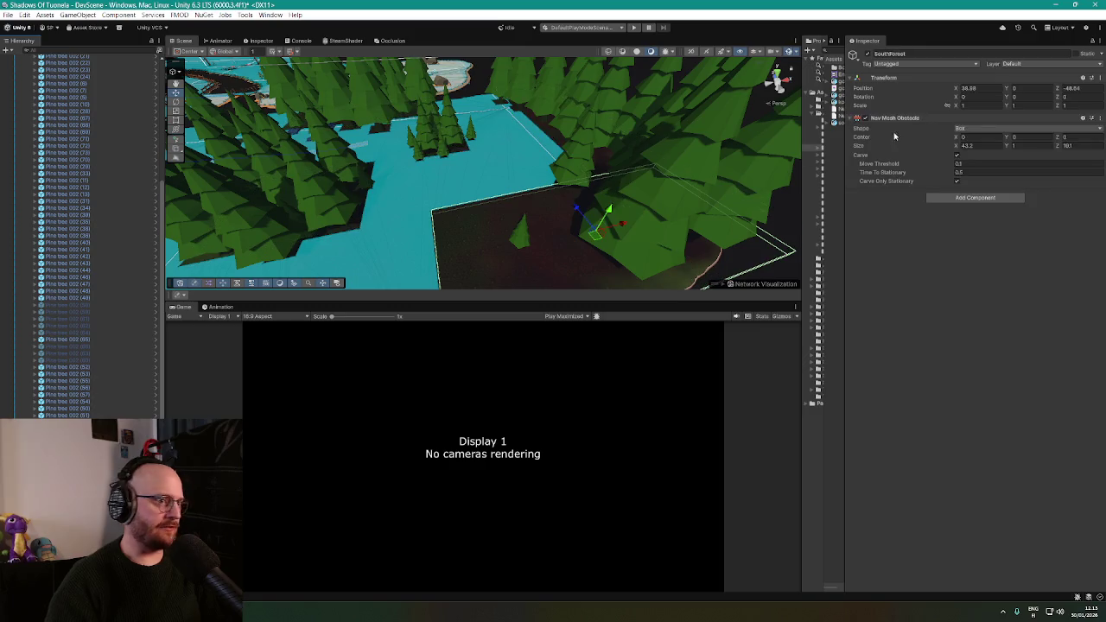
mouse_move(540, 194)
left_mouse_down()
mouse_move(499, 182)
mouse_move(508, 191)
mouse_move(520, 157)
left_mouse_up()
left_click(501, 147)
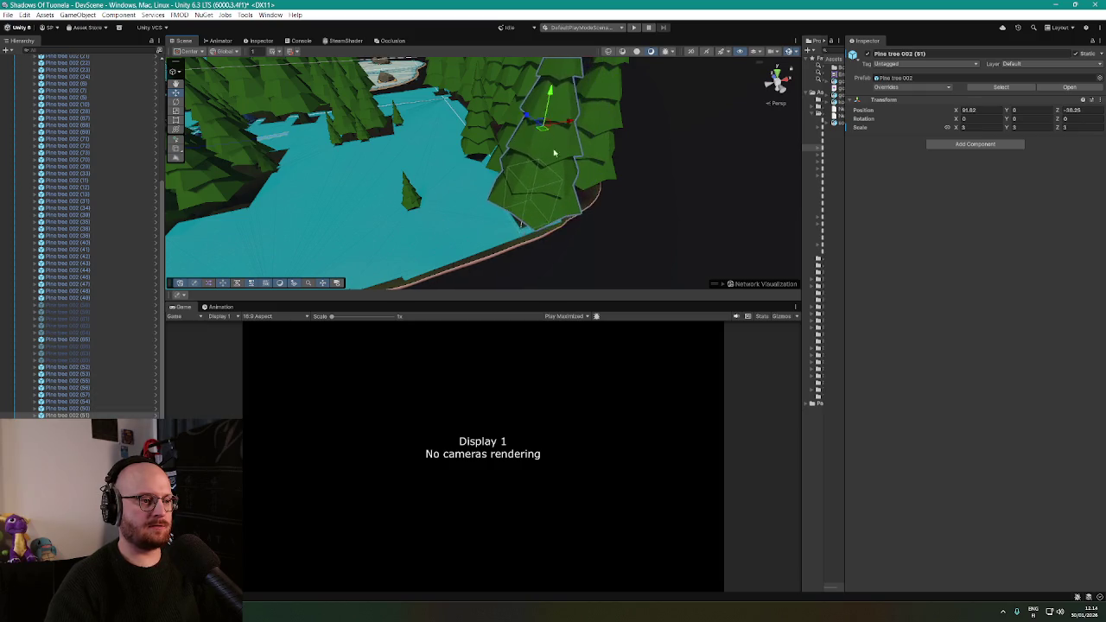
Select Pine tree 002 (27) and frame it in the Scene view
mouse_move(554, 153)
left_mouse_down()
mouse_move(597, 148)
mouse_move(608, 165)
mouse_move(533, 186)
mouse_move(484, 222)
mouse_move(521, 164)
mouse_move(501, 199)
mouse_move(452, 227)
mouse_move(561, 218)
left_mouse_up()
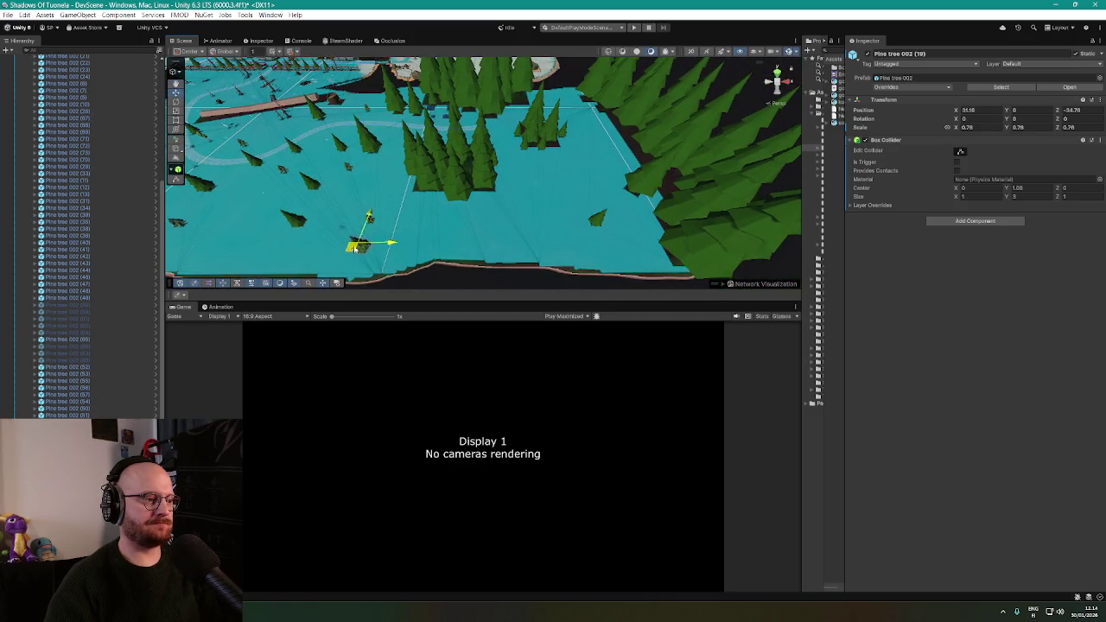
left_click(571, 192)
key("f")
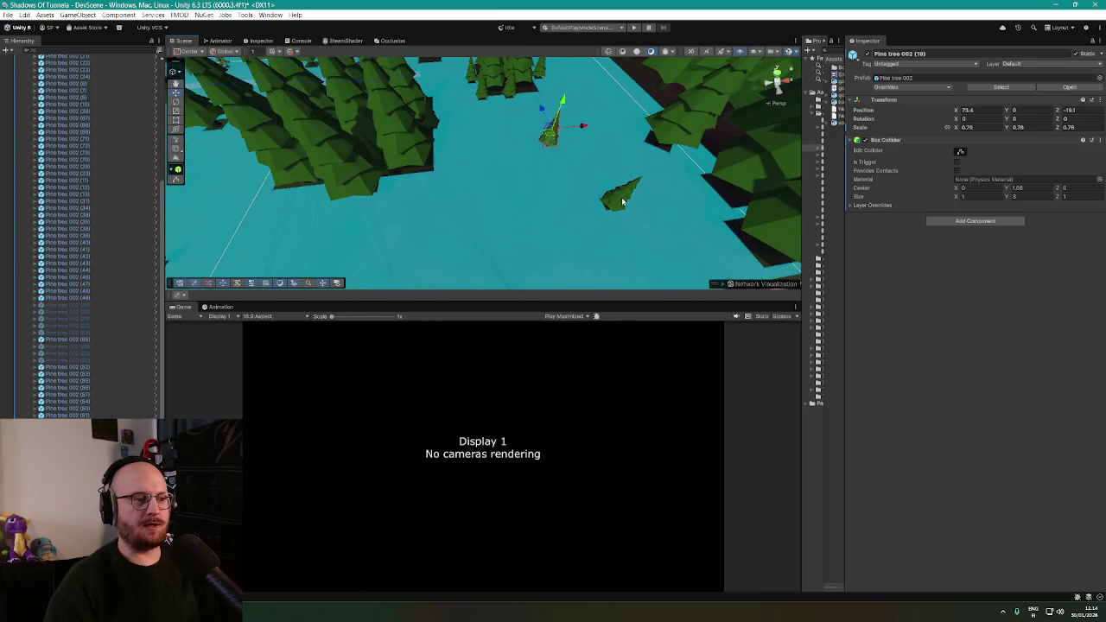
left_click_drag(628, 198, 577, 189)
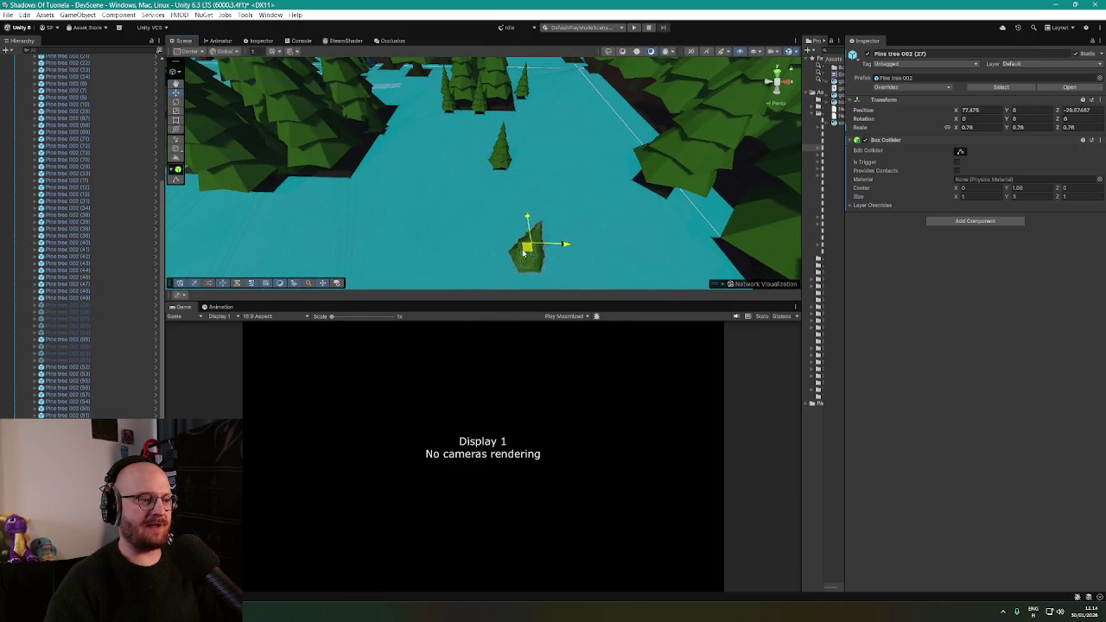
left_click_drag(481, 246, 503, 214)
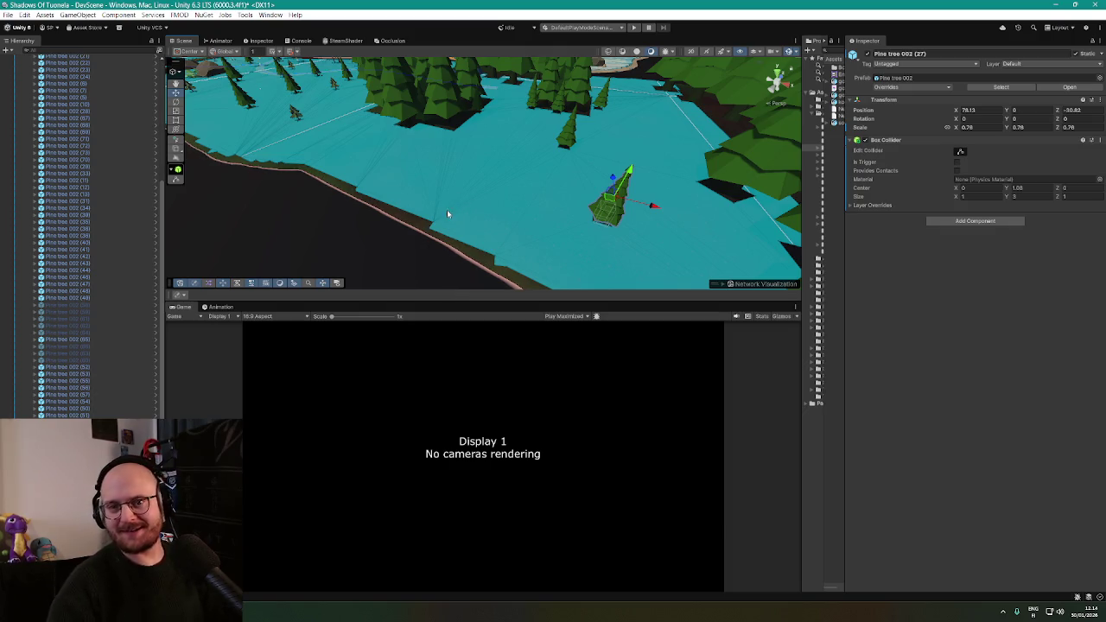
Select Pine tree 002 (70), then the Betaisland terrain
mouse_move(457, 112)
left_mouse_down()
mouse_move(450, 96)
mouse_move(655, 117)
mouse_move(518, 143)
mouse_move(501, 175)
mouse_move(445, 159)
left_mouse_up()
left_click(502, 174)
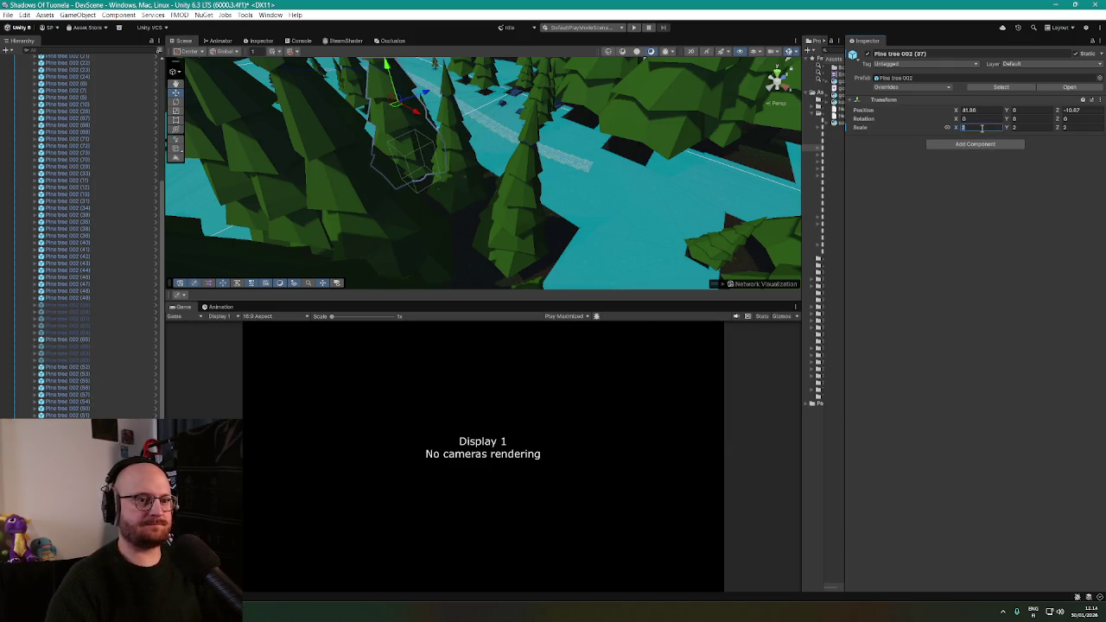
type("1.5")
mouse_move(719, 240)
left_mouse_down()
mouse_move(627, 219)
mouse_move(568, 222)
mouse_move(609, 236)
left_mouse_up()
left_click_drag(636, 232, 612, 214)
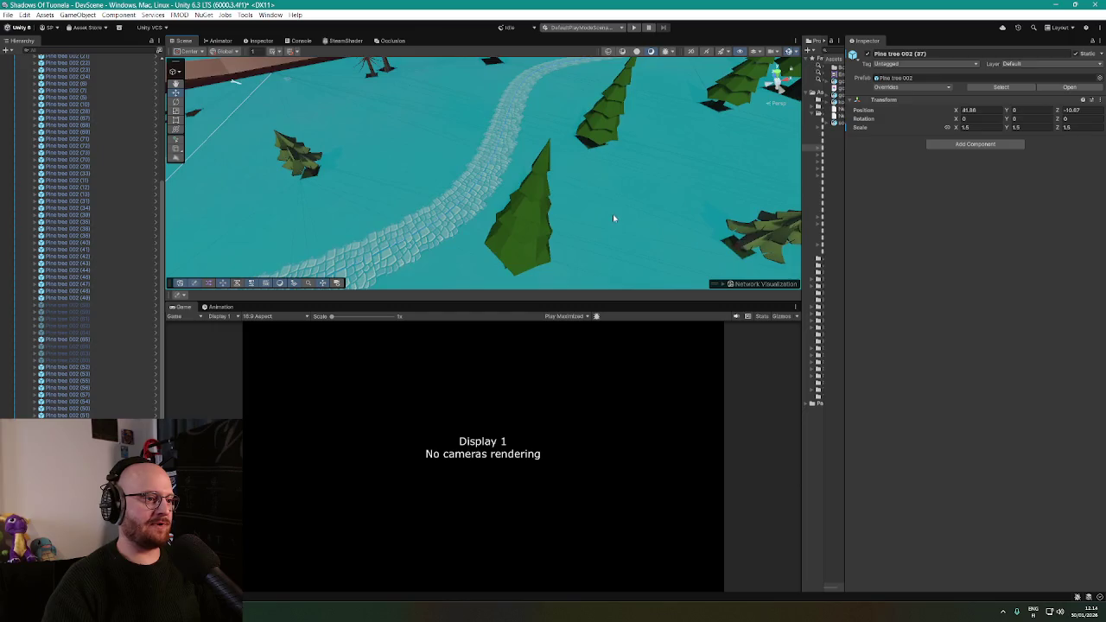
left_click(612, 214)
Switch the Betaisland terrain's Paint Terrain tool to Paint Texture
left_click(788, 52)
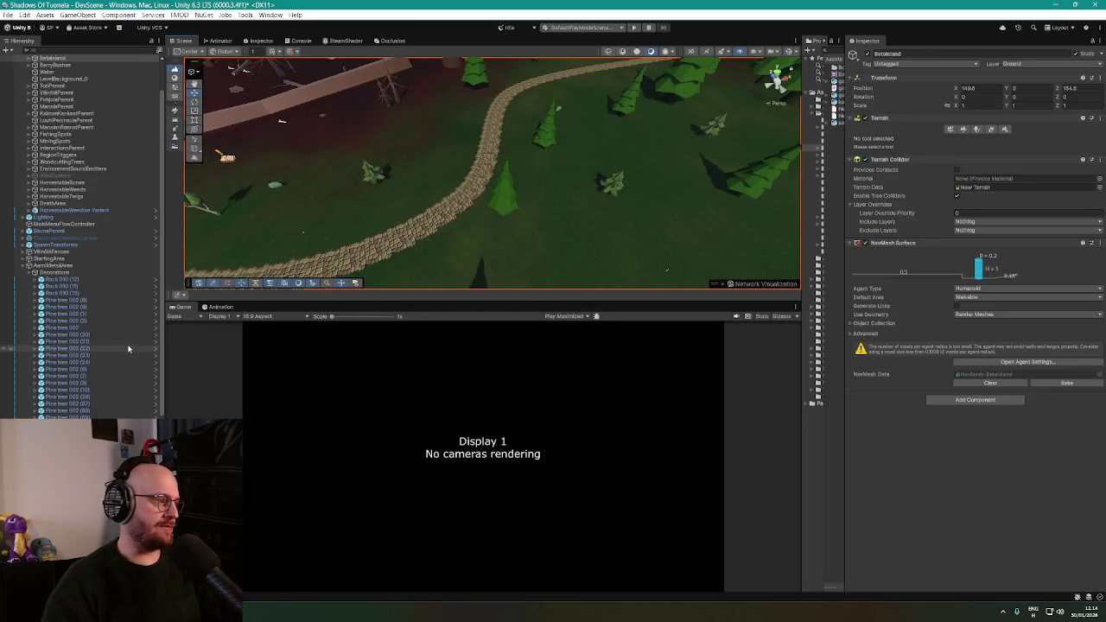
scroll(77, 304, "up", 2)
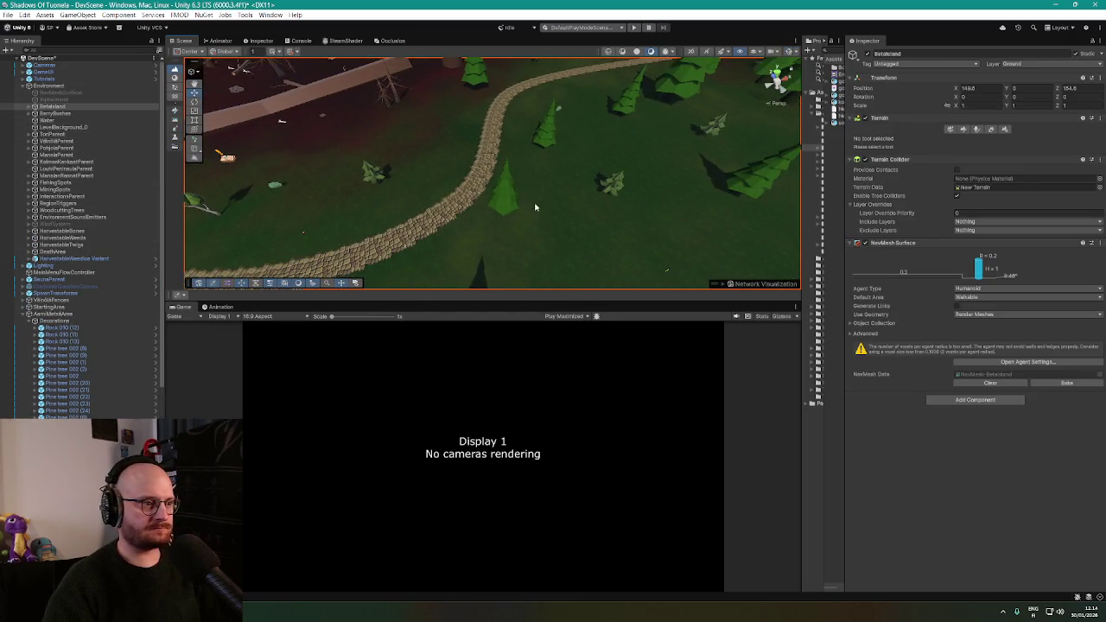
left_click_drag(535, 203, 775, 81)
left_click(963, 129)
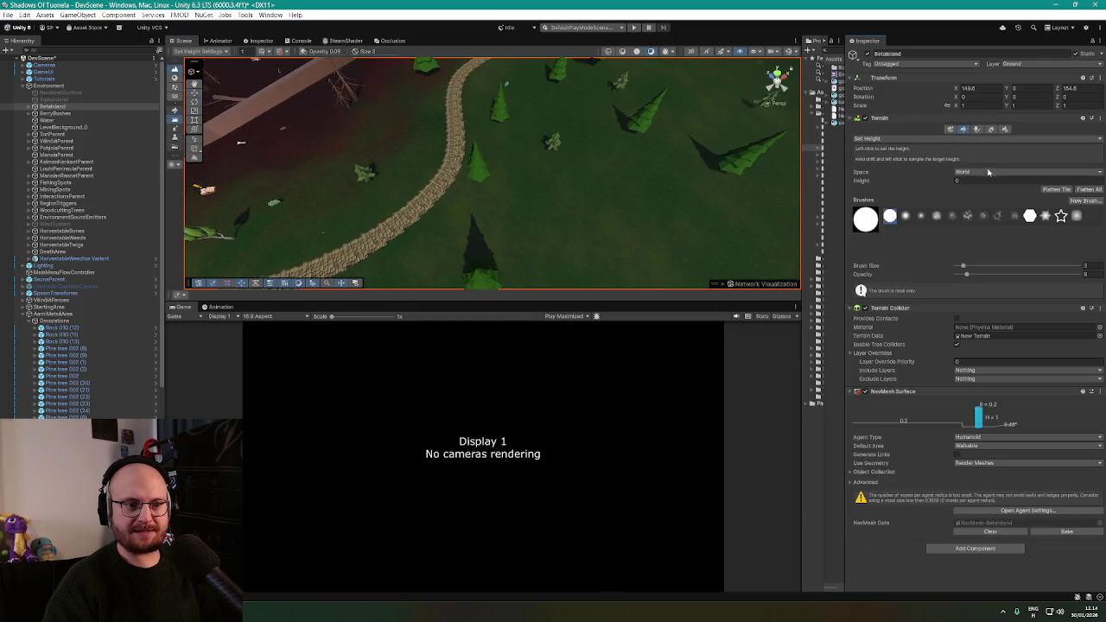
left_click(890, 139)
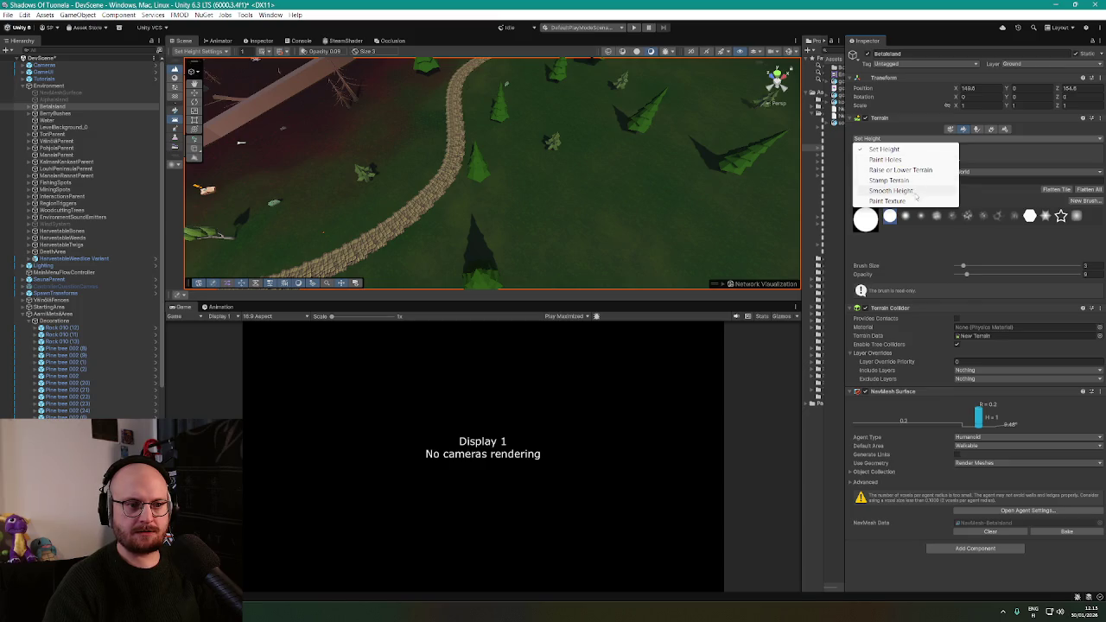
left_click(887, 200)
Choose the Dirt layer and the soft speckled noise brush for painting
scroll(1007, 330, "down", 1)
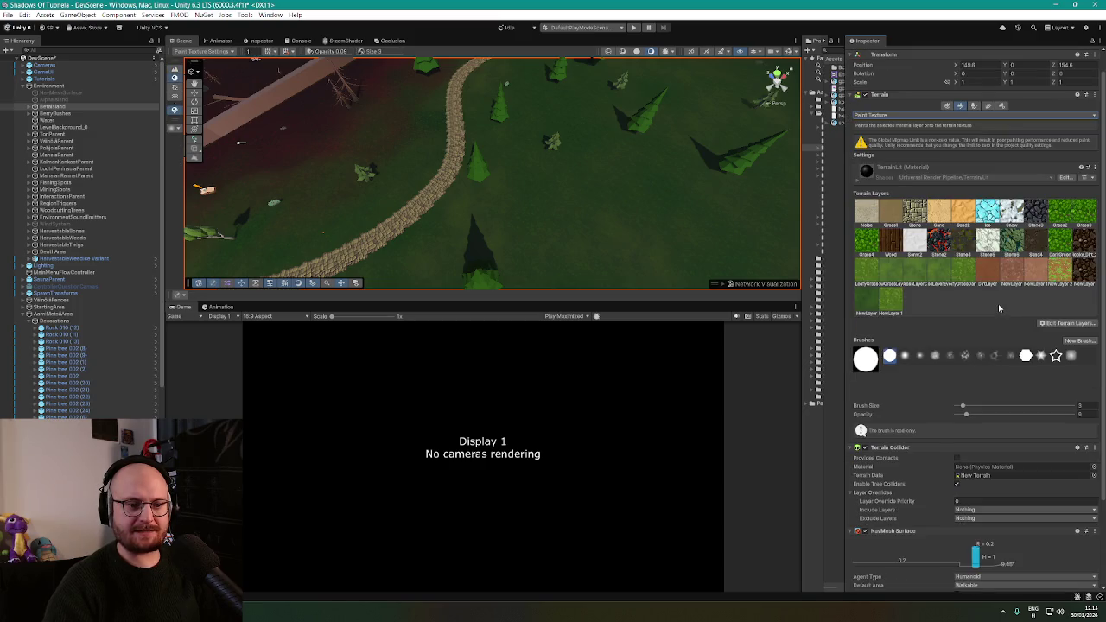
left_click(987, 275)
scroll(495, 217, "up", 3)
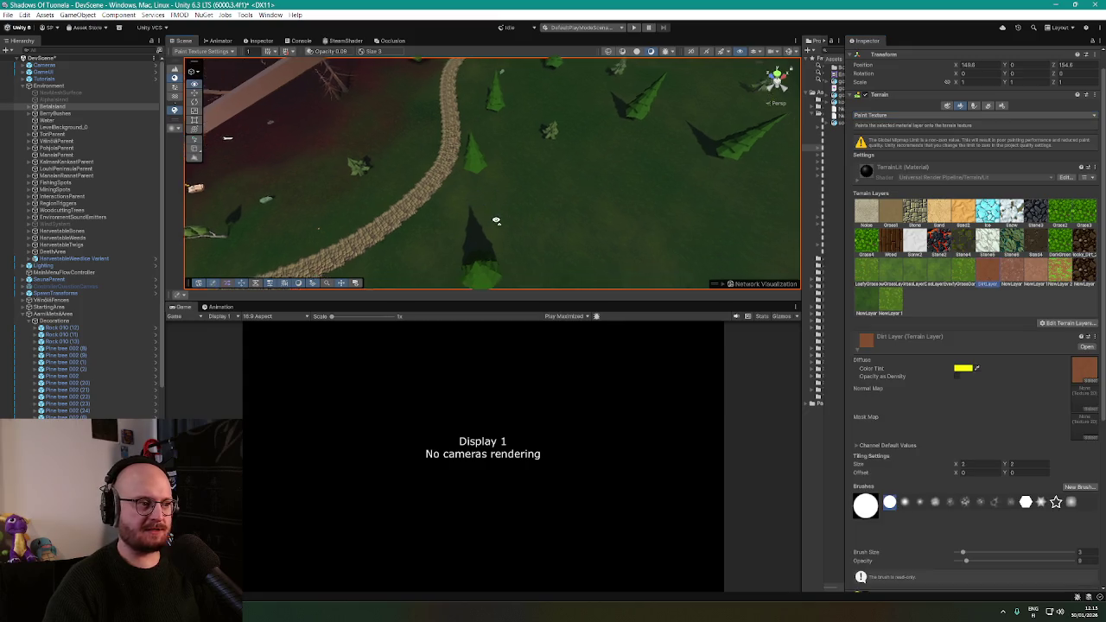
scroll(960, 387, "down", 4)
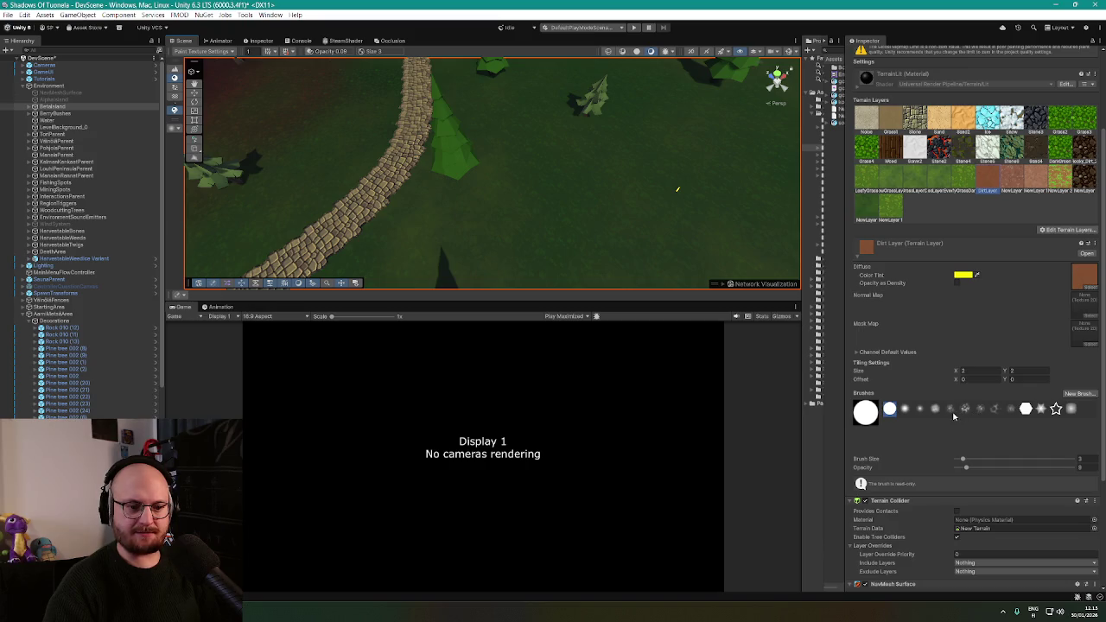
left_click(981, 410)
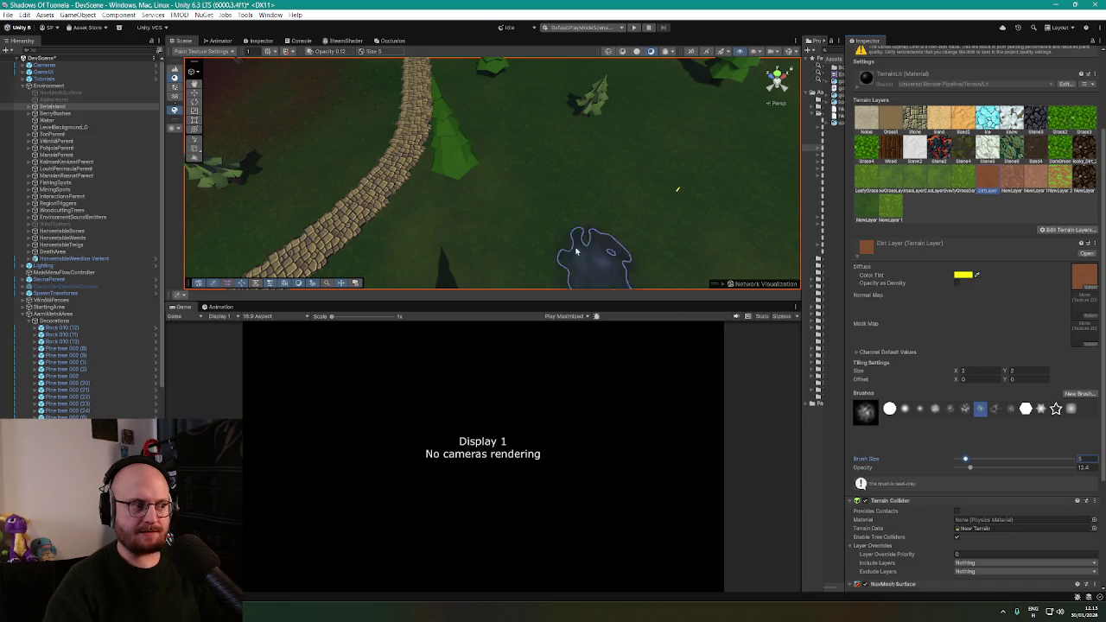
Lower the noise brush's opacity for painting dirt
scroll(605, 240, "down", 5)
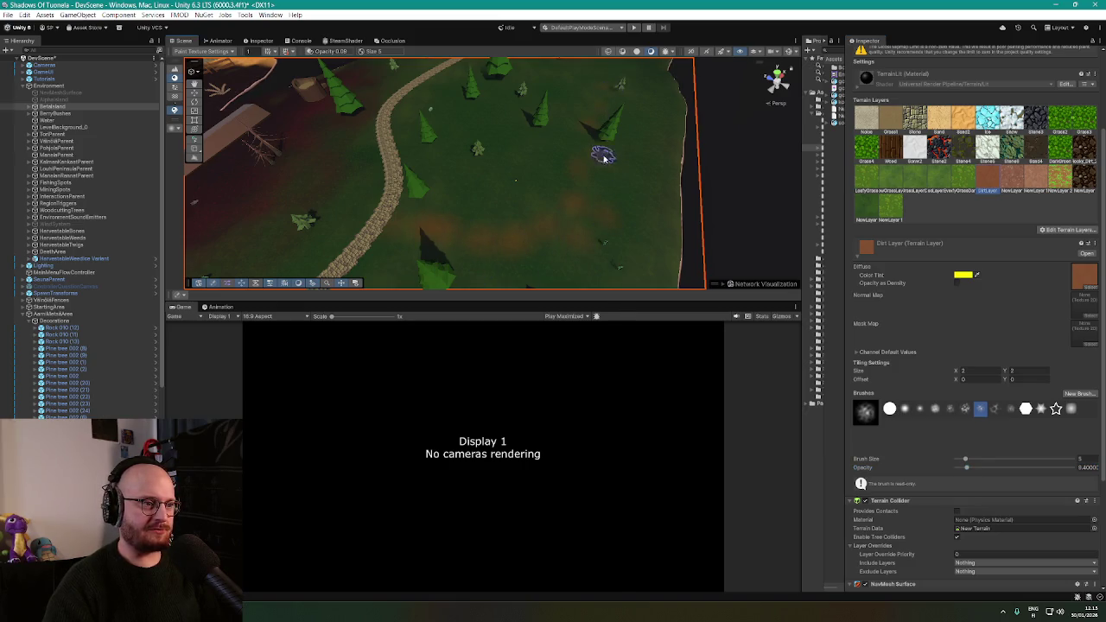
mouse_move(605, 155)
left_mouse_down()
mouse_move(538, 148)
mouse_move(406, 215)
left_mouse_up()
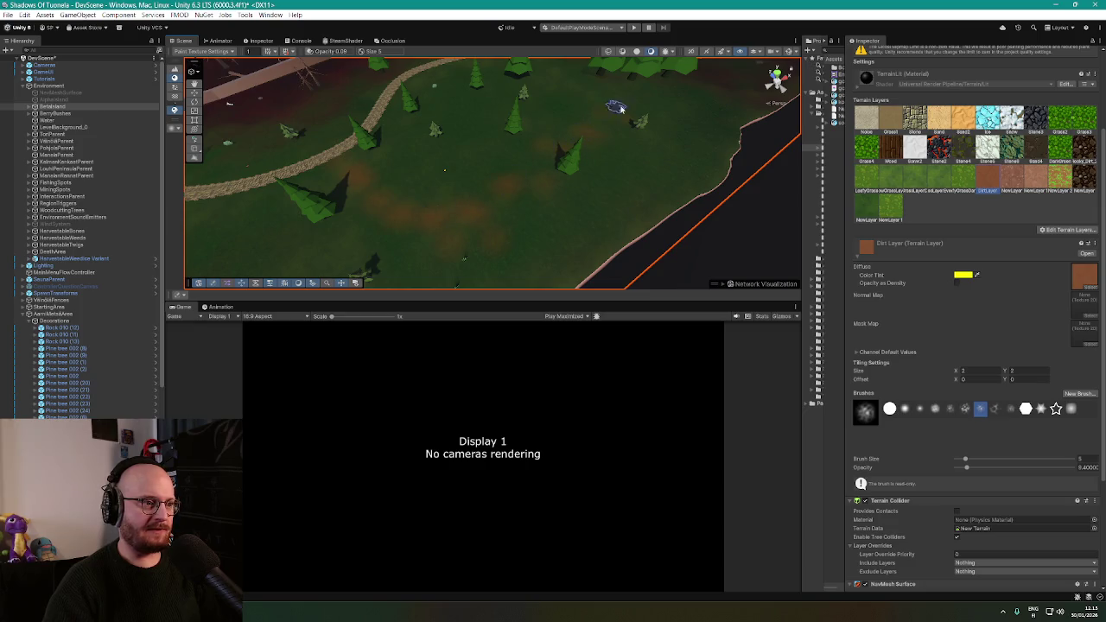
left_click_drag(619, 108, 670, 131)
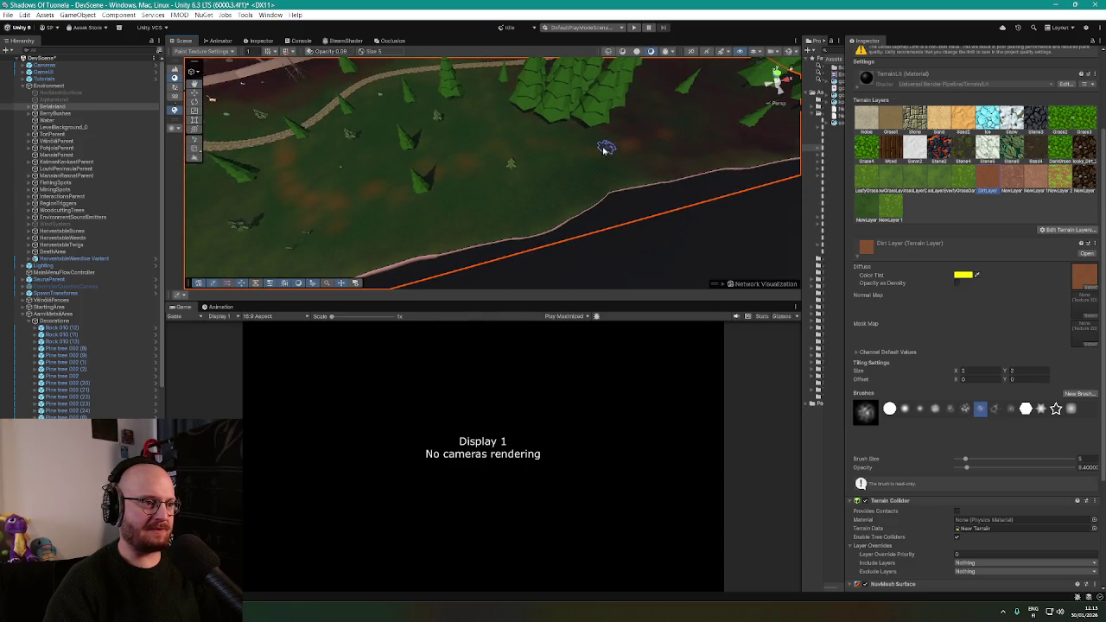
left_click(965, 469)
left_click(355, 201)
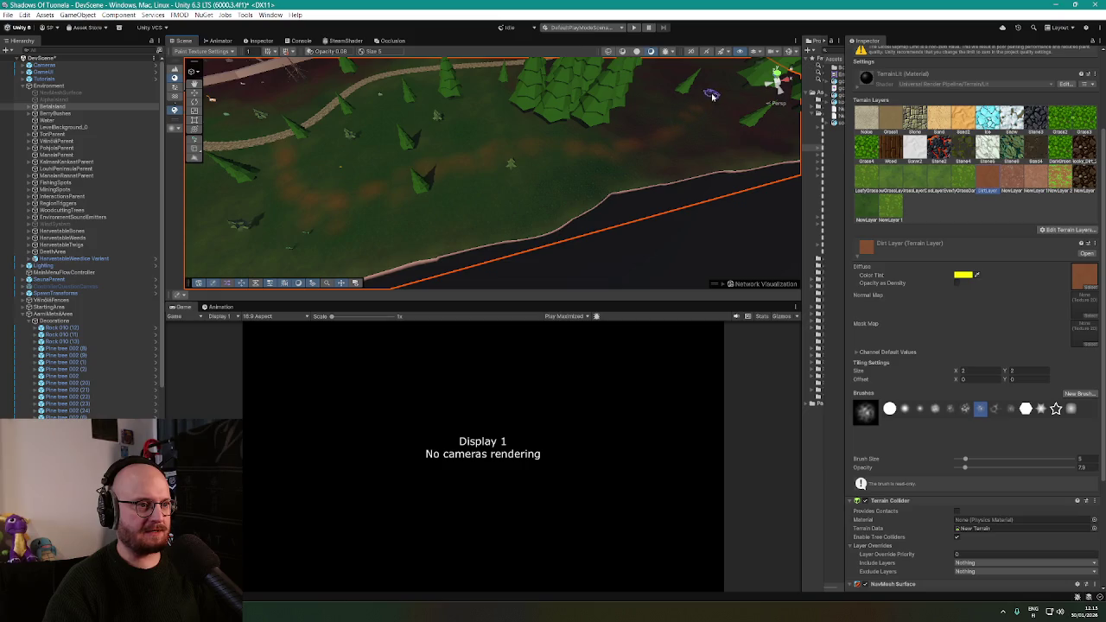
Orbit the Scene view over the forest floor from several angles
mouse_move(712, 97)
left_mouse_down()
mouse_move(662, 89)
mouse_move(489, 116)
left_mouse_up()
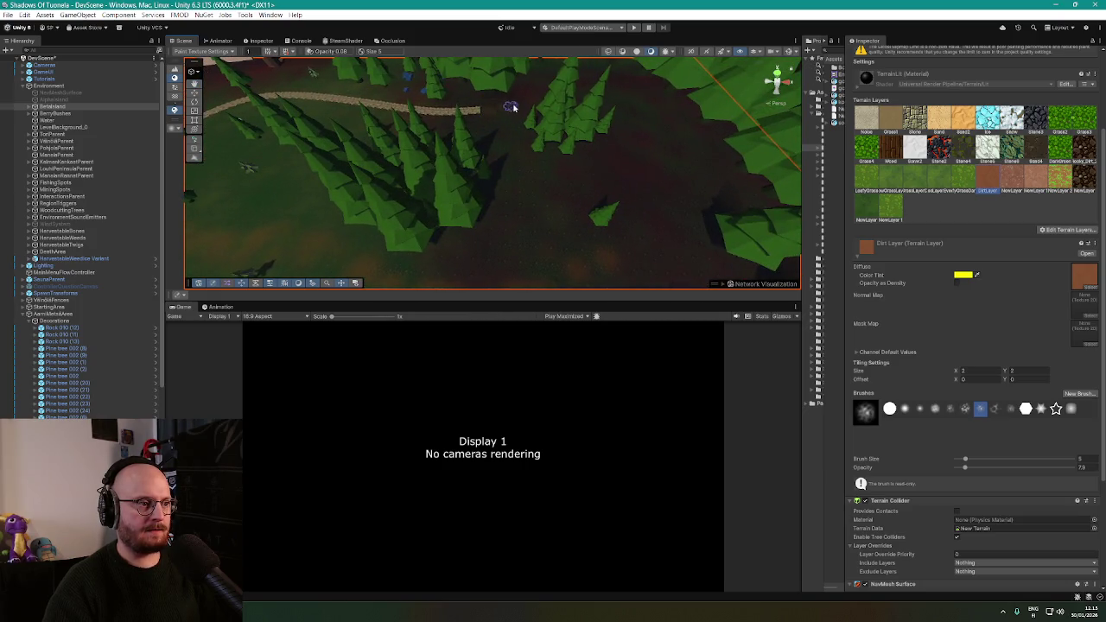
scroll(608, 106, "up", 5)
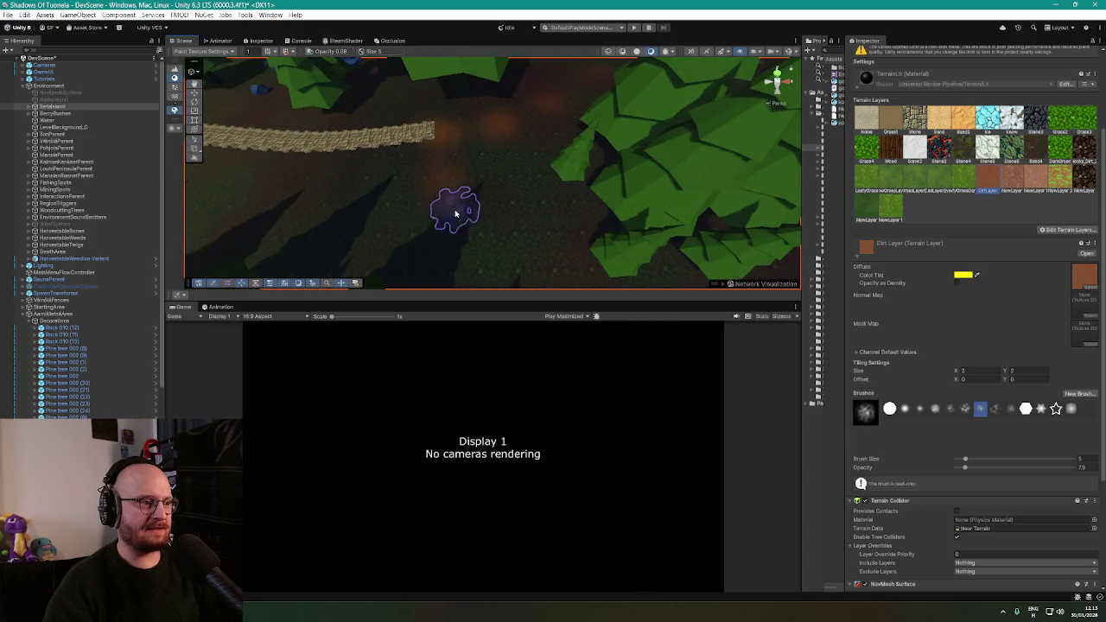
scroll(596, 102, "down", 5)
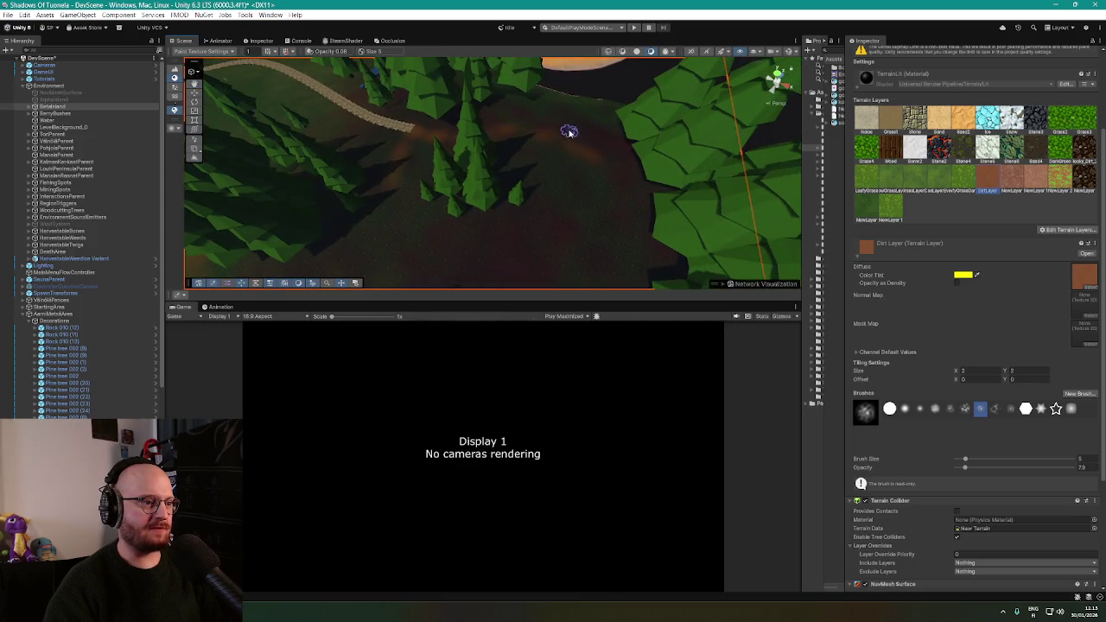
mouse_move(573, 181)
left_mouse_down()
mouse_move(531, 217)
mouse_move(449, 113)
left_mouse_up()
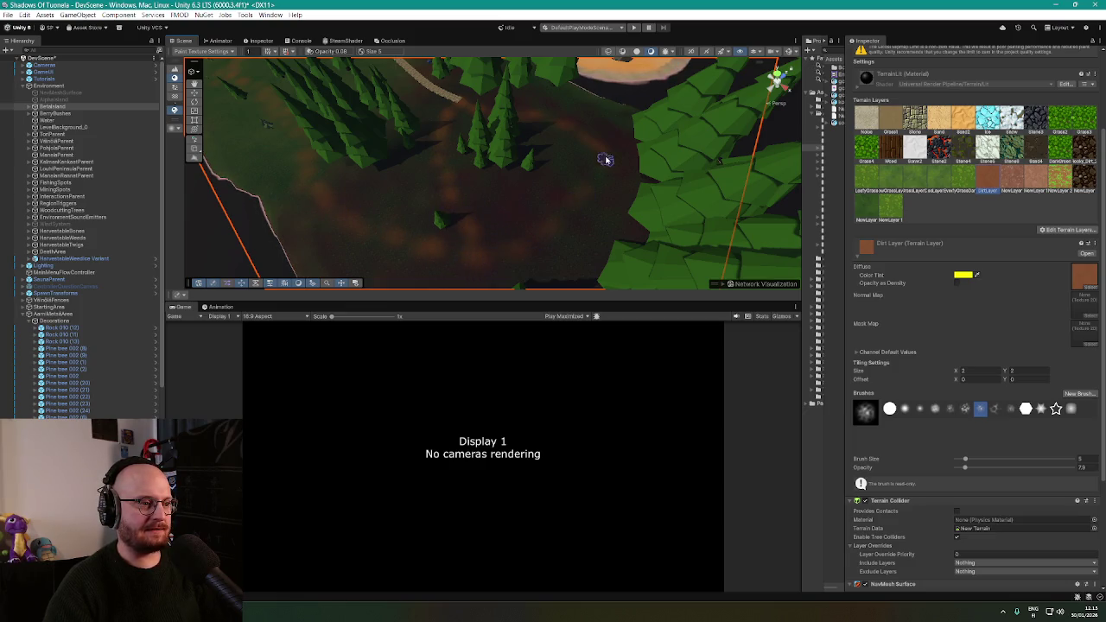
mouse_move(534, 230)
left_mouse_down()
mouse_move(469, 215)
mouse_move(489, 223)
mouse_move(482, 168)
mouse_move(594, 171)
mouse_move(577, 207)
mouse_move(582, 180)
mouse_move(488, 153)
mouse_move(506, 203)
mouse_move(496, 175)
mouse_move(474, 190)
mouse_move(442, 133)
mouse_move(440, 98)
mouse_move(486, 143)
mouse_move(493, 165)
mouse_move(471, 167)
mouse_move(575, 109)
mouse_move(617, 132)
mouse_move(597, 135)
mouse_move(575, 165)
mouse_move(511, 150)
mouse_move(533, 170)
mouse_move(481, 178)
left_mouse_up()
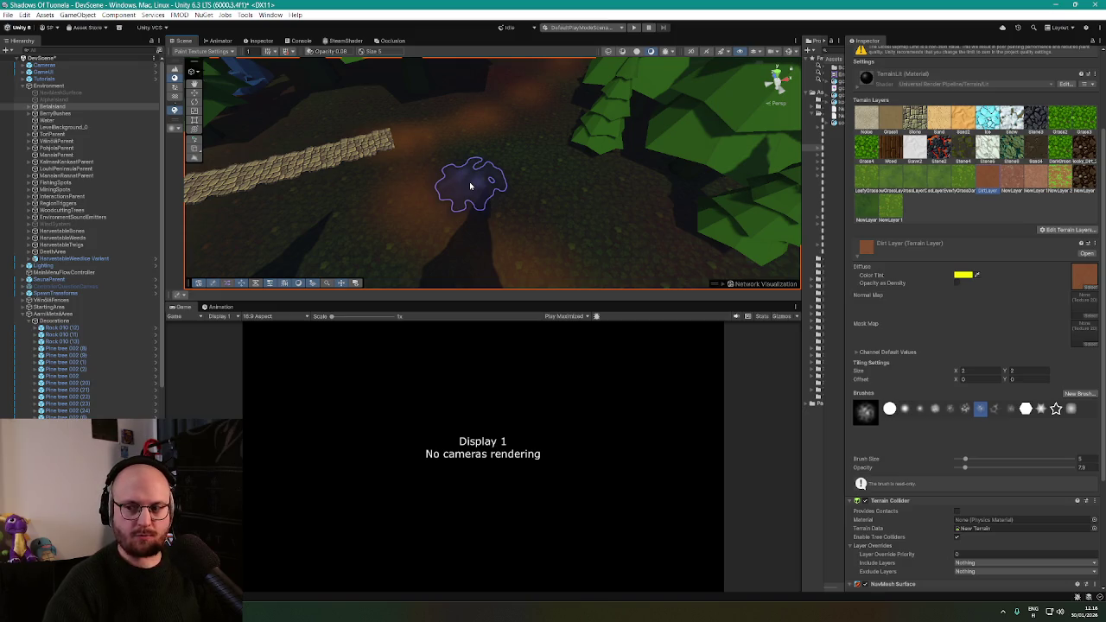
mouse_move(476, 196)
left_mouse_down()
mouse_move(604, 193)
mouse_move(510, 145)
left_mouse_up()
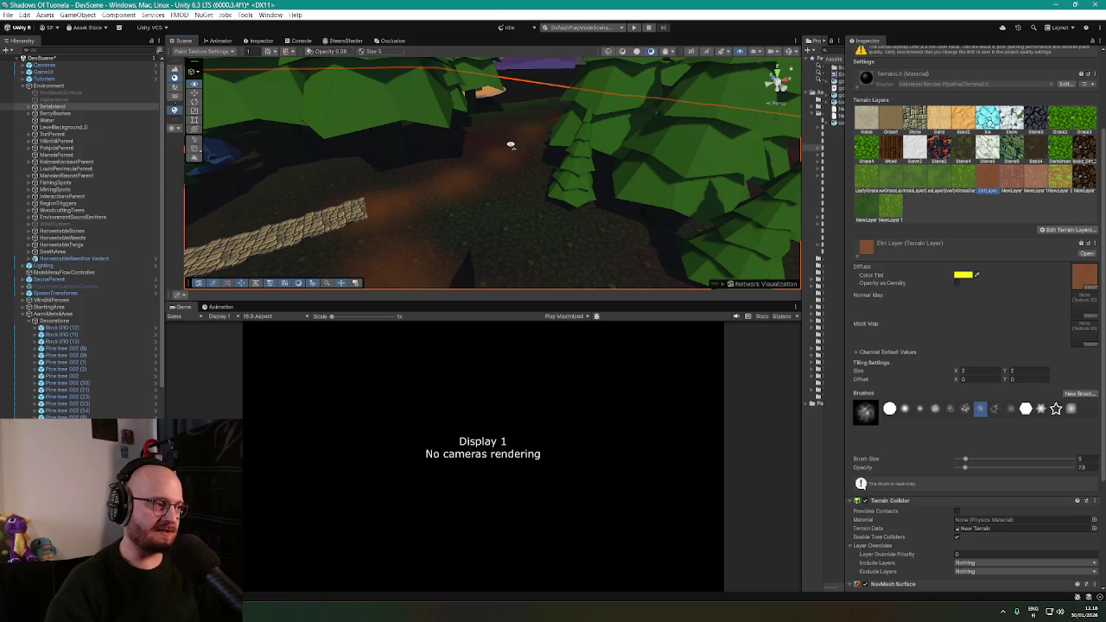
mouse_move(511, 145)
left_mouse_down()
mouse_move(483, 159)
mouse_move(372, 146)
mouse_move(562, 198)
mouse_move(576, 156)
mouse_move(625, 171)
mouse_move(521, 175)
mouse_move(474, 208)
mouse_move(464, 199)
mouse_move(390, 222)
mouse_move(420, 218)
left_mouse_up()
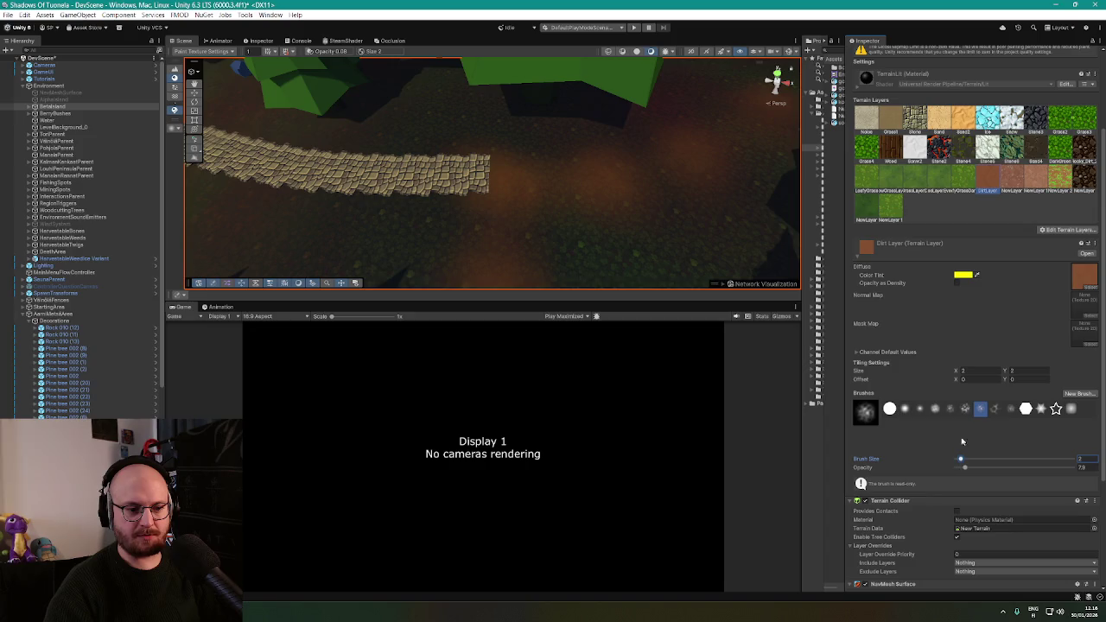
left_click(965, 407)
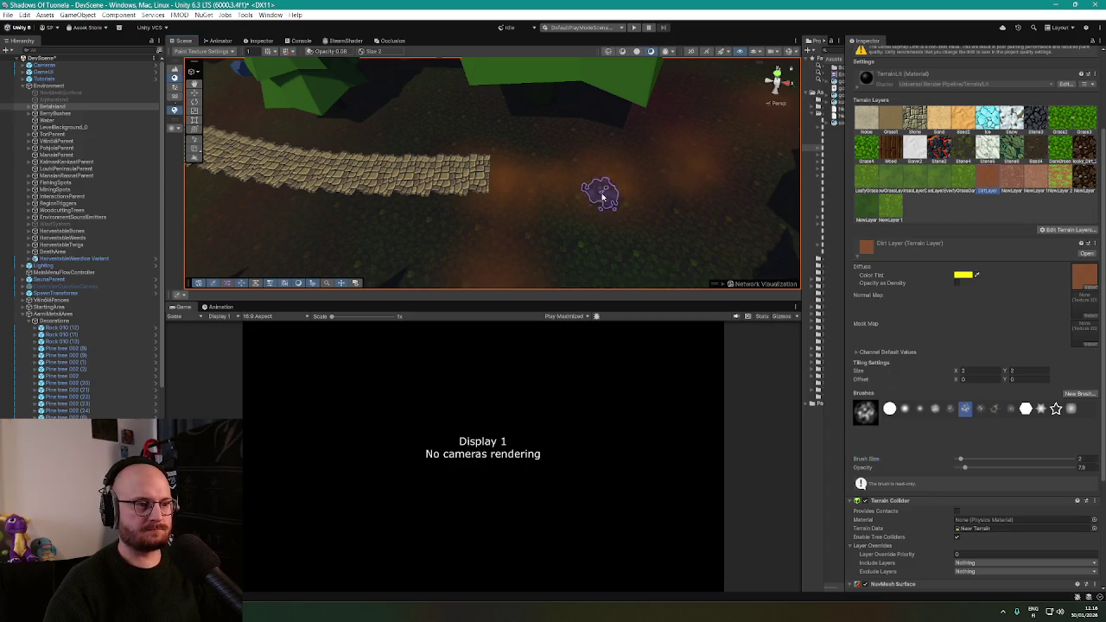
mouse_move(637, 180)
left_mouse_down()
mouse_move(746, 140)
mouse_move(761, 148)
mouse_move(547, 182)
mouse_move(616, 188)
mouse_move(547, 198)
mouse_move(511, 83)
left_mouse_up()
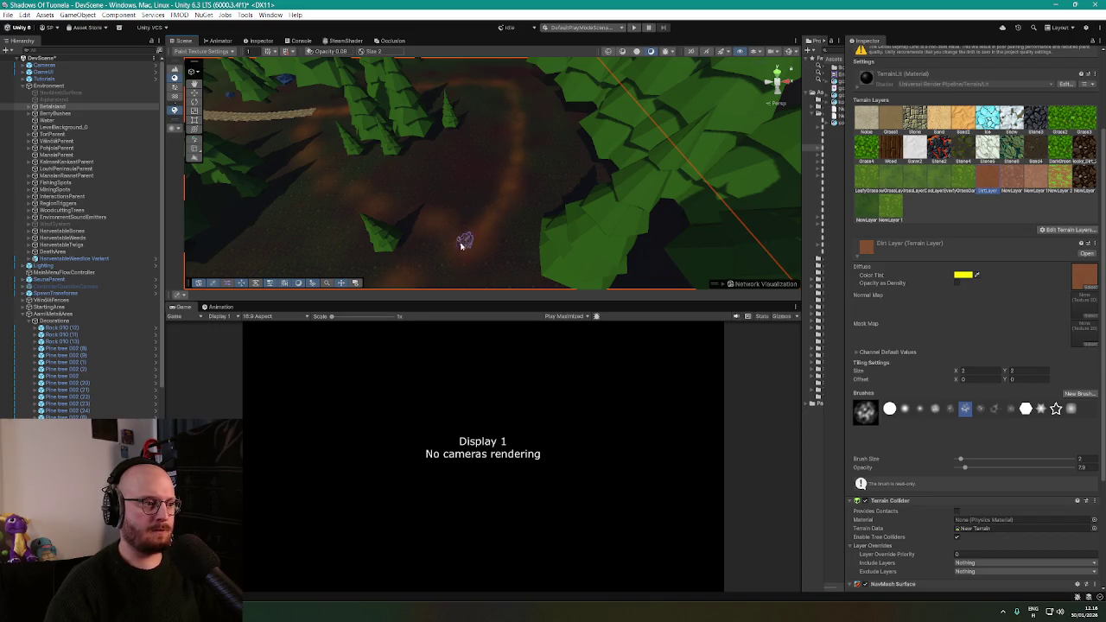
mouse_move(306, 158)
left_mouse_down()
mouse_move(331, 236)
mouse_move(372, 238)
left_mouse_up()
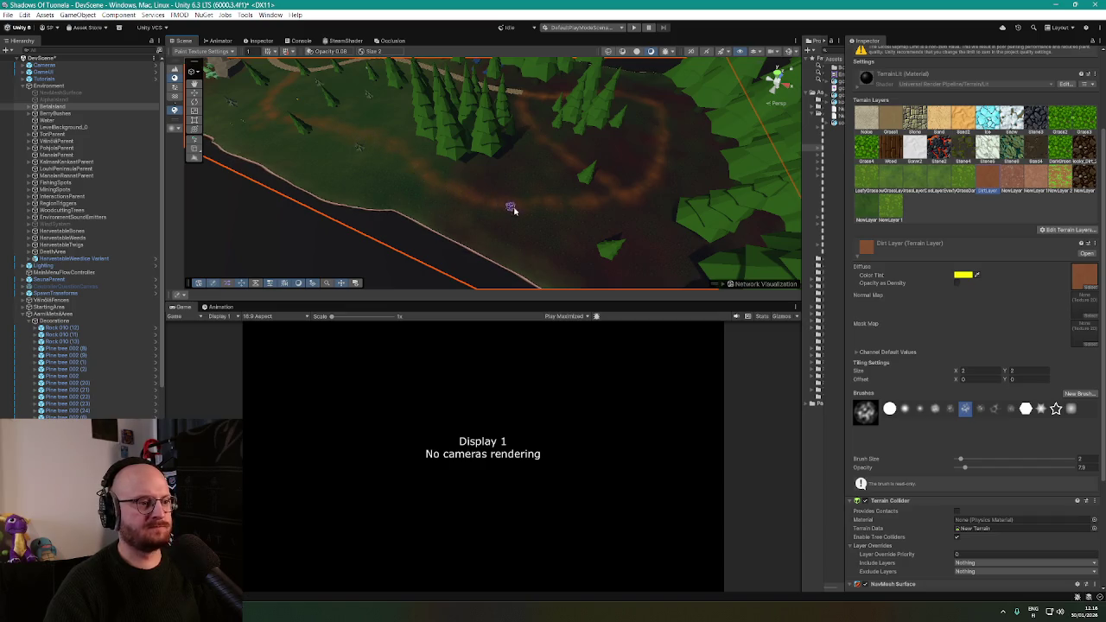
scroll(511, 208, "up", 10)
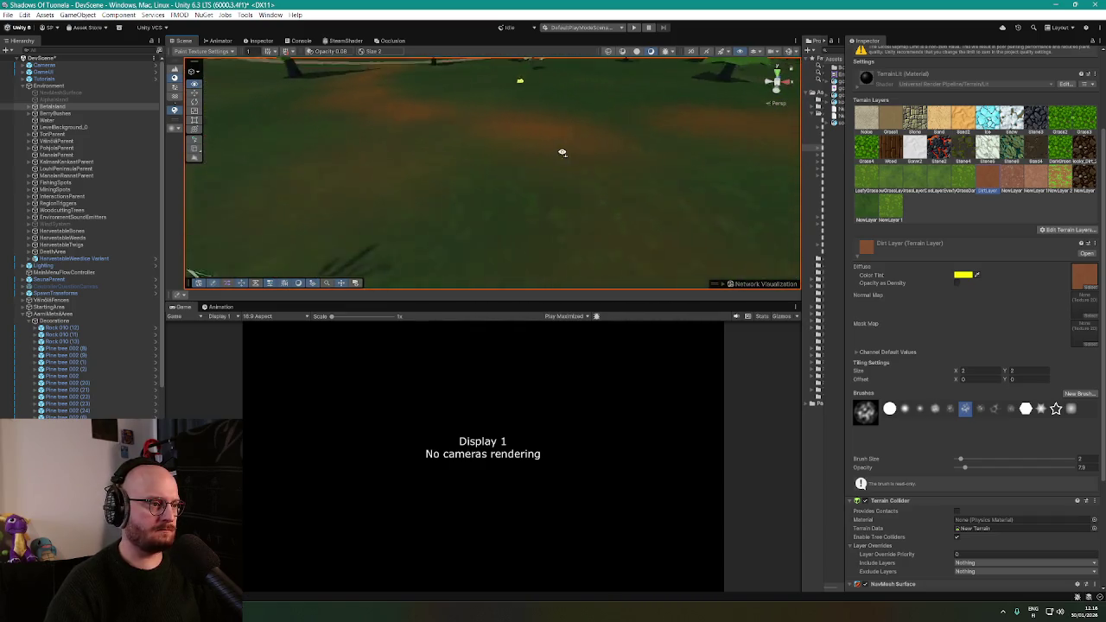
scroll(563, 153, "down", 10)
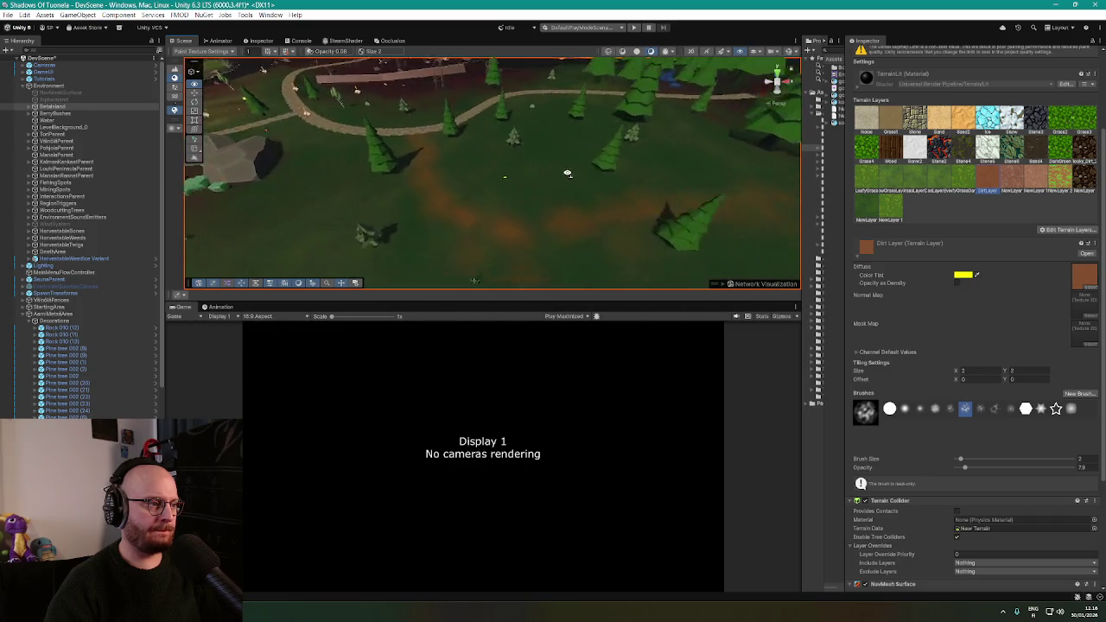
left_click_drag(566, 173, 471, 207)
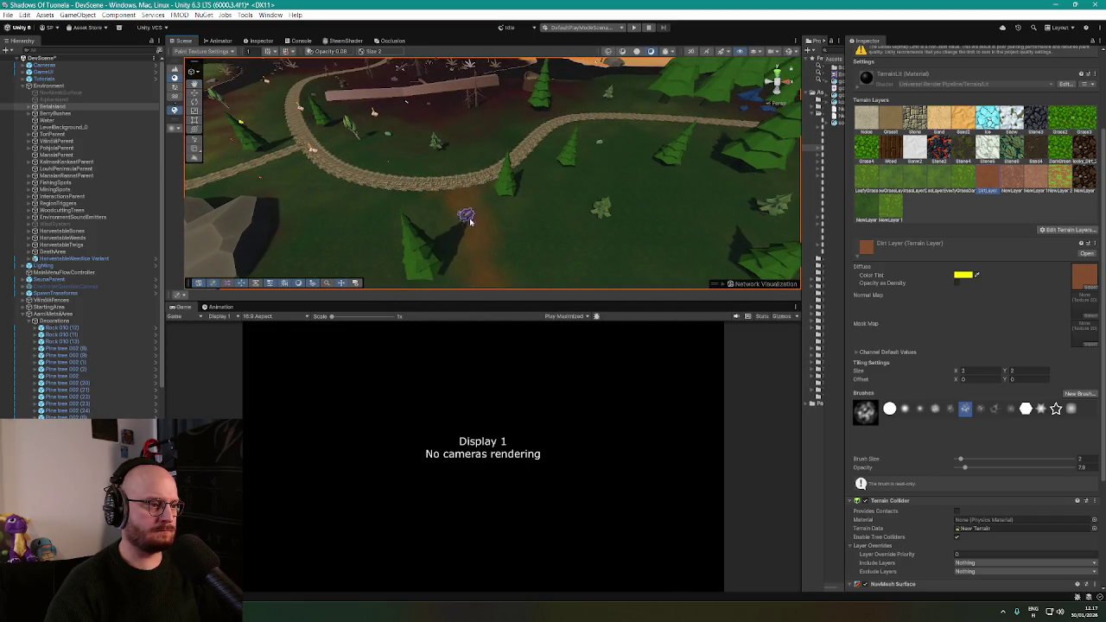
left_click_drag(496, 189, 520, 269)
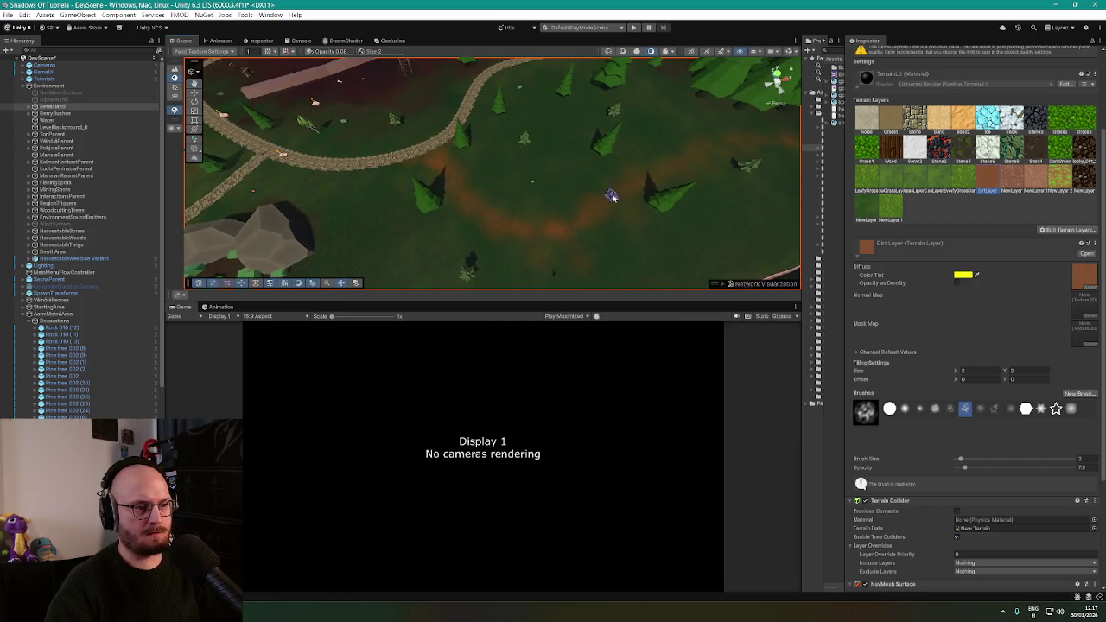
scroll(654, 173, "up", 10)
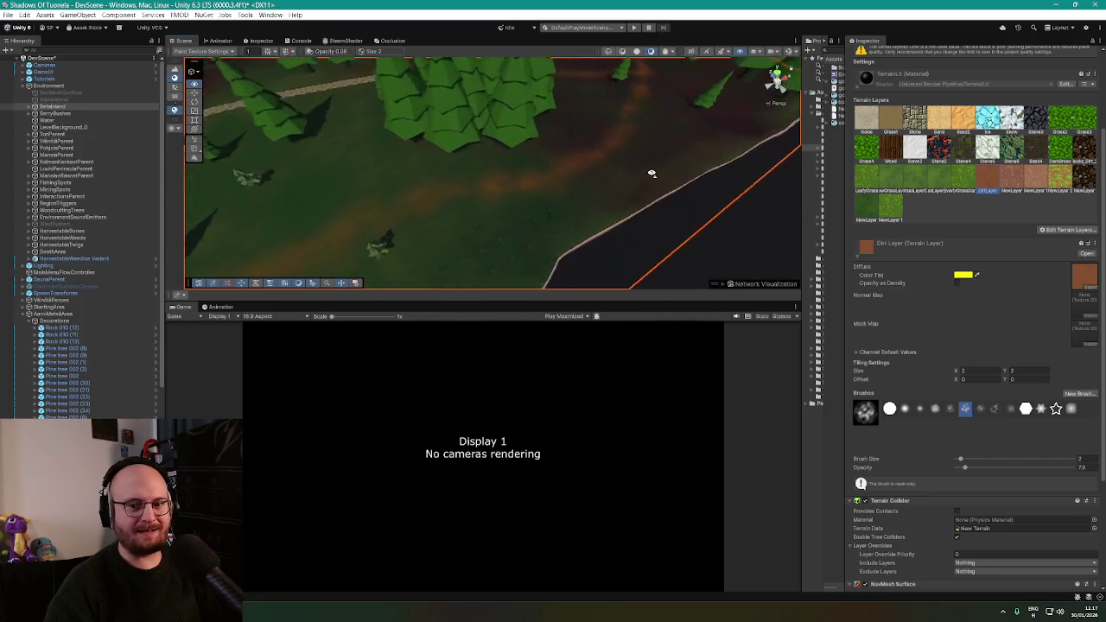
scroll(654, 173, "up", 3)
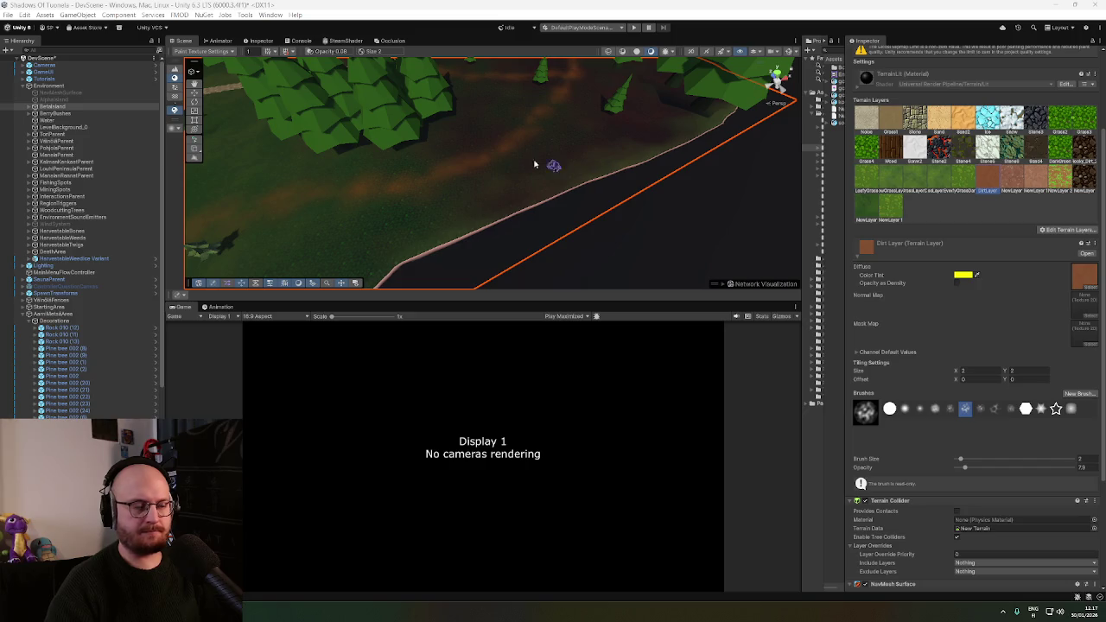
left_click_drag(519, 136, 441, 196)
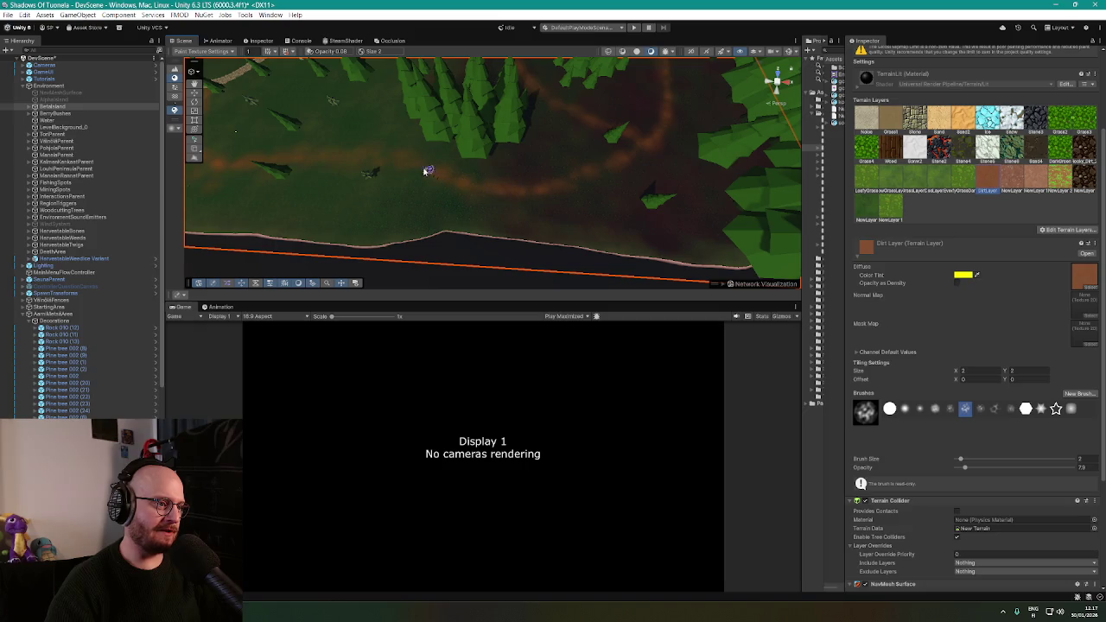
mouse_move(479, 140)
left_mouse_down()
mouse_move(424, 140)
mouse_move(417, 191)
left_mouse_up()
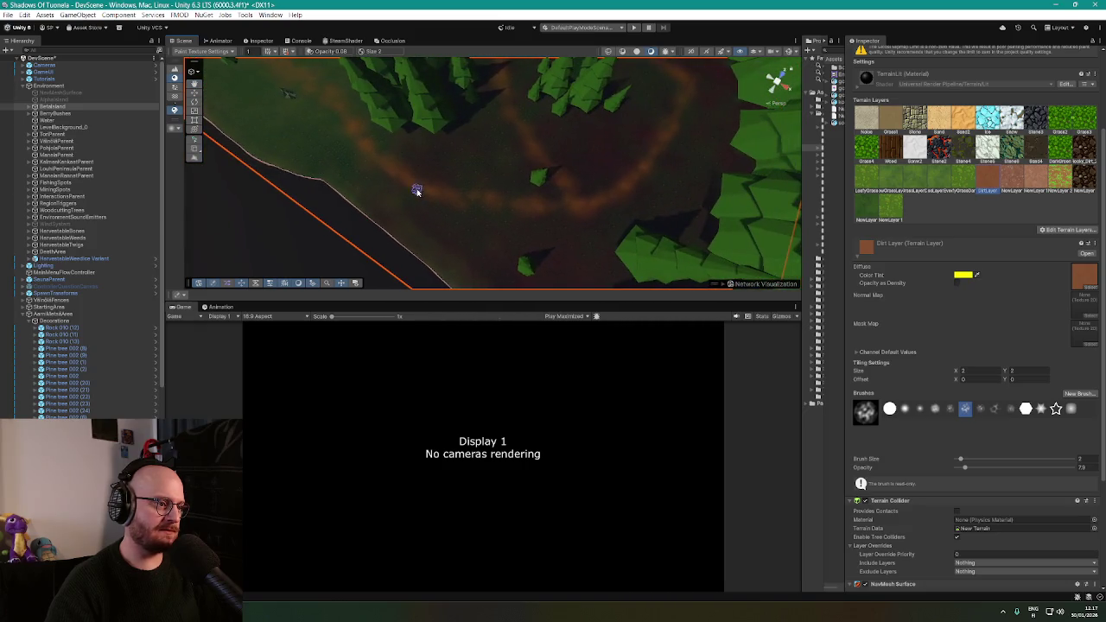
mouse_move(559, 211)
left_mouse_down()
mouse_move(580, 179)
mouse_move(482, 97)
left_mouse_up()
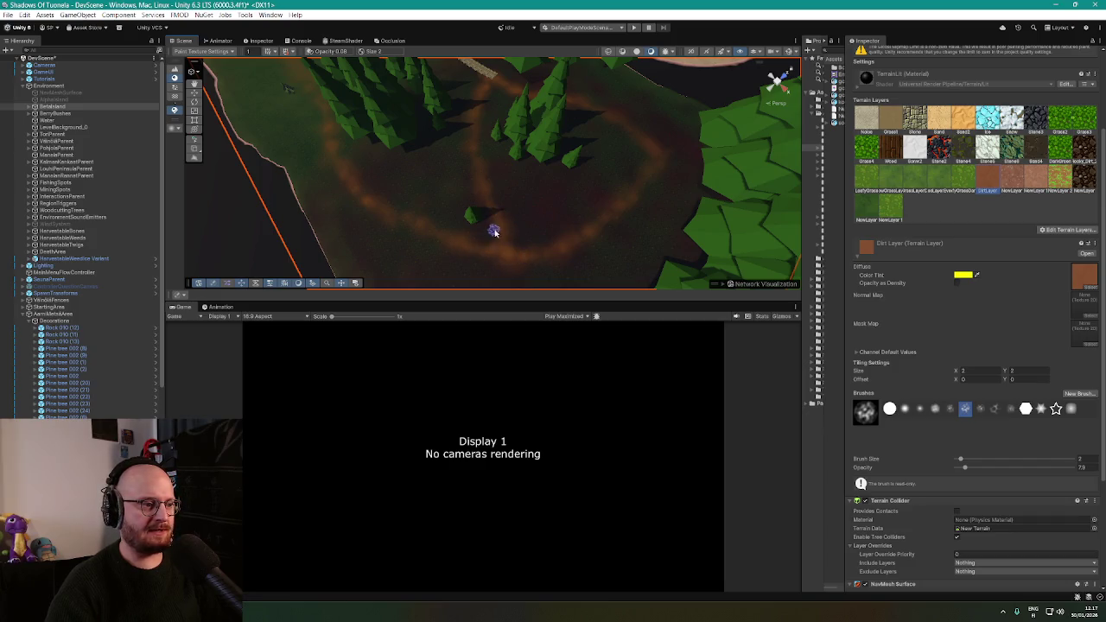
mouse_move(530, 223)
left_mouse_down()
mouse_move(509, 204)
mouse_move(475, 210)
mouse_move(538, 230)
left_mouse_up()
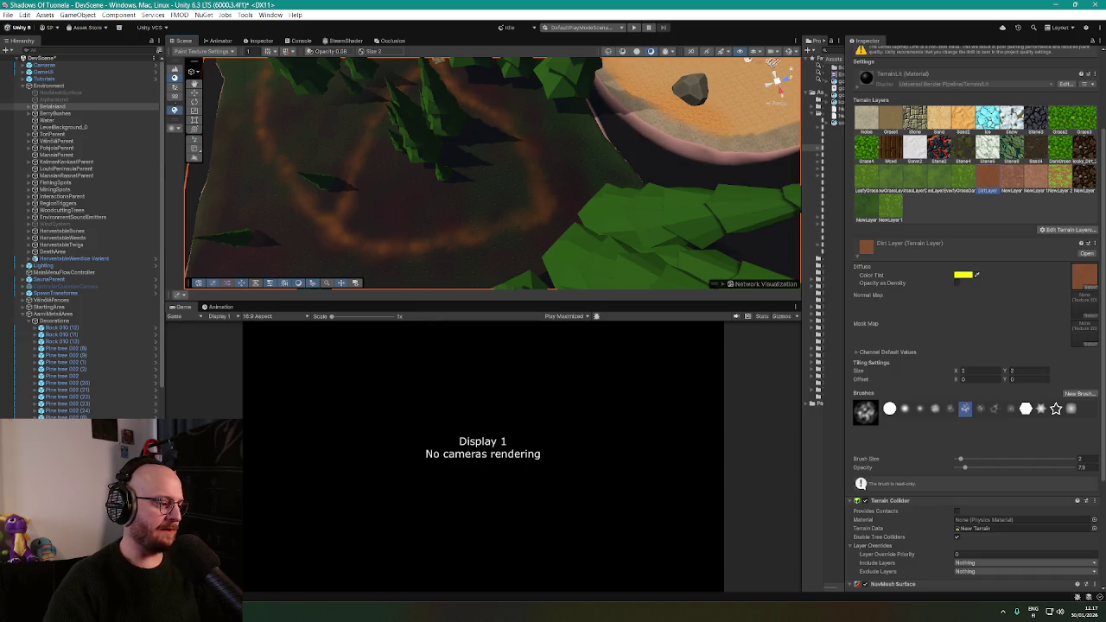
key("alt+Tab")
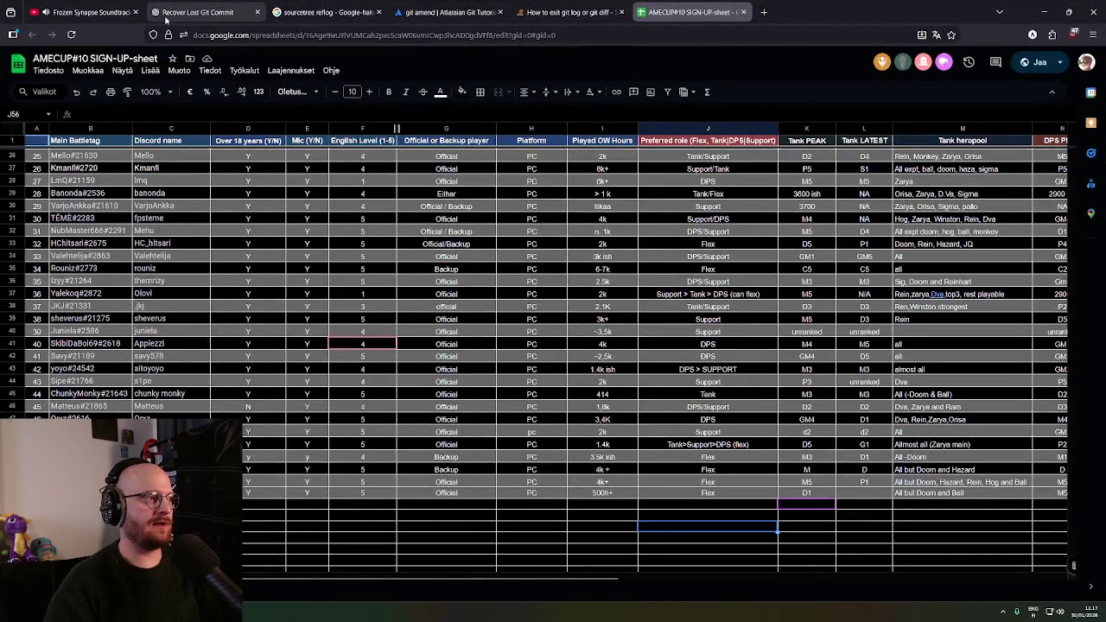
Open YouTube in a new tab and search for 'frozen synapze'
left_click(119, 9)
middle_click(77, 74)
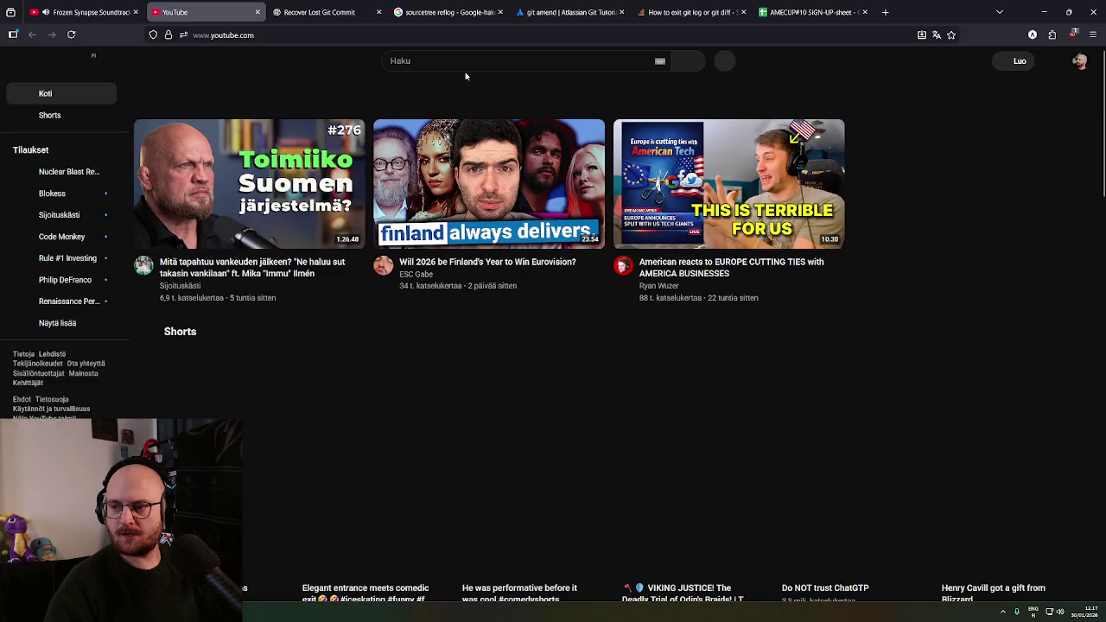
left_click(472, 60)
type("frozen ")
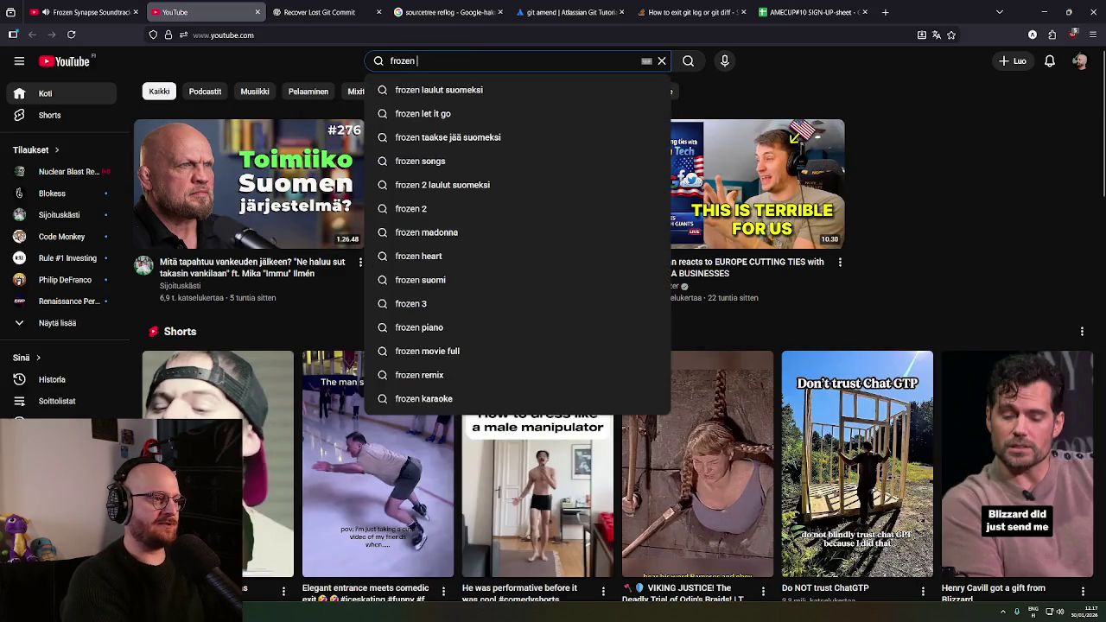
type("synapze")
key("Return")
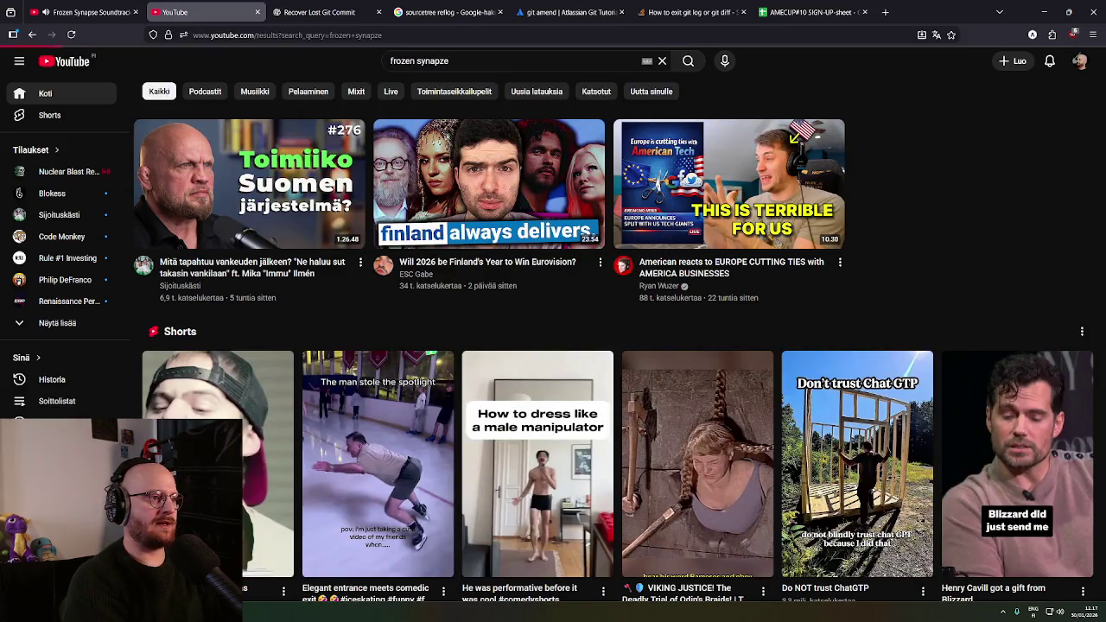
scroll(308, 204, "down", 1)
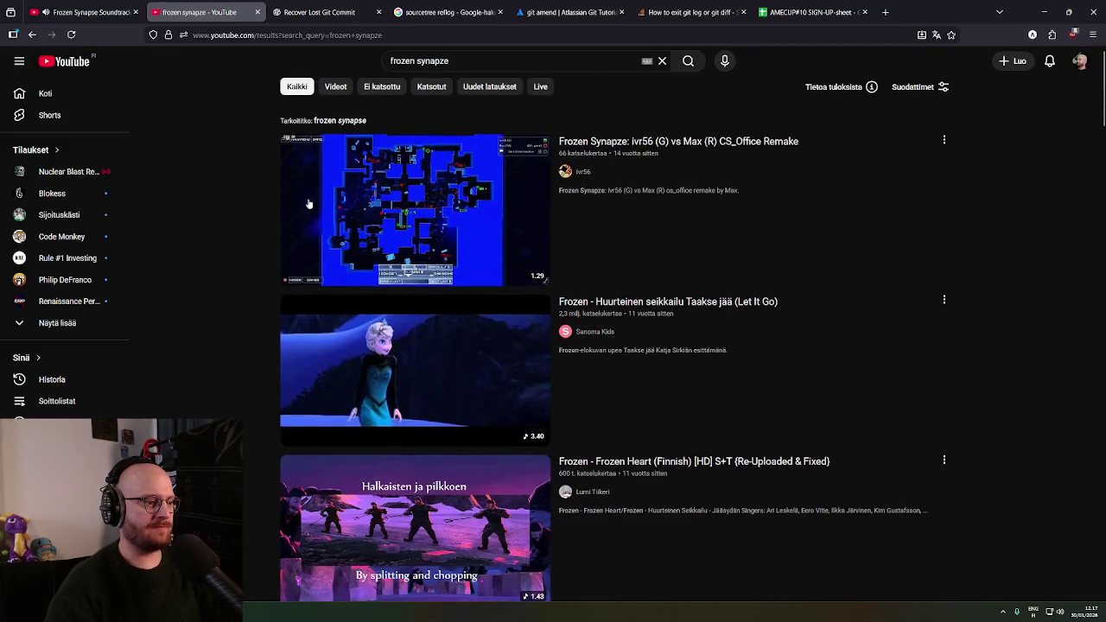
Correct the search to 'frozen synapse gameplay' and open Gameplay Quickie 1
left_click(446, 61)
key("BackSpace")
type("s")
key("End")
type("game")
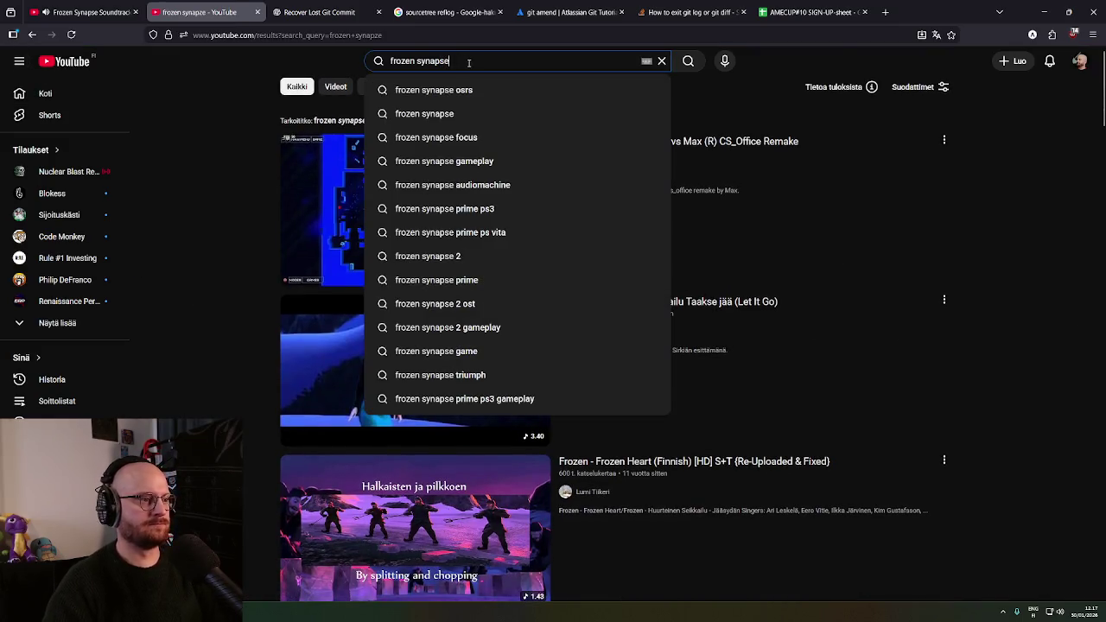
type("play")
key("Return")
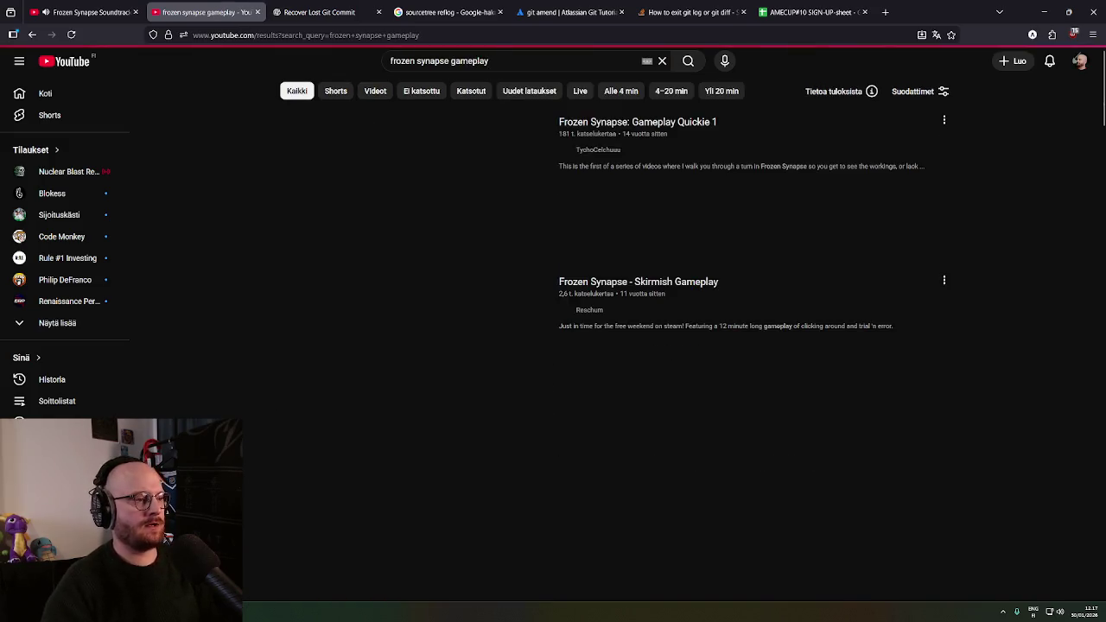
left_click(471, 182)
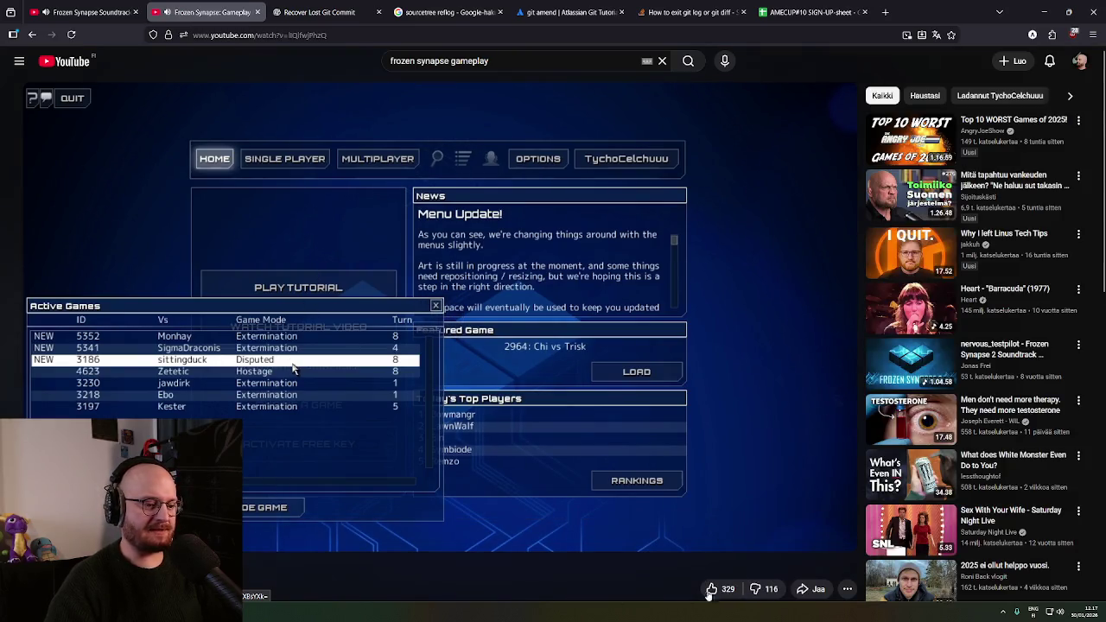
Play the Frozen Synapse video full screen and skip it forward a little
left_click(836, 540)
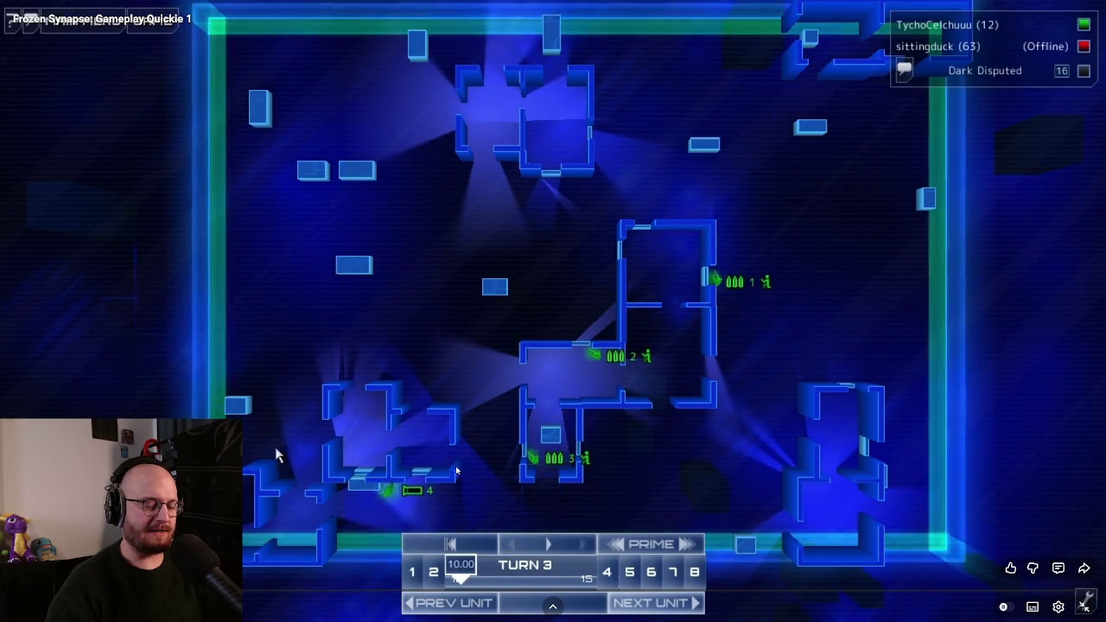
key("Left")
key("Down")
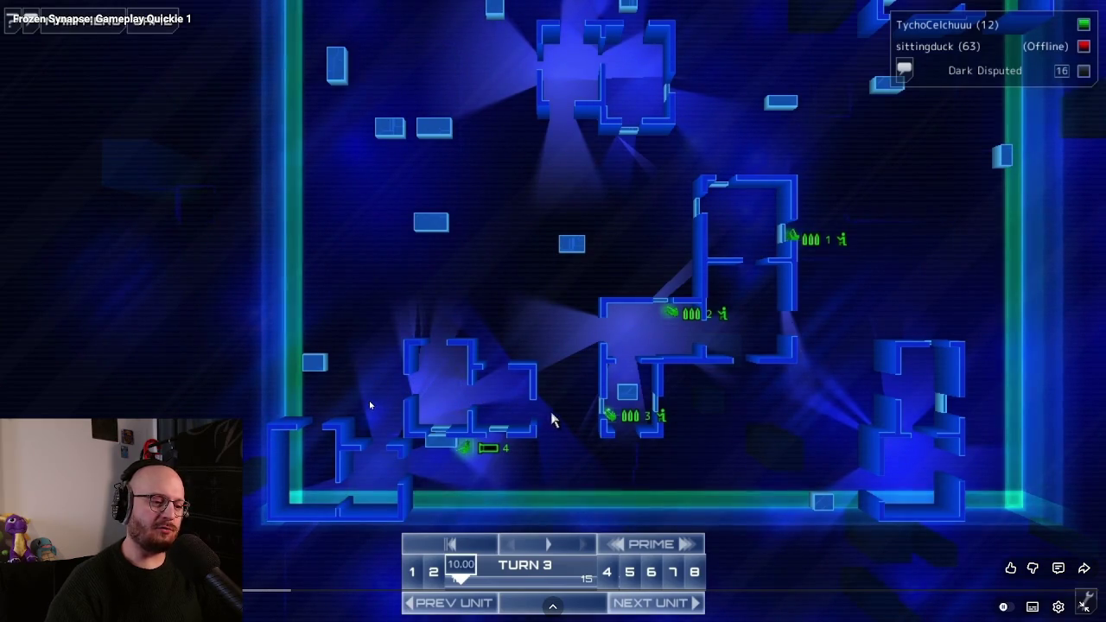
left_click(594, 416)
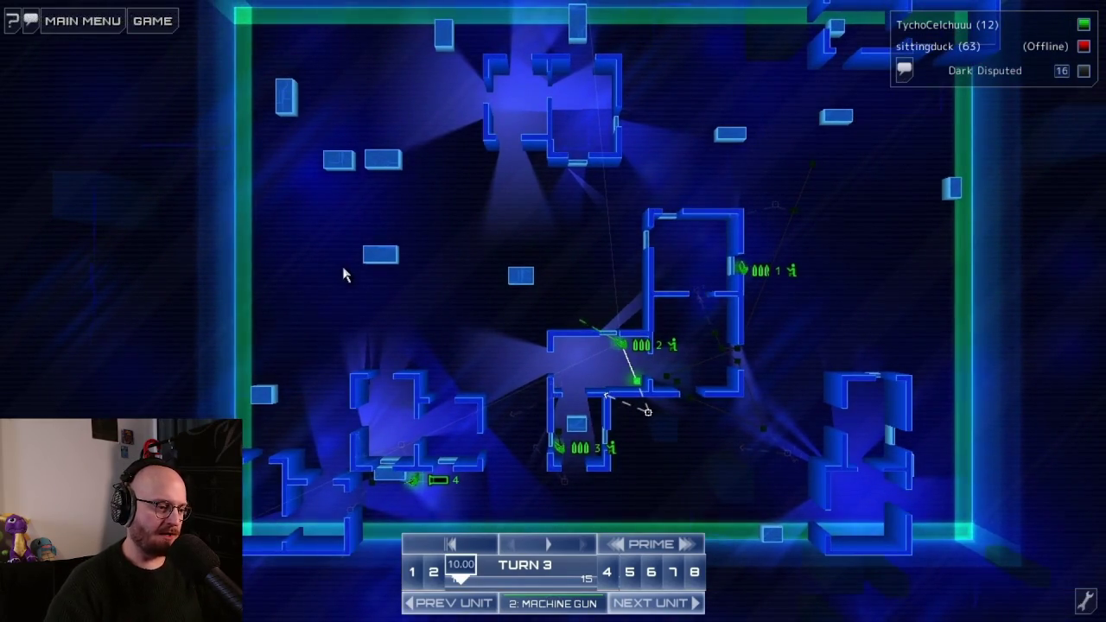
mouse_move(414, 177)
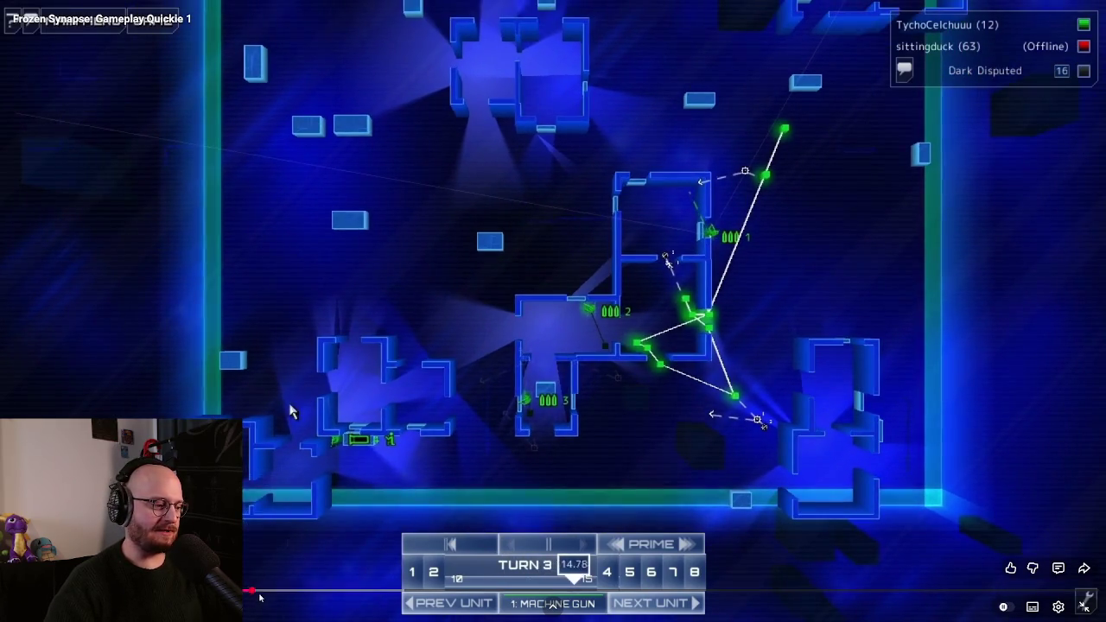
left_click(281, 592)
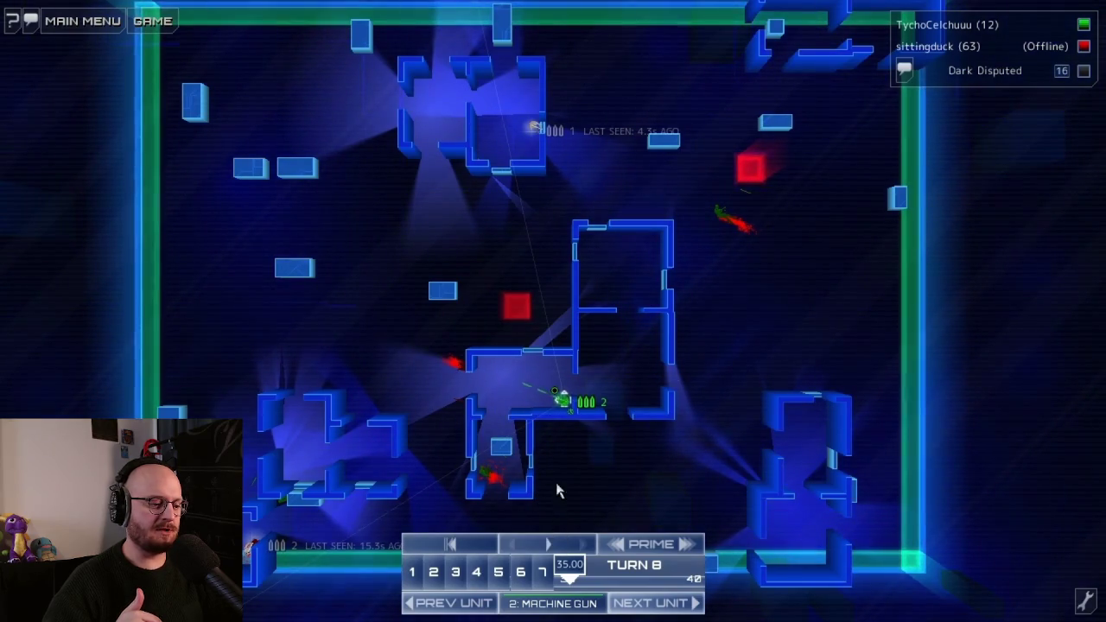
Seek three times further along the progress bar, then exit full screen with Esc
mouse_move(661, 270)
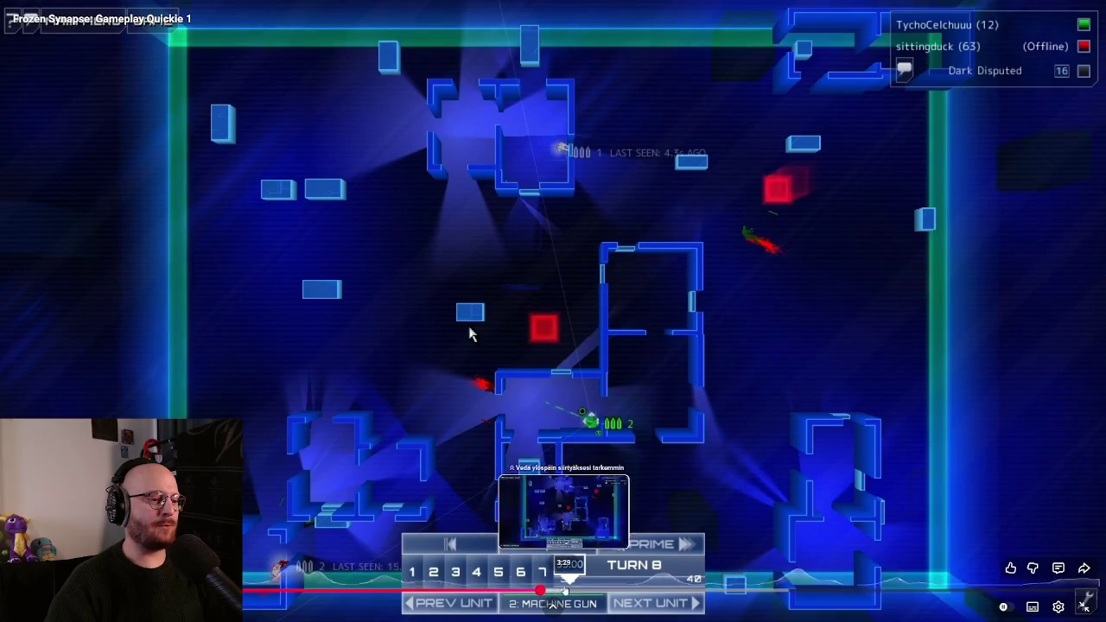
left_click(576, 590)
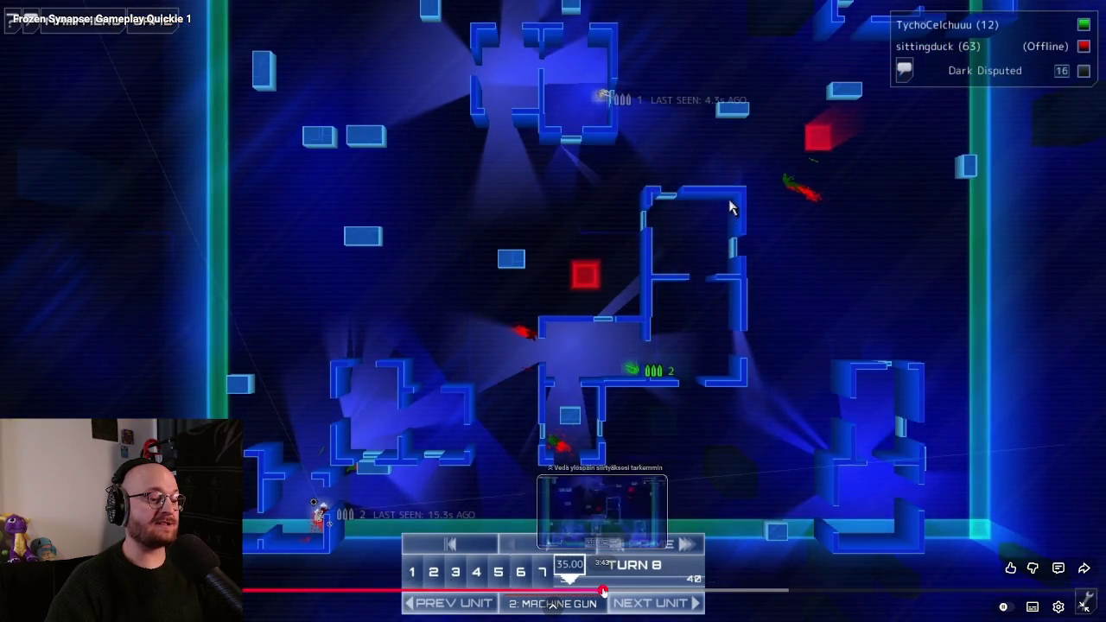
left_click(603, 591)
left_click(696, 591)
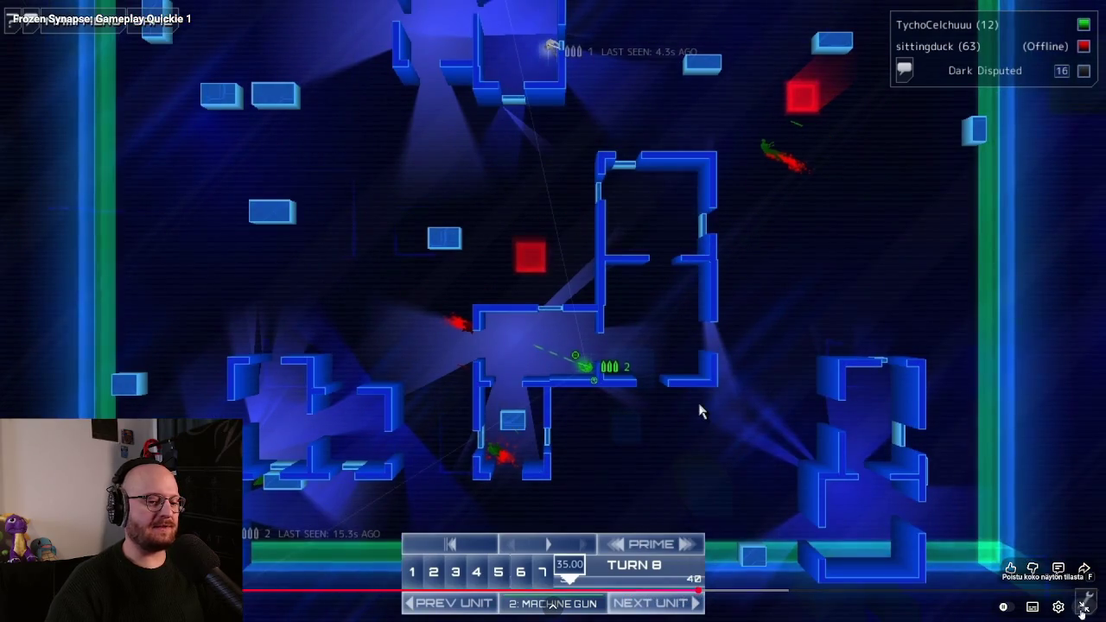
key("Escape")
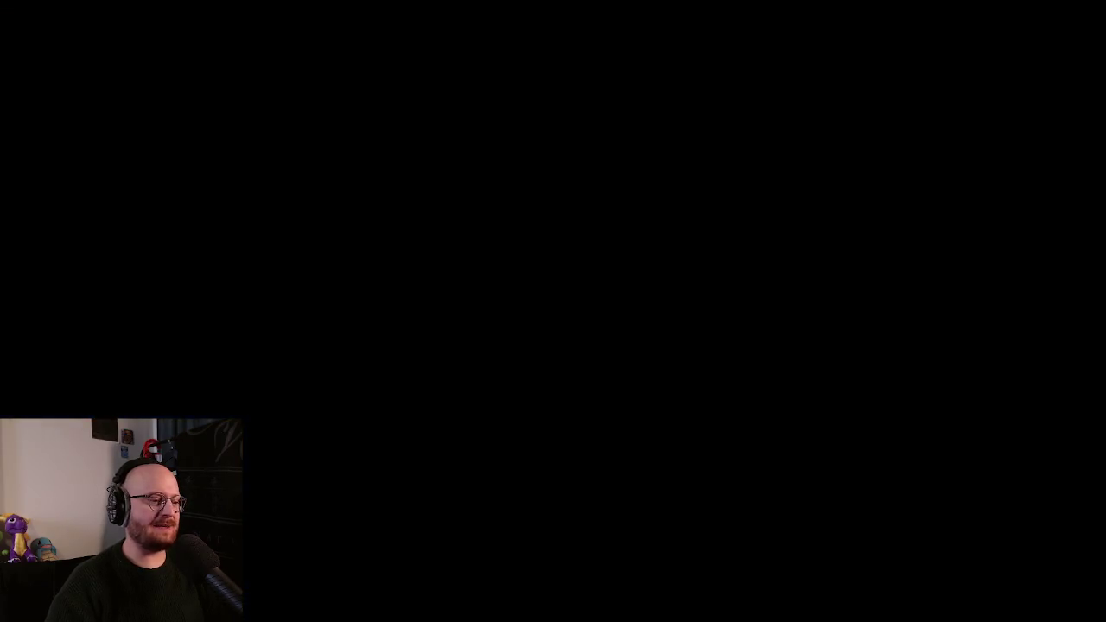
Scroll back to the top of the watch page and select 'synapse' in the search box
scroll(441, 551, "down", 4)
middle_click(503, 492)
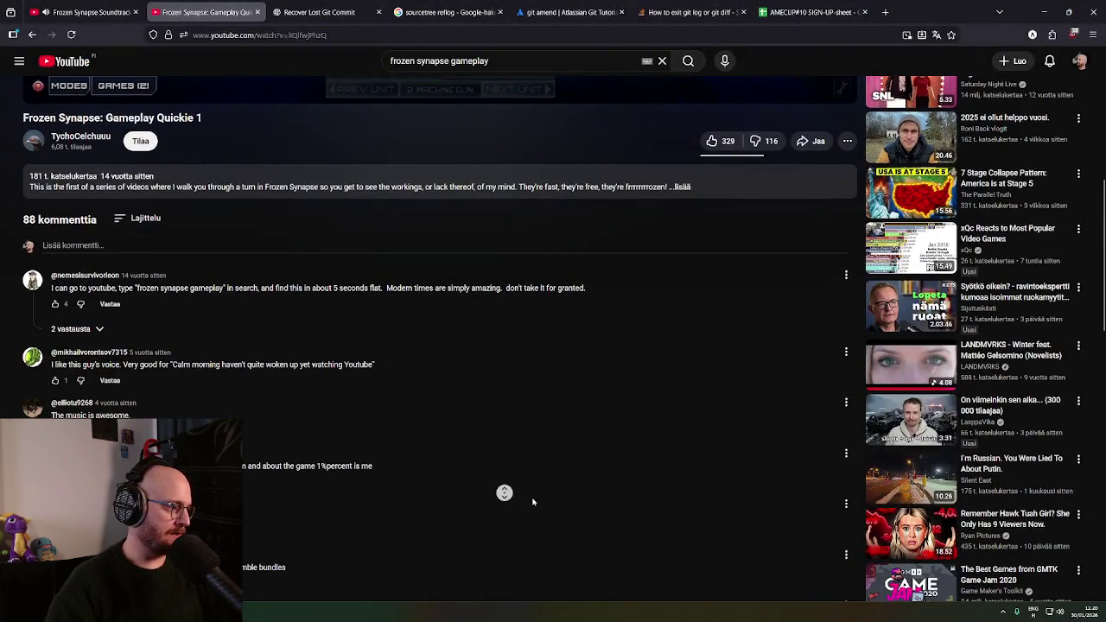
scroll(504, 493, "up", 5)
left_click(465, 77)
double_click(433, 61)
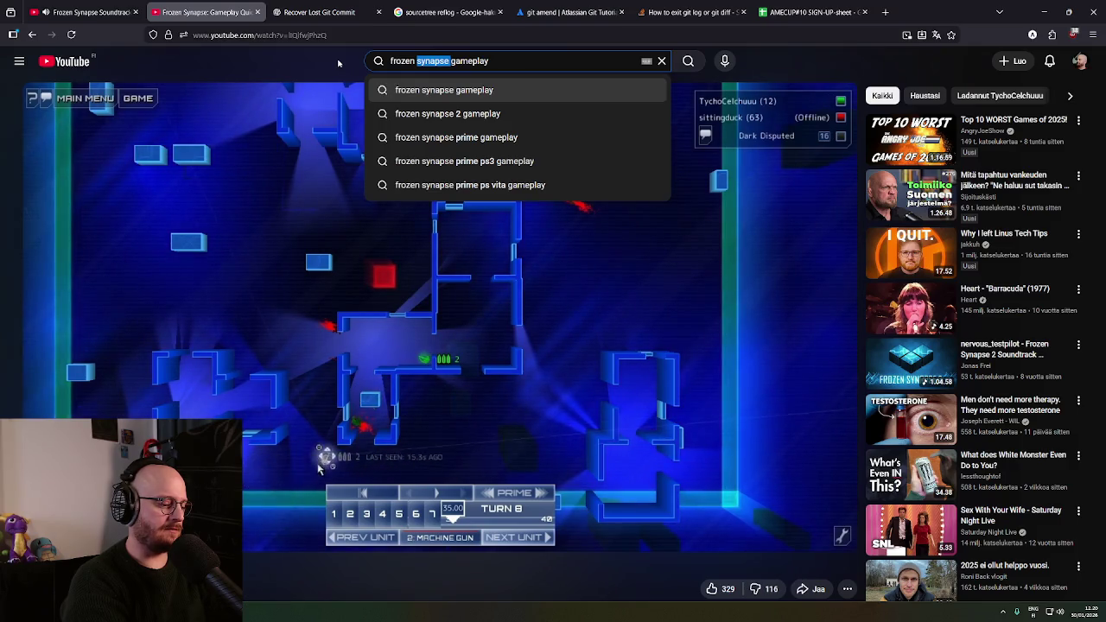
Search for 'frozen capsule gameplay', then open a new browser tab
type("capsule")
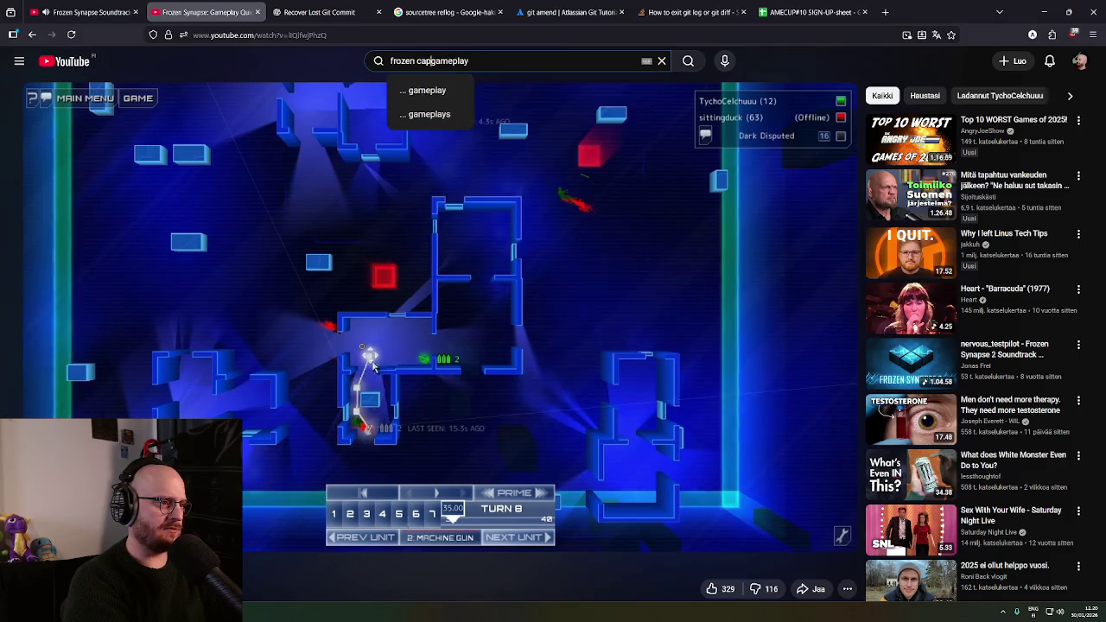
key("Return")
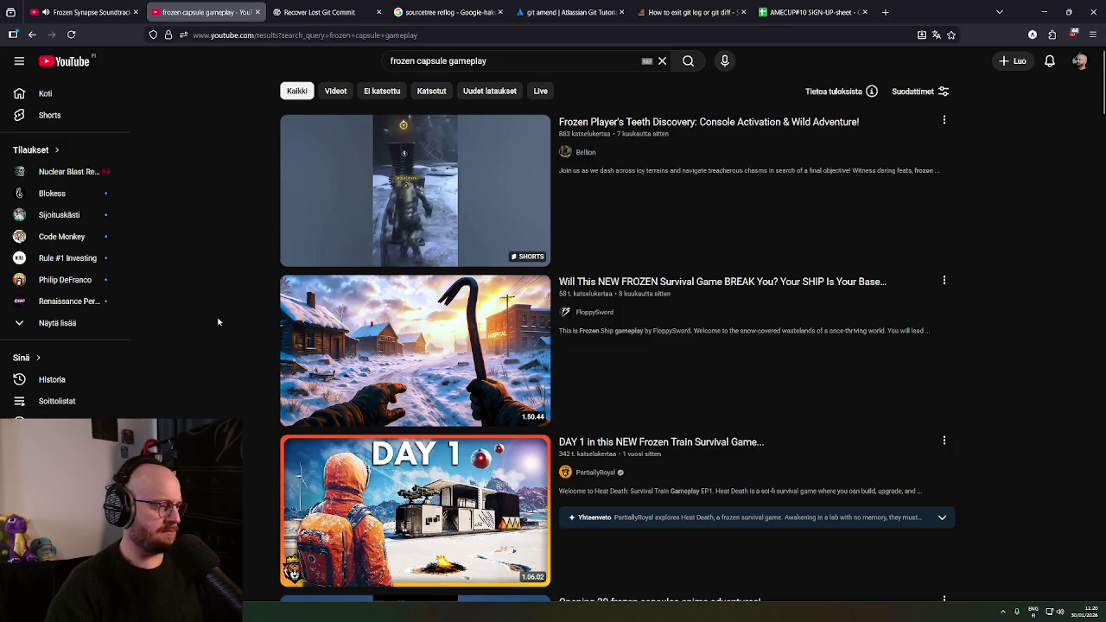
key("ctrl+t")
Google 'frozen synapse', view its developer Mode 7 Games, then return to the results
type("frozen synapse")
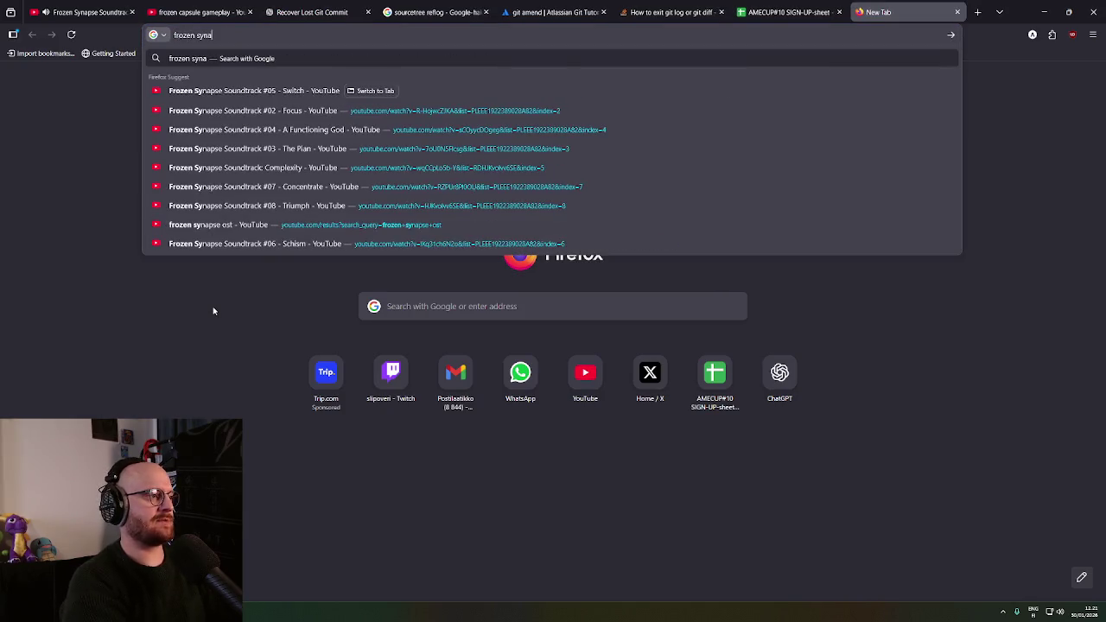
key("Return")
scroll(501, 436, "down", 1)
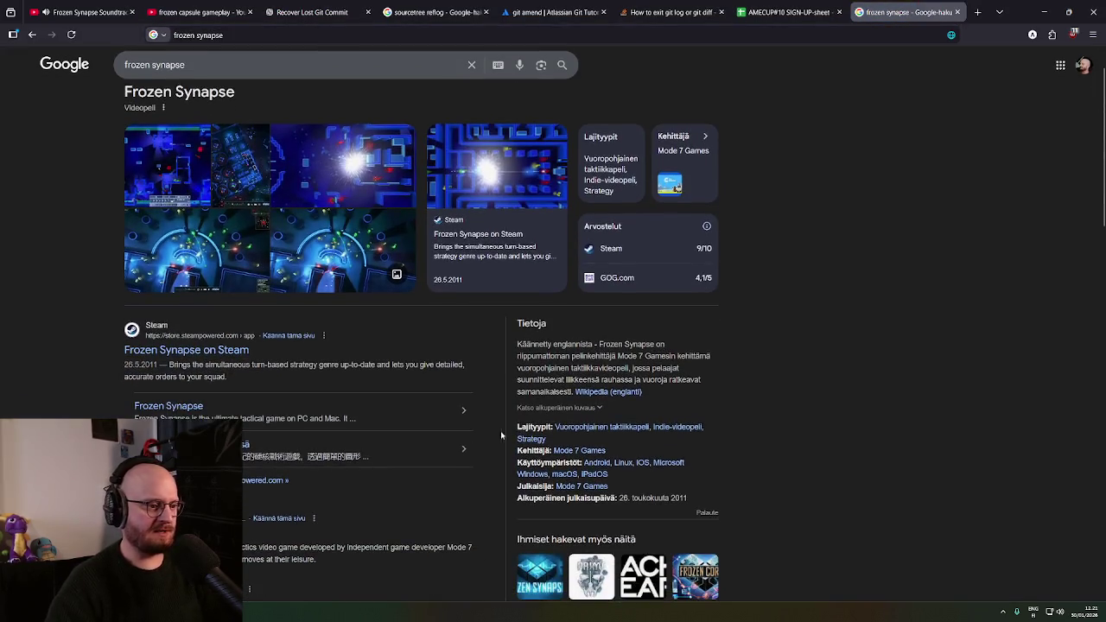
scroll(648, 380, "down", 1)
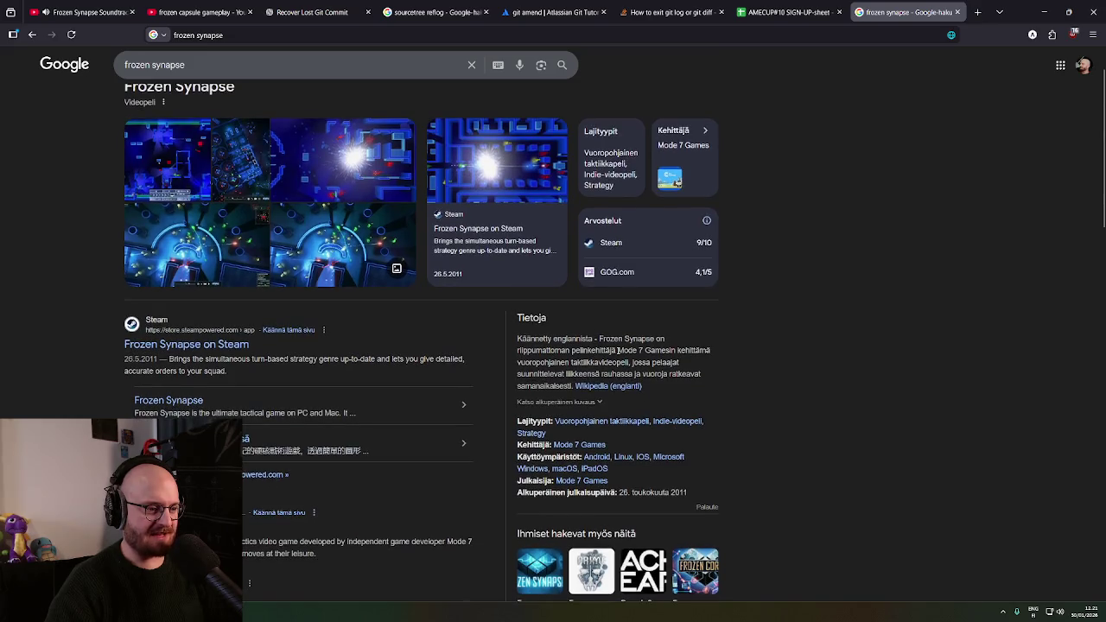
left_click(602, 443)
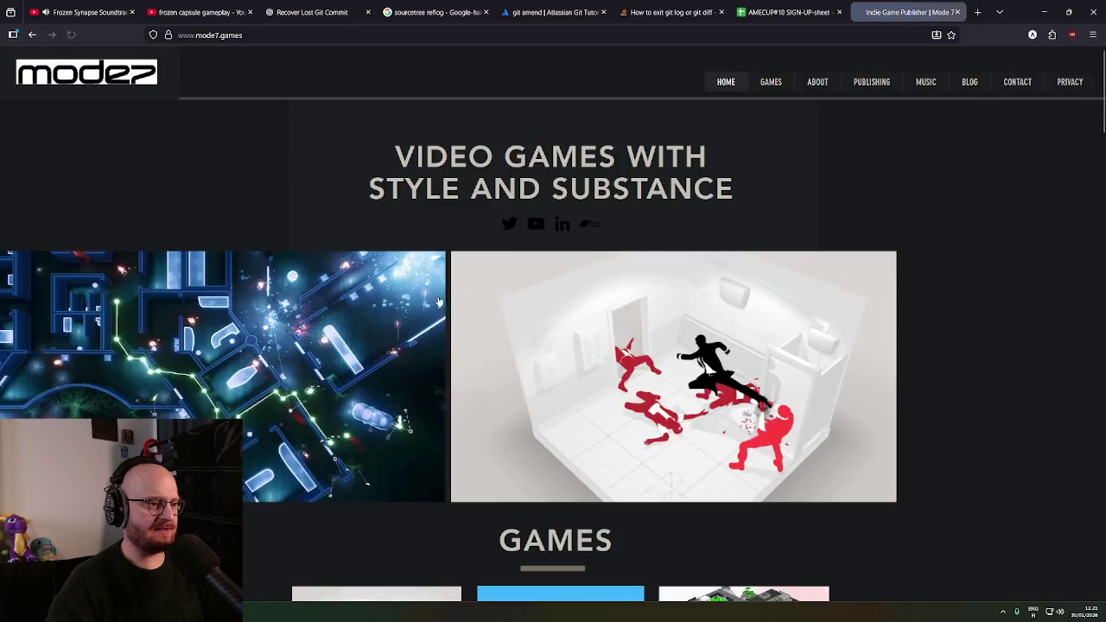
key("alt+Left")
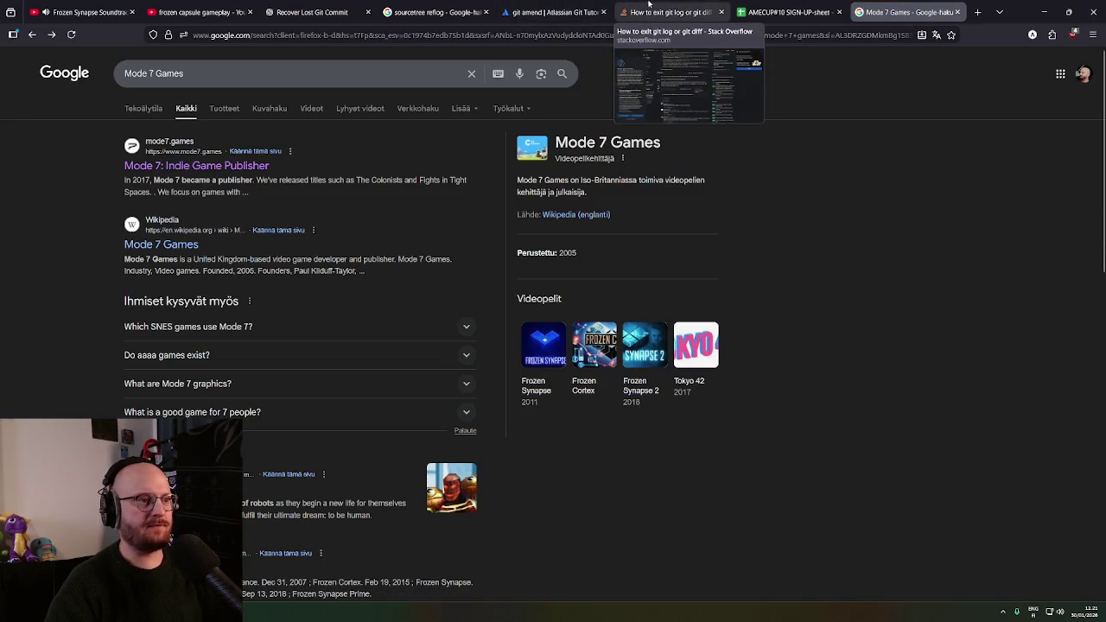
Change the YouTube search from 'frozen capsule gameplay' to 'frozen cortex gameplay'
left_click(194, 12)
double_click(428, 61)
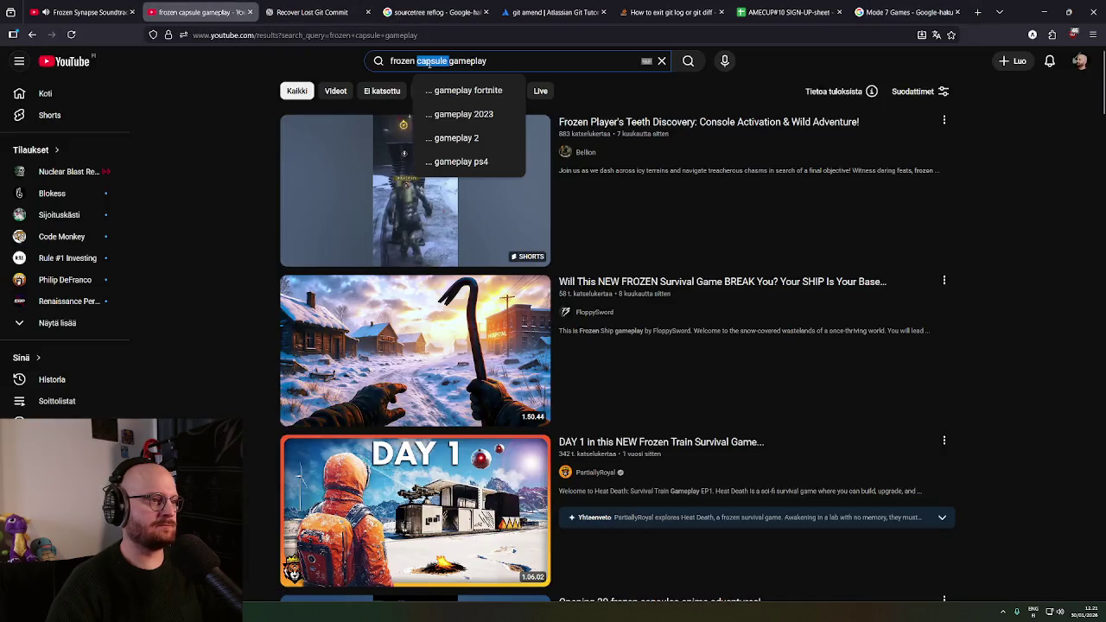
type("cortex")
key("Return")
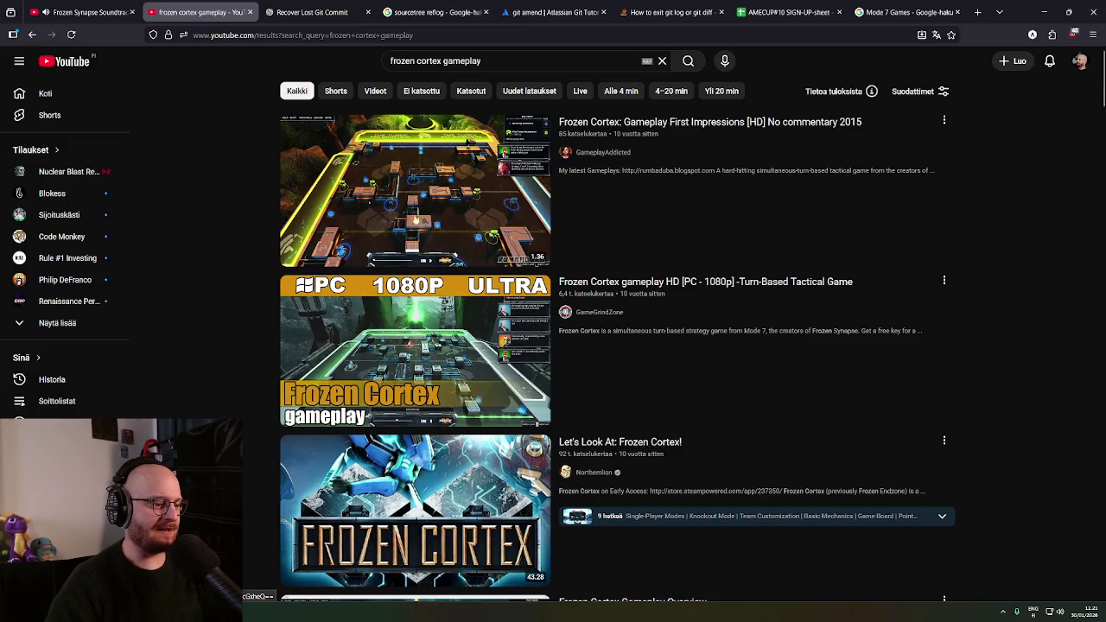
Watch the Frozen Cortex: Gameplay First Impressions video, skipping past its intro
left_click(466, 138)
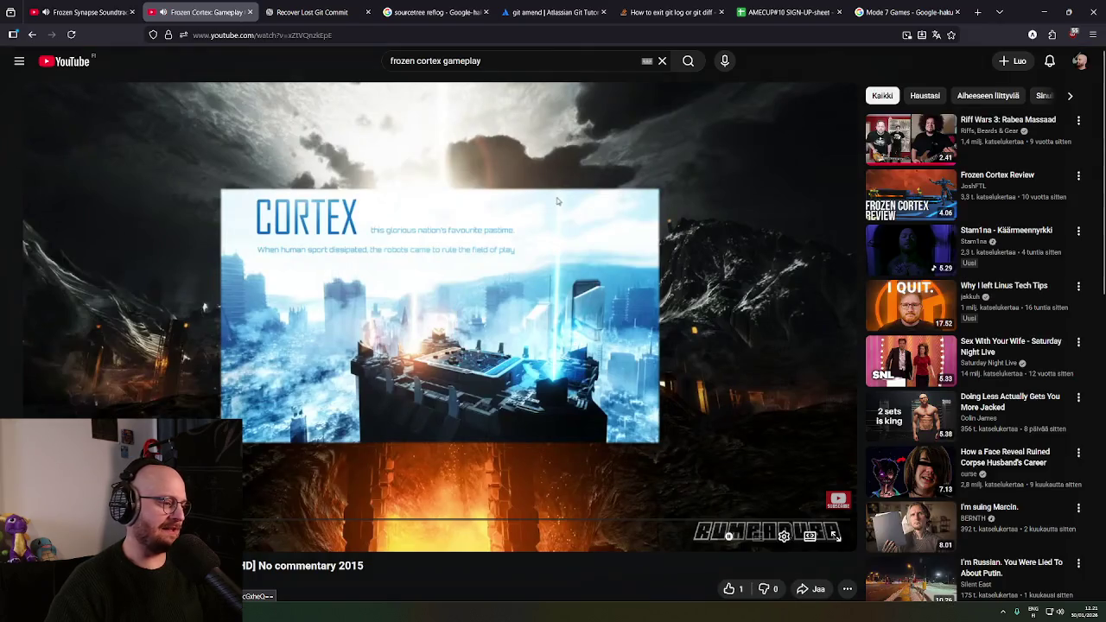
left_click_drag(134, 522, 550, 524)
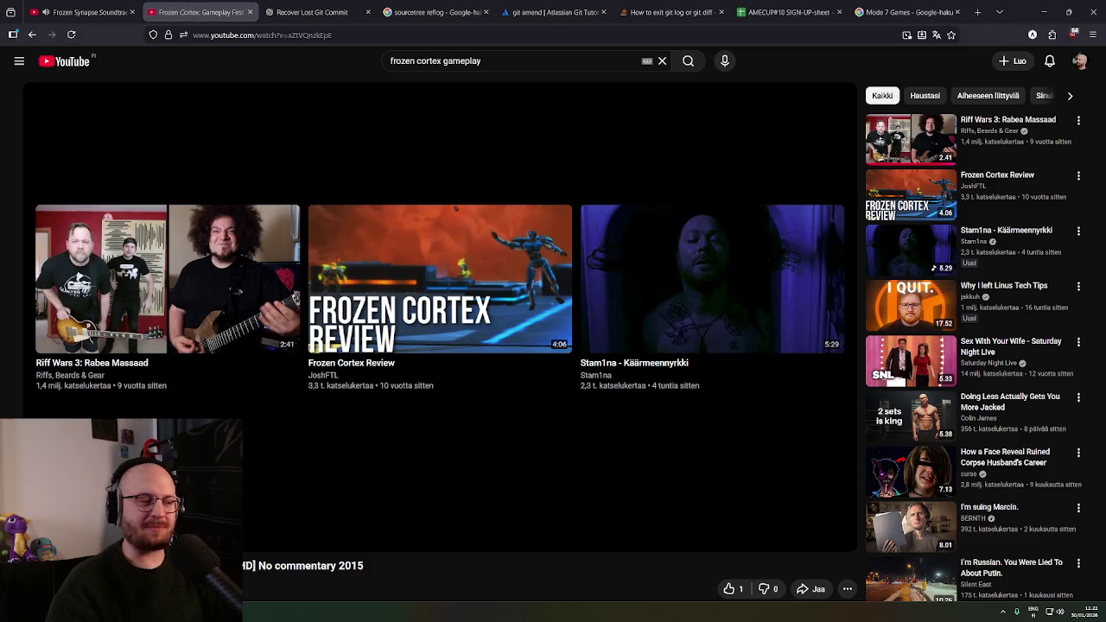
key("slash")
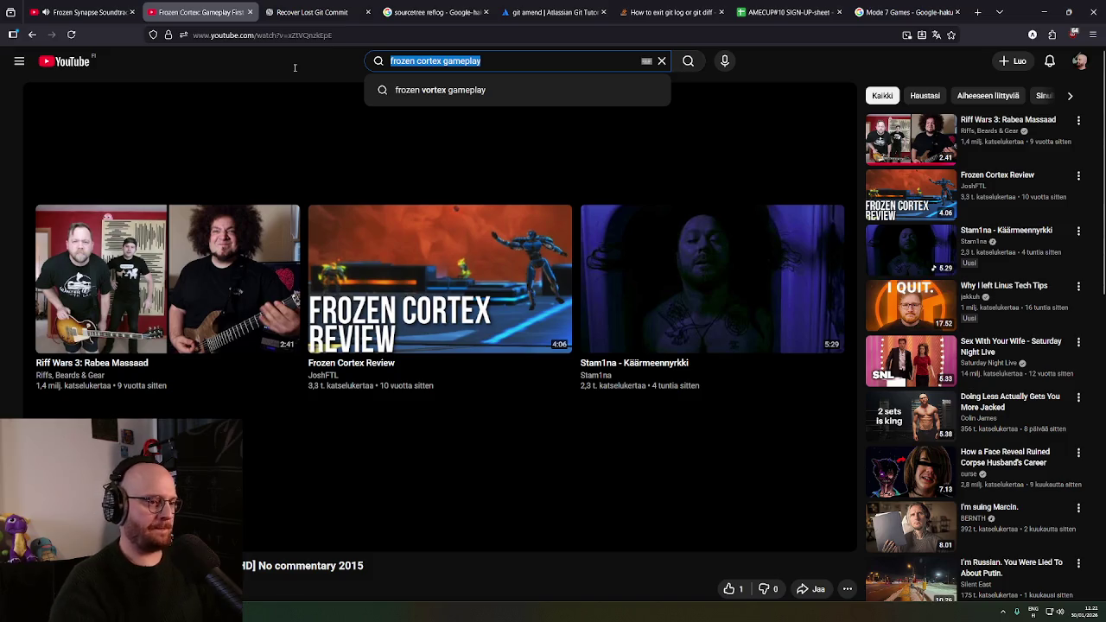
Replace the frozen cortex query with a YouTube search for 'invisible inc'
key("BackSpace")
type("invisi")
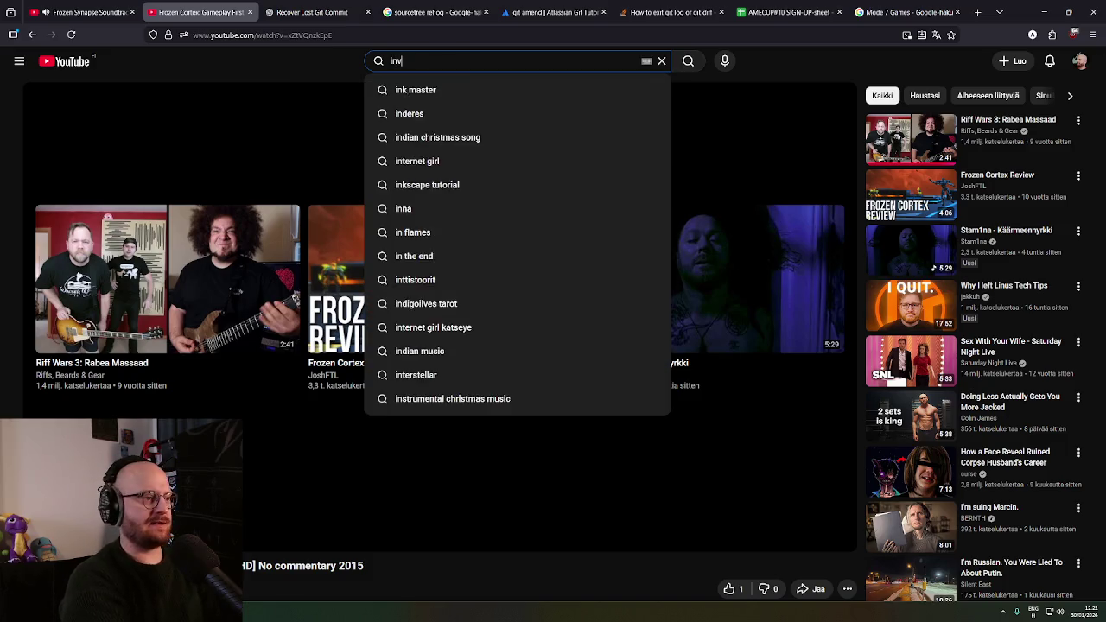
key("BackSpace")
type("ible inc")
key("Return")
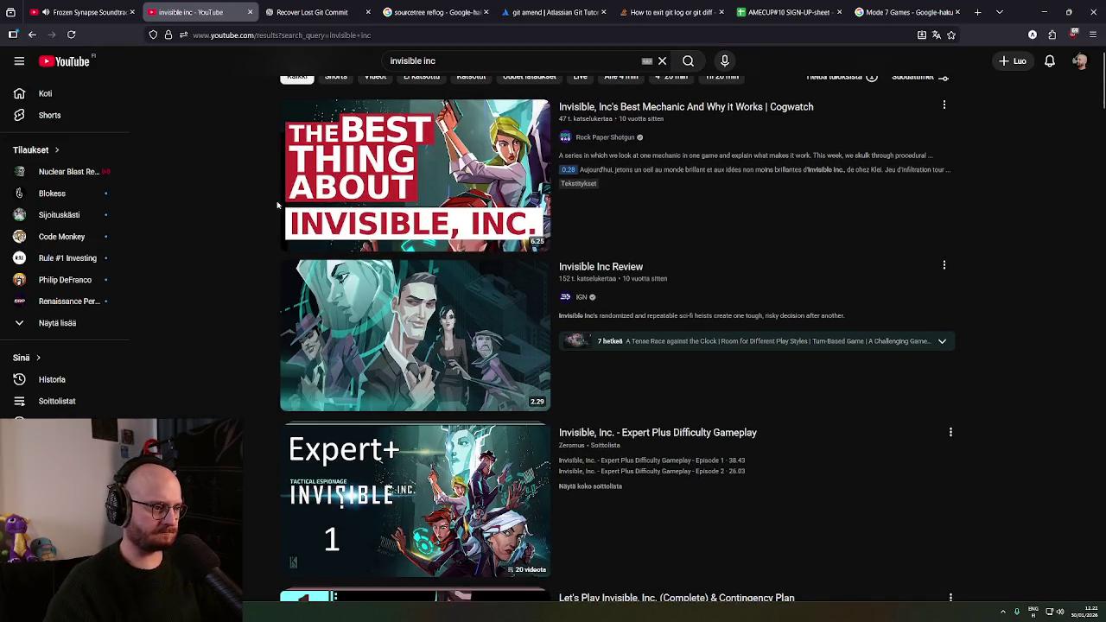
scroll(237, 256, "down", 4)
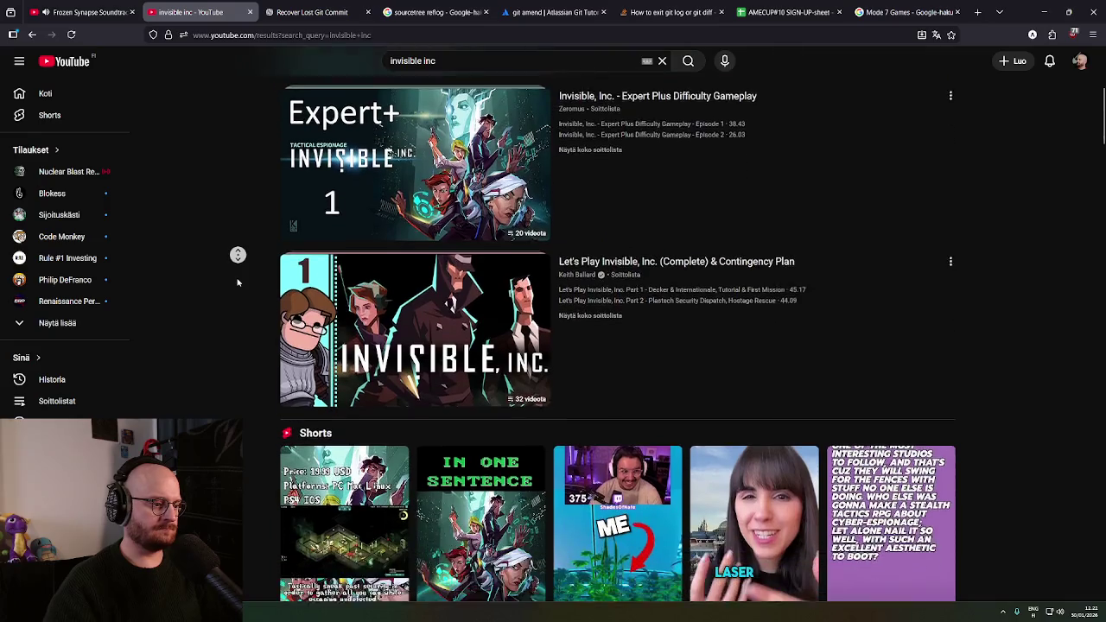
scroll(413, 117, "up", 4)
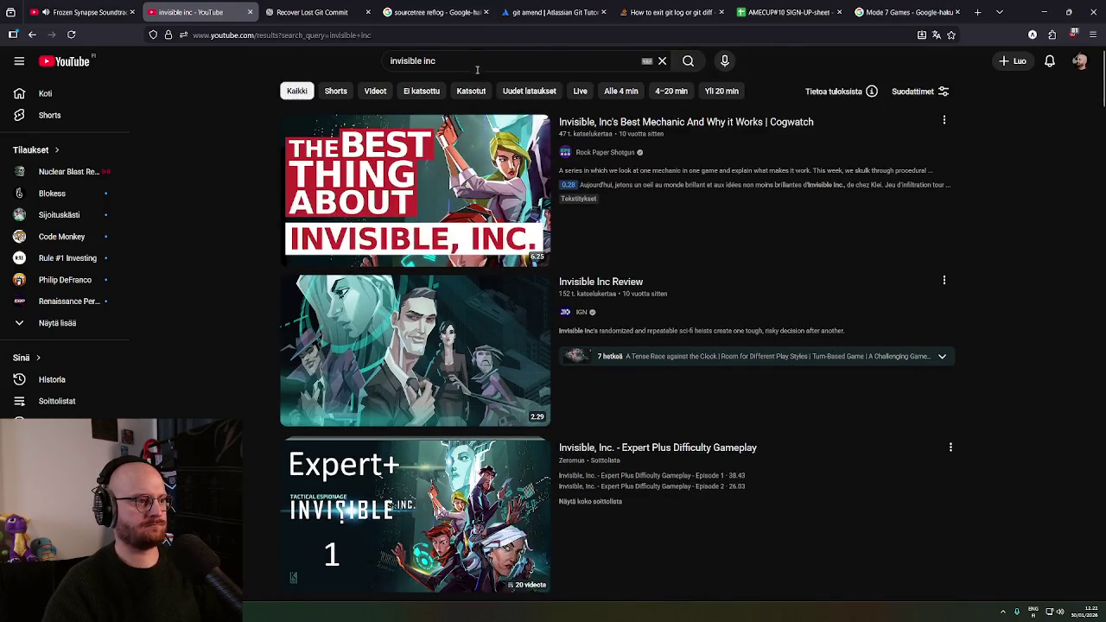
Refine the search to 'invisible inc gameplay' and open the Let's Play Invisible Inc. Episode 1 video
left_click(477, 69)
type("gameplay")
key("Return")
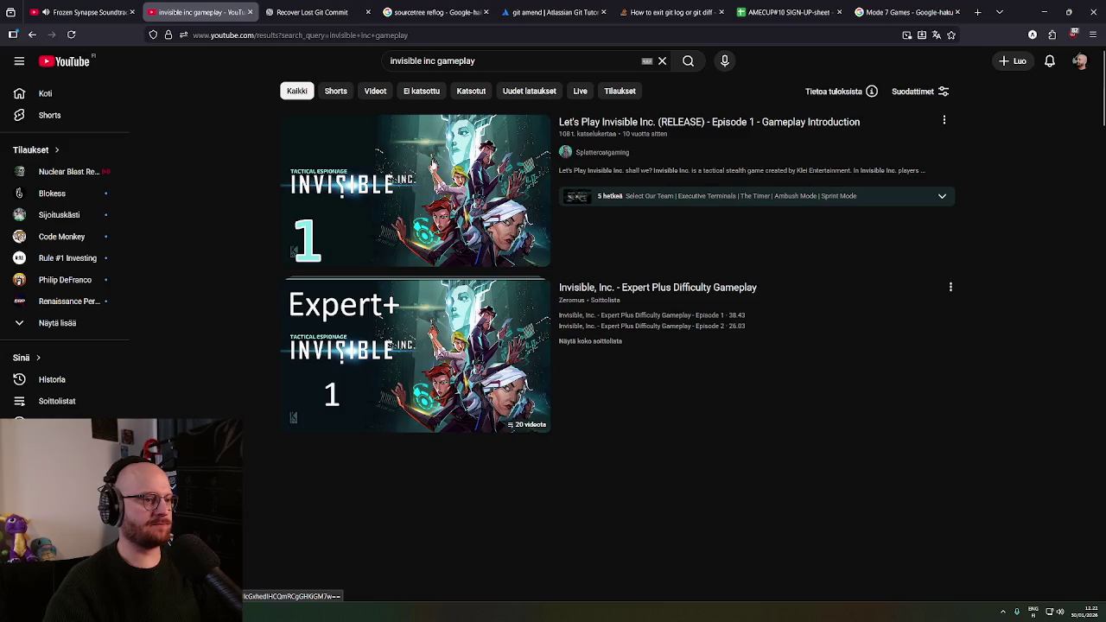
middle_click(237, 210)
middle_click(239, 231)
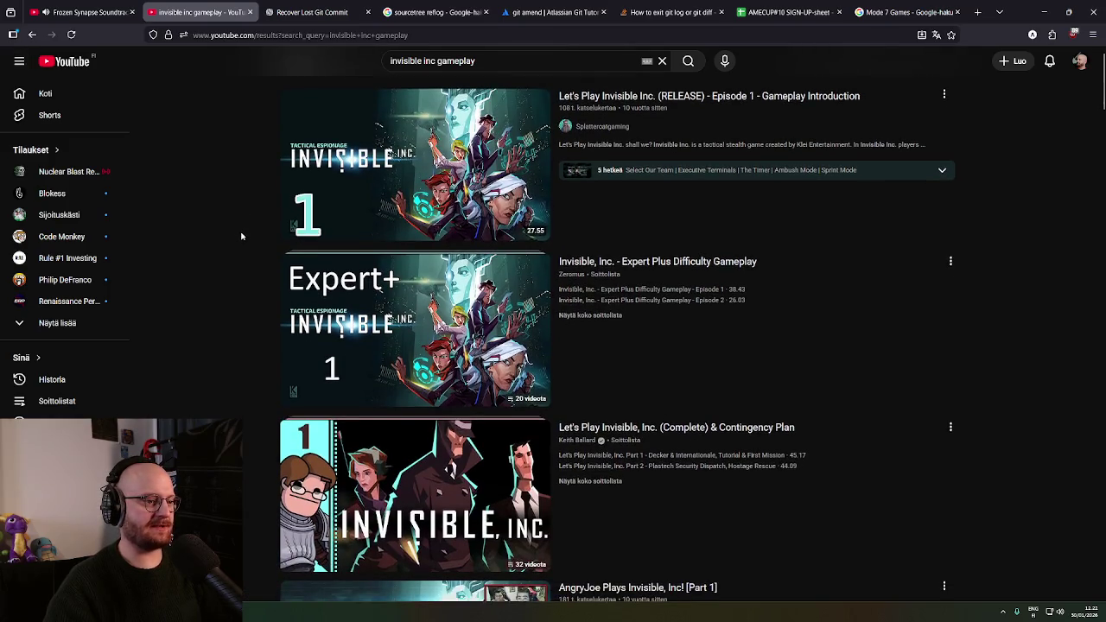
left_click(413, 149)
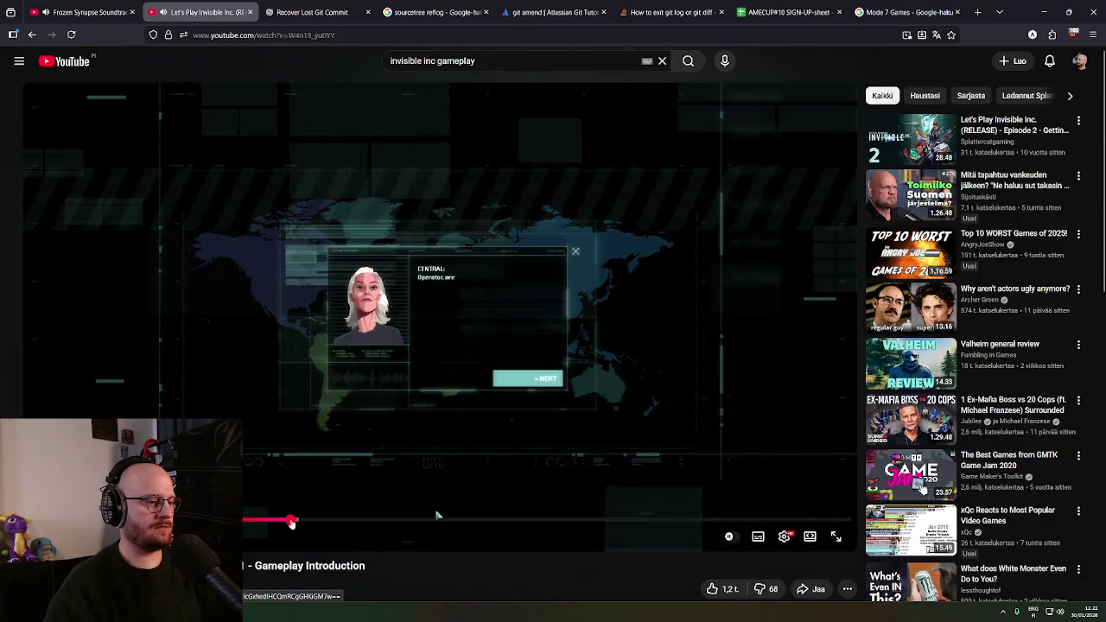
Skip through the Invisible Inc. Let's Play turn by turn, past the enemy activity phase, near the end
left_click_drag(291, 523, 395, 522)
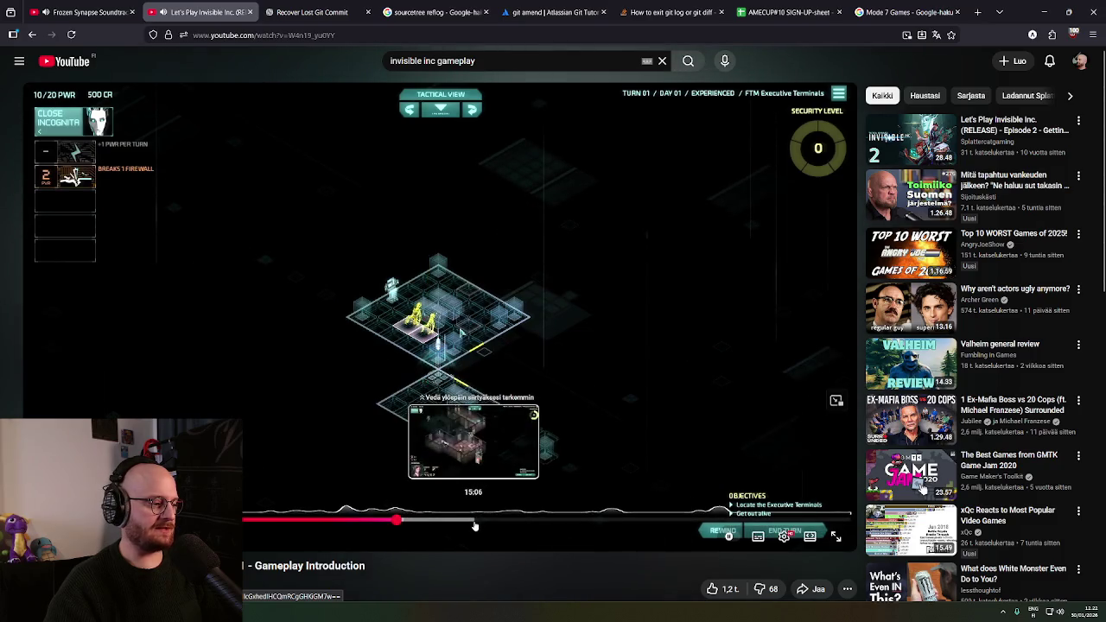
left_click(473, 521)
left_click(498, 521)
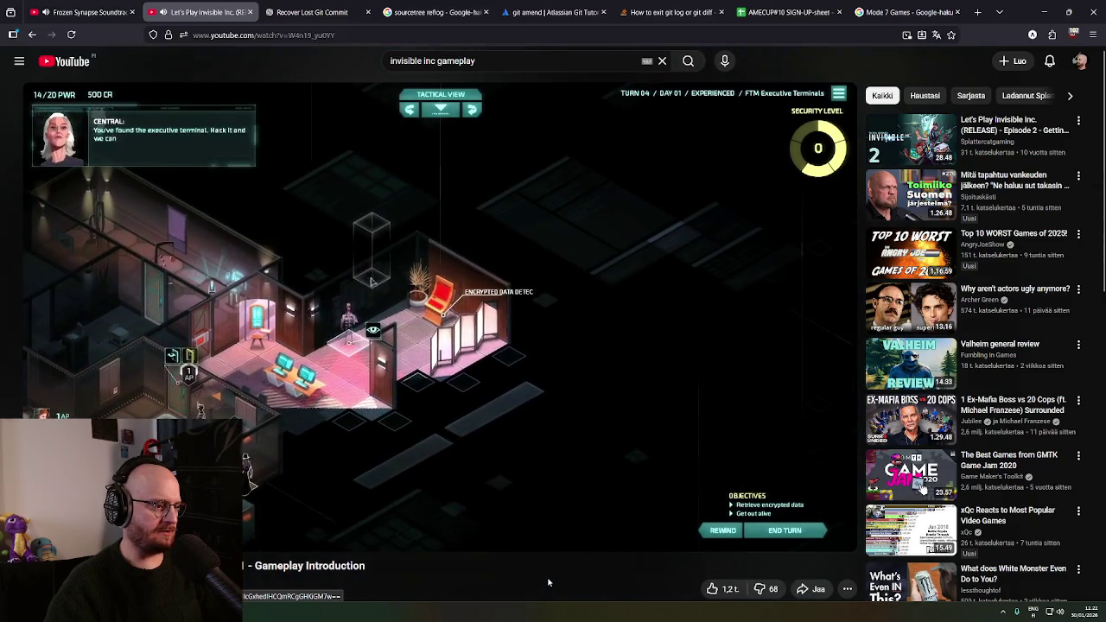
scroll(548, 579, "down", 1)
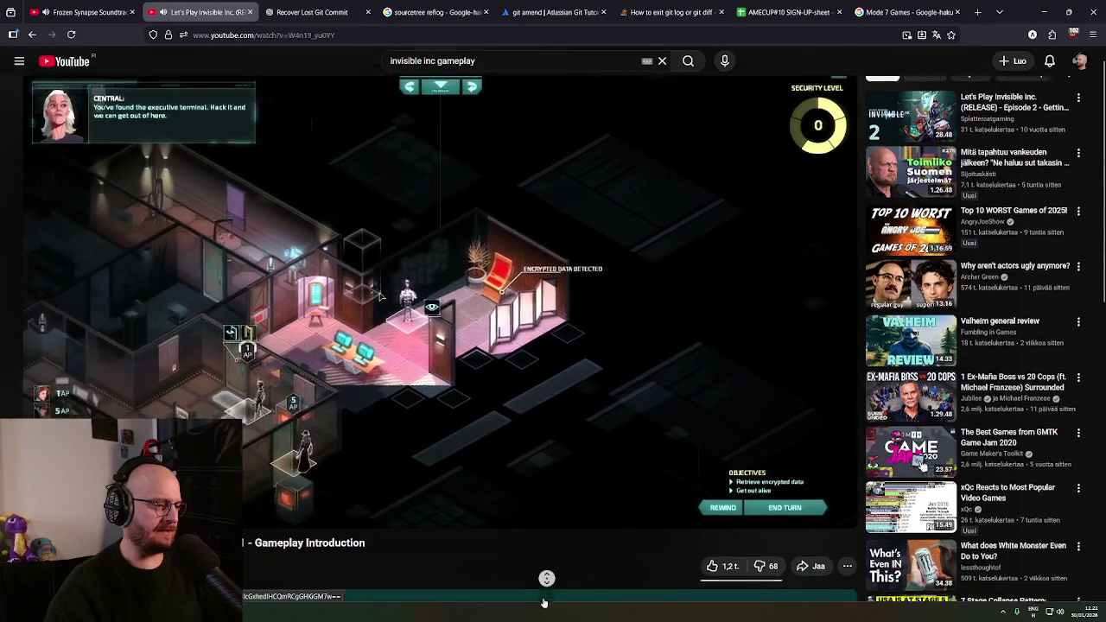
left_click(536, 465)
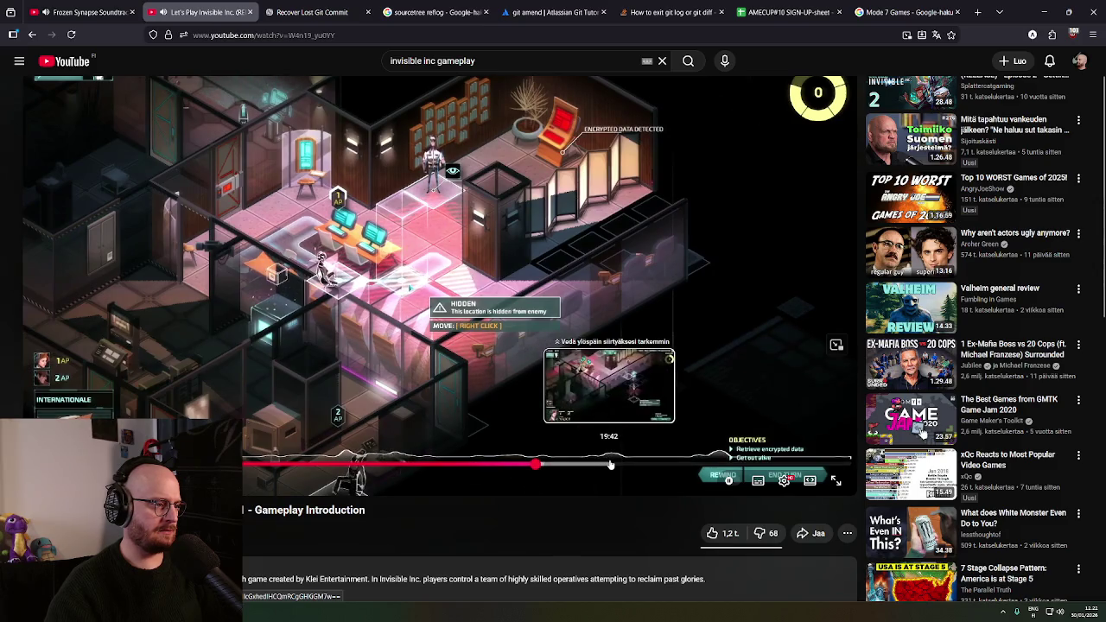
left_click(609, 464)
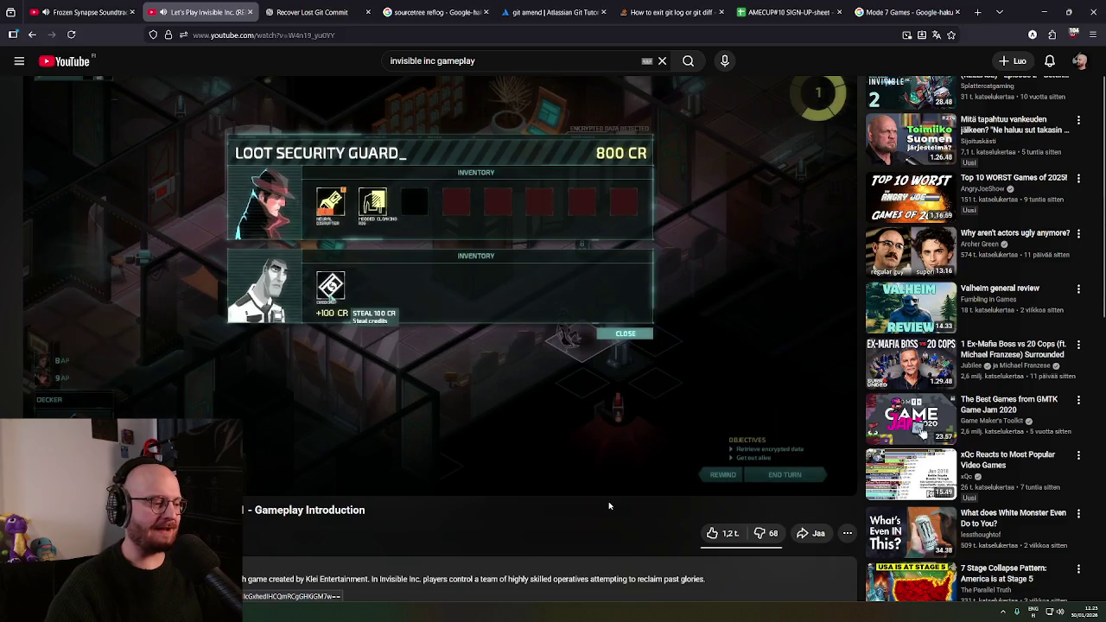
left_click(657, 470)
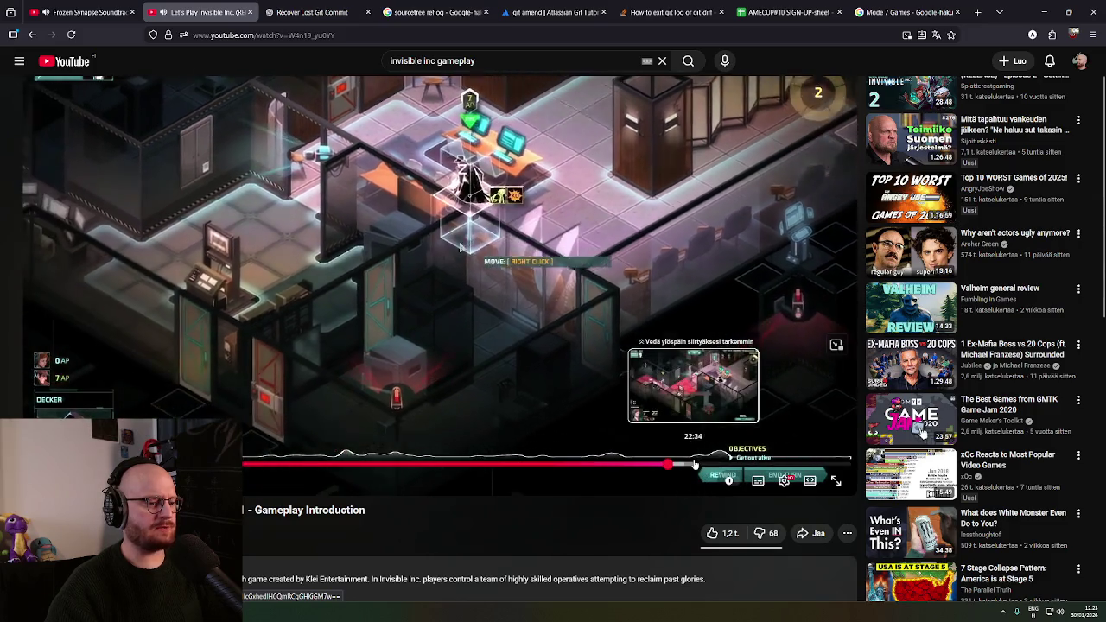
left_click(694, 465)
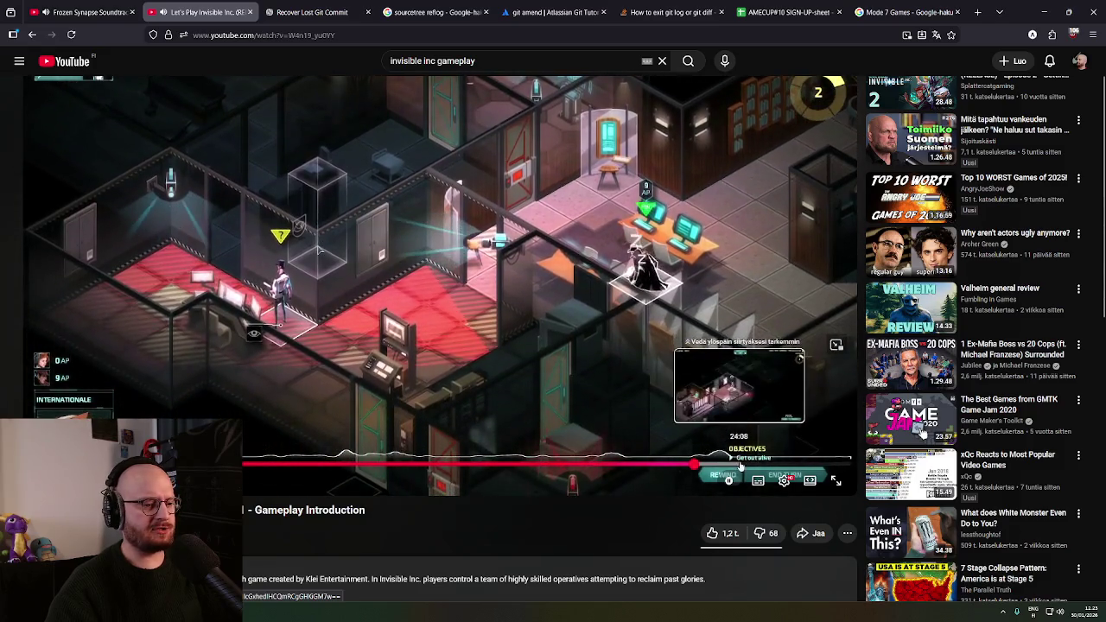
left_click(740, 466)
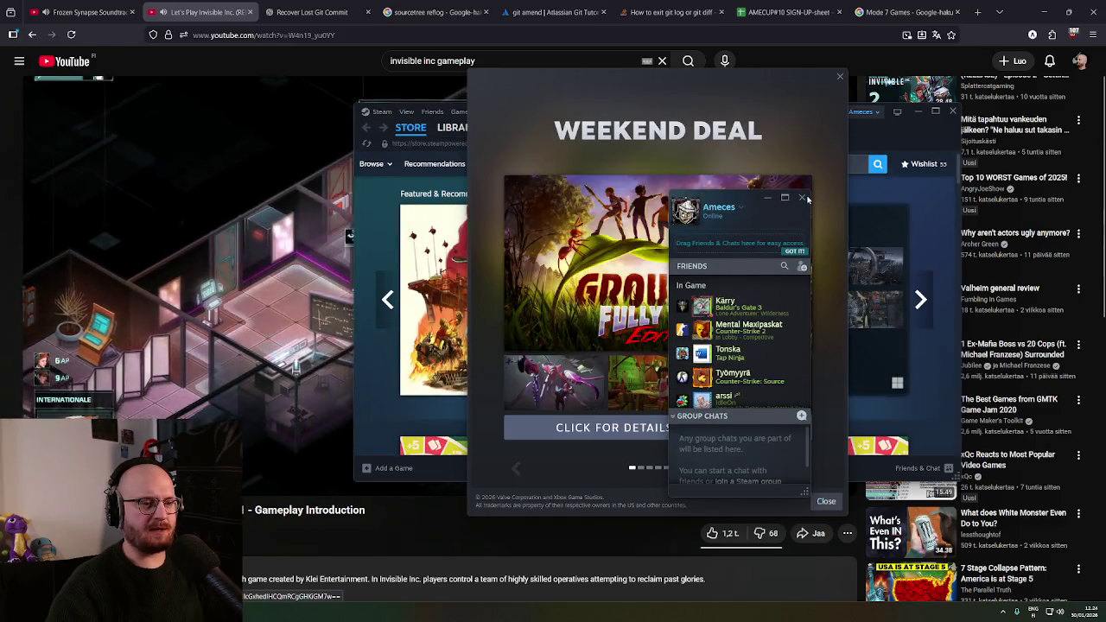
Dismiss the friends list and Weekend Deal popup, then open XCOM 2 in the Steam library
left_click(802, 197)
left_click(838, 76)
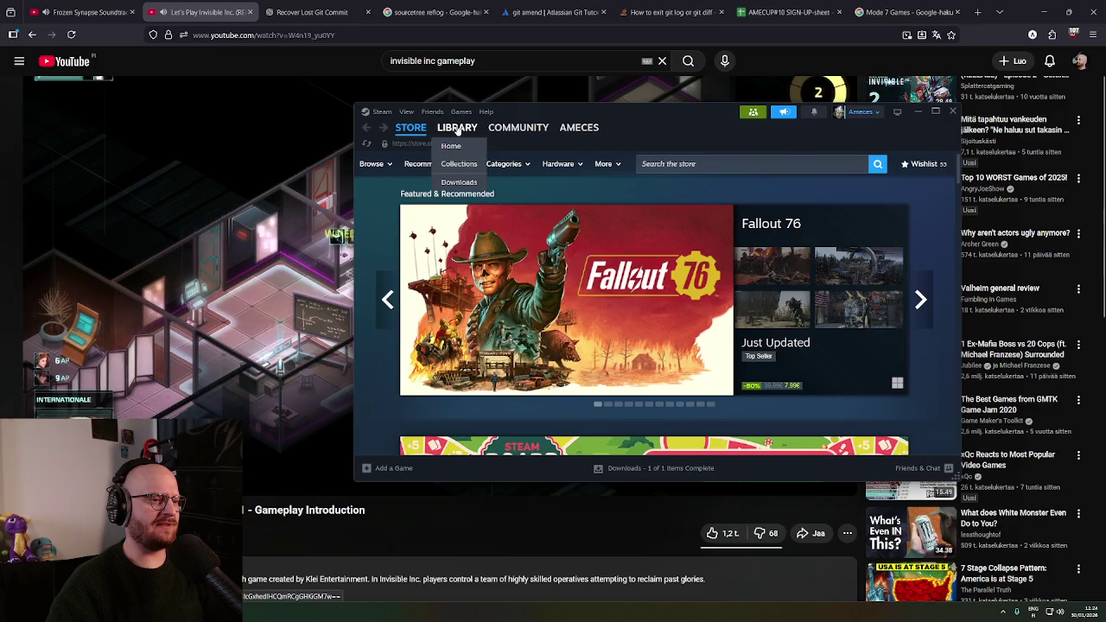
left_click(458, 128)
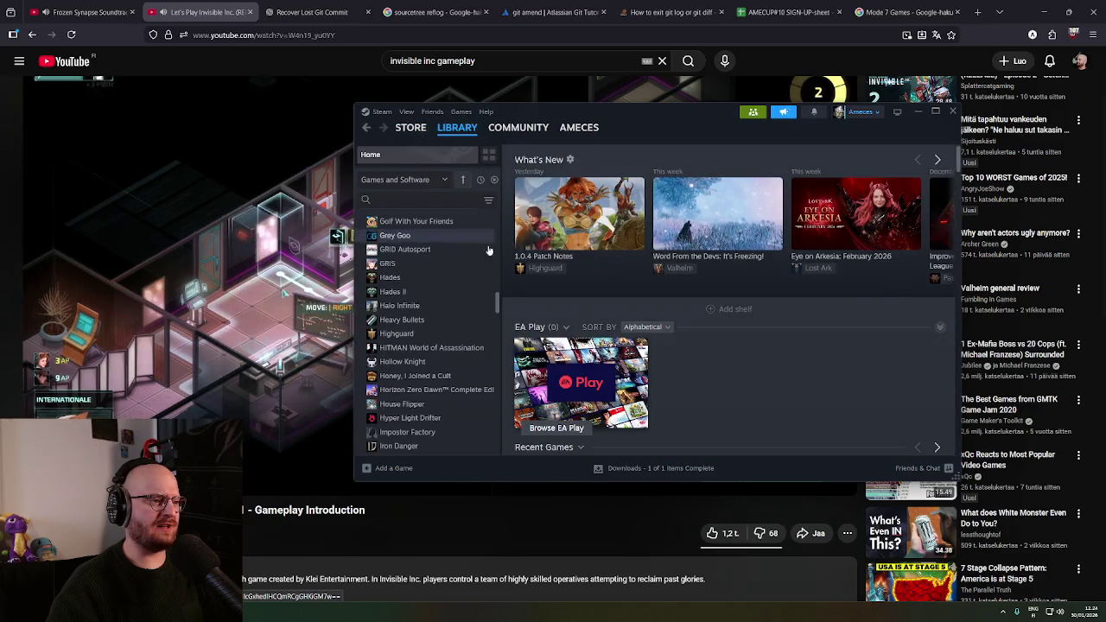
left_click_drag(493, 291, 515, 476)
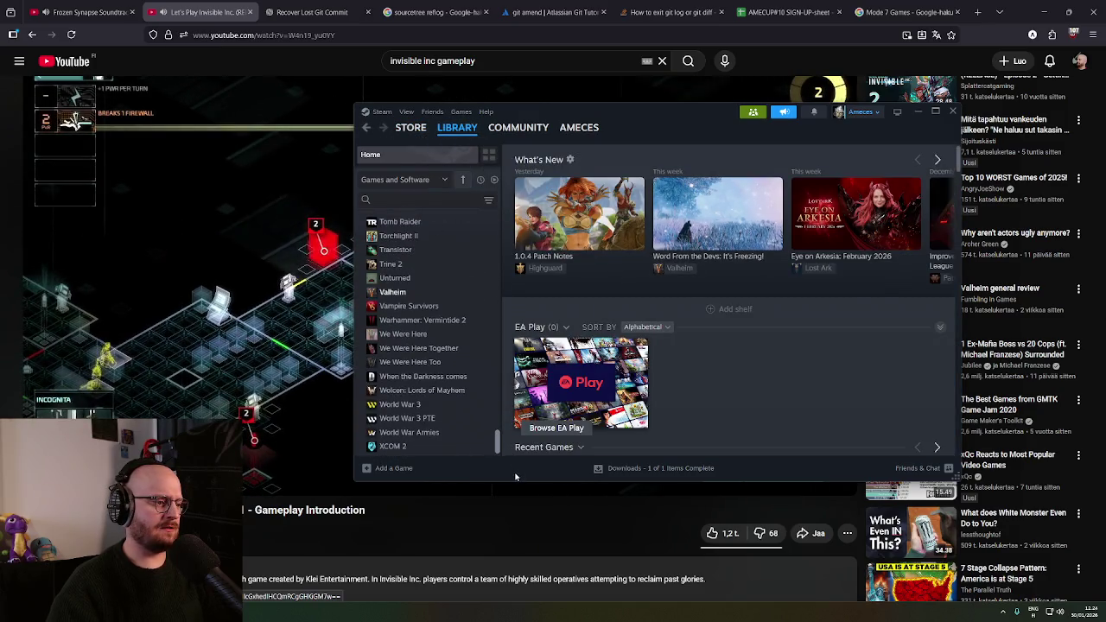
left_click(415, 446)
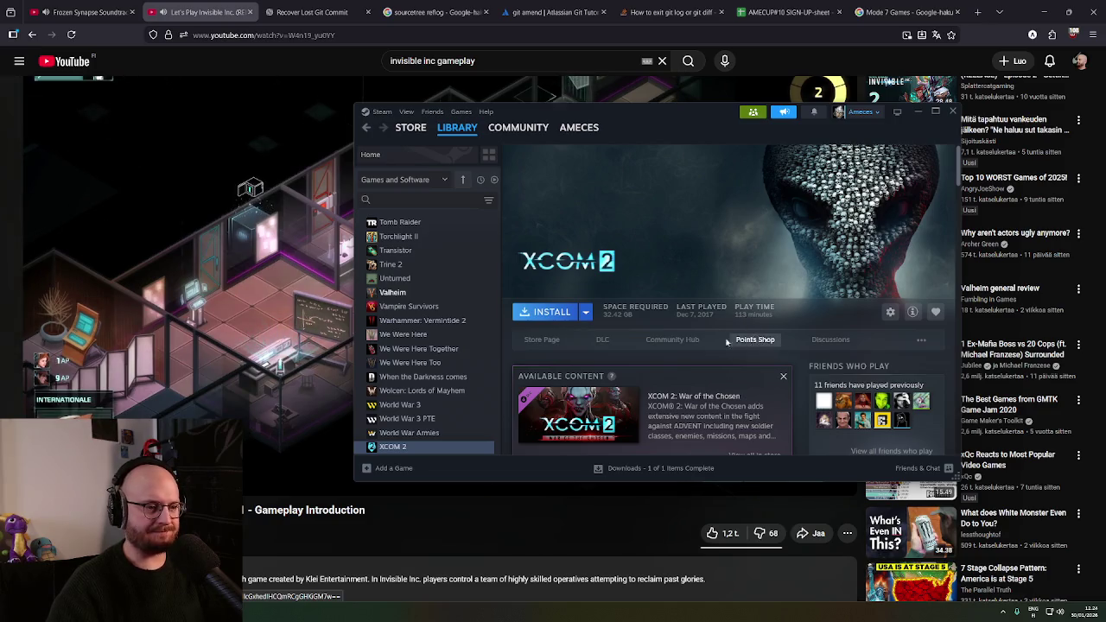
Look over the XCOM 2 page, close Steam, and pause the Invisible Inc. video
scroll(726, 337, "down", 5)
scroll(724, 320, "up", 5)
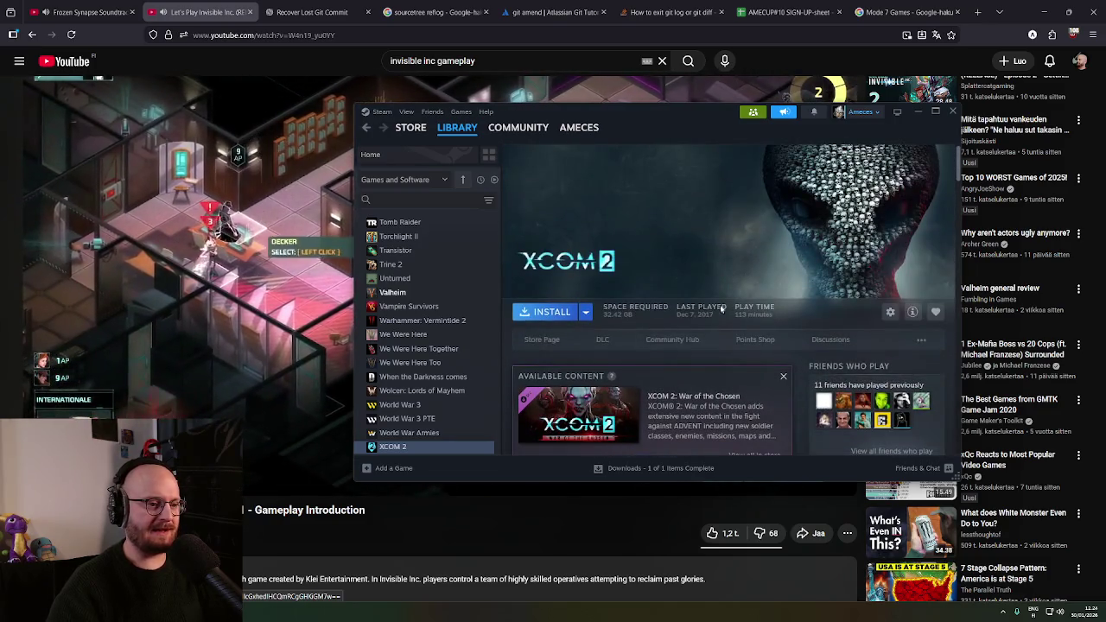
left_click(558, 533)
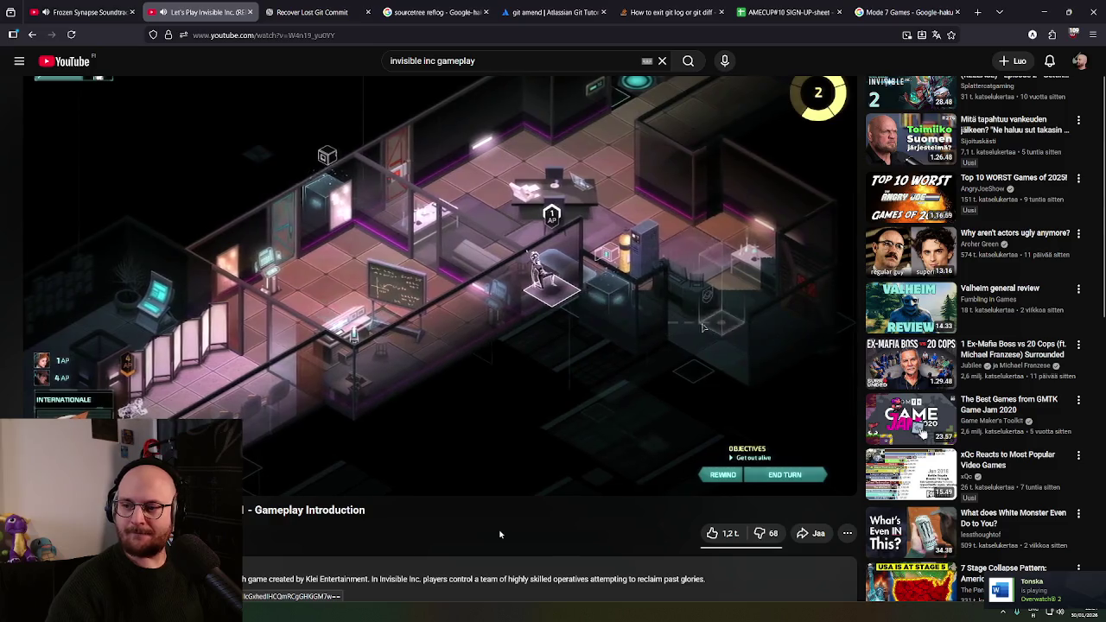
key("space")
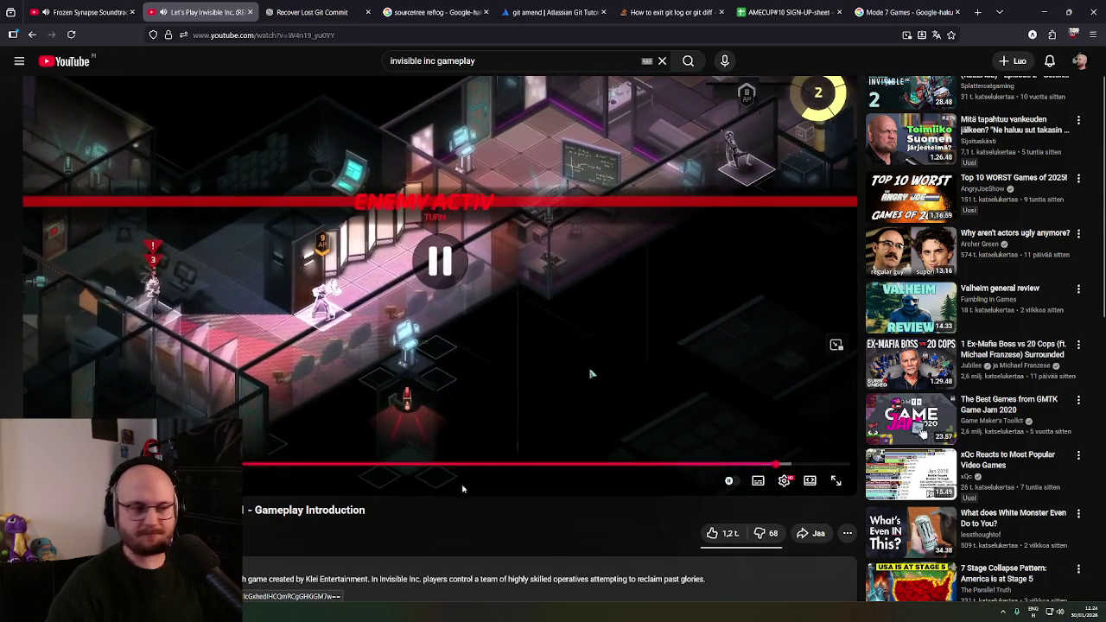
Expand the video description and search Google for 'Klei Entertainment' from its text
middle_click(476, 353)
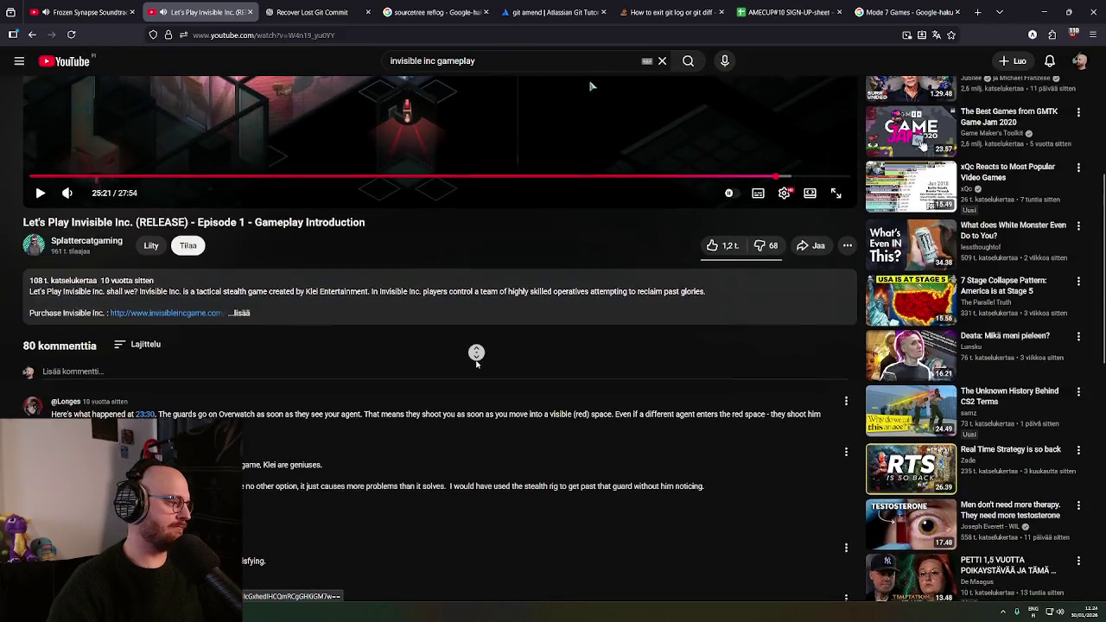
left_click(348, 225)
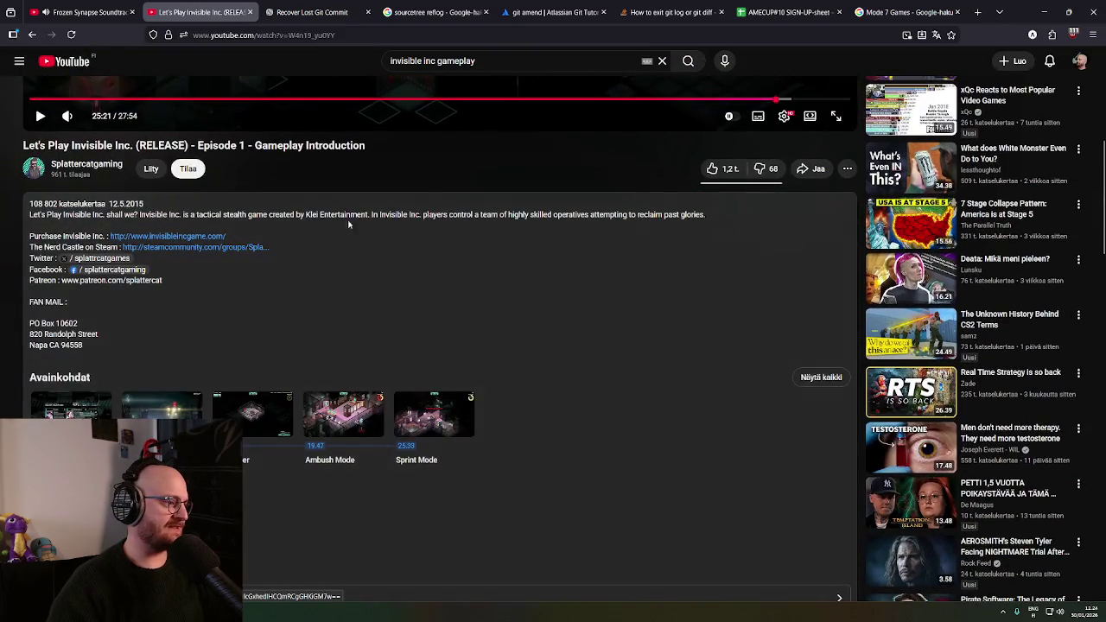
scroll(389, 281, "down", 1)
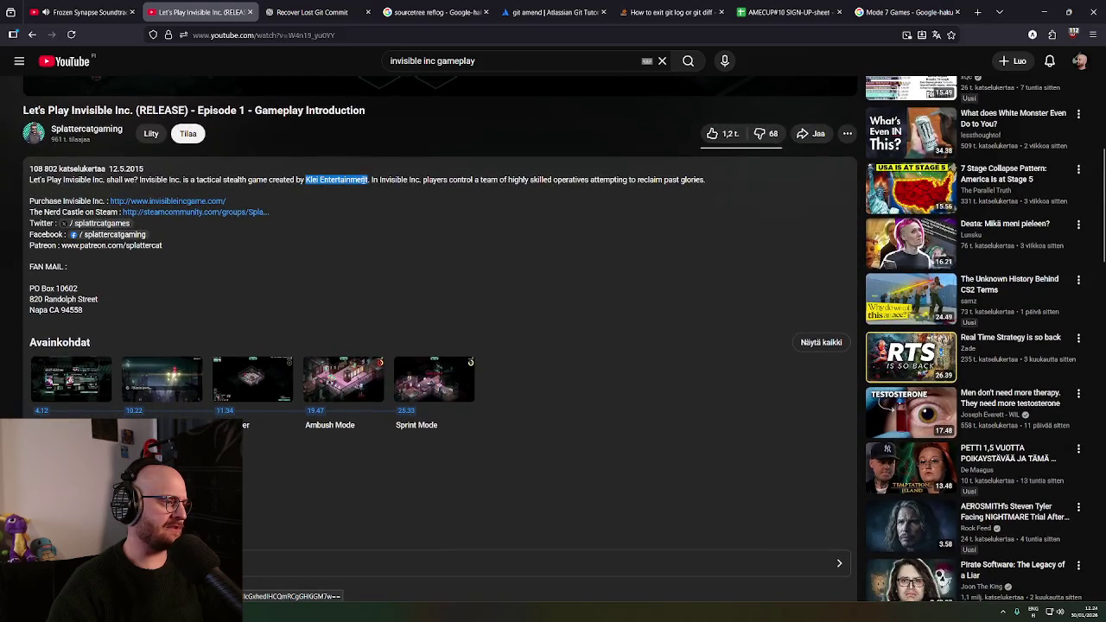
right_click(364, 188)
left_click(467, 304)
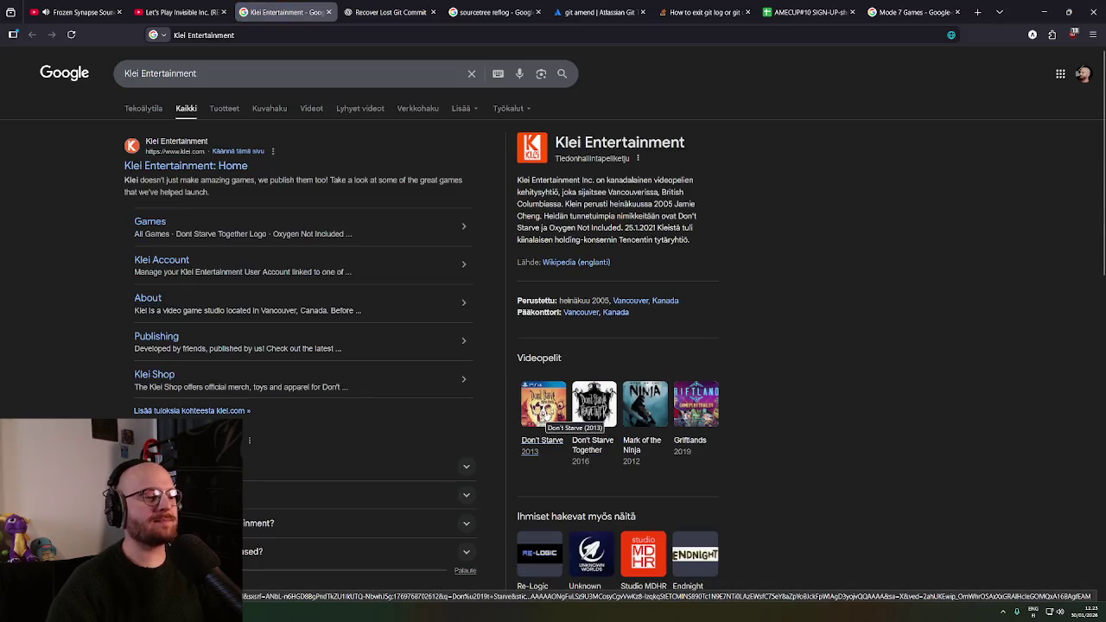
Browse the Klei Entertainment results, opening two of them in background tabs
scroll(748, 464, "down", 2)
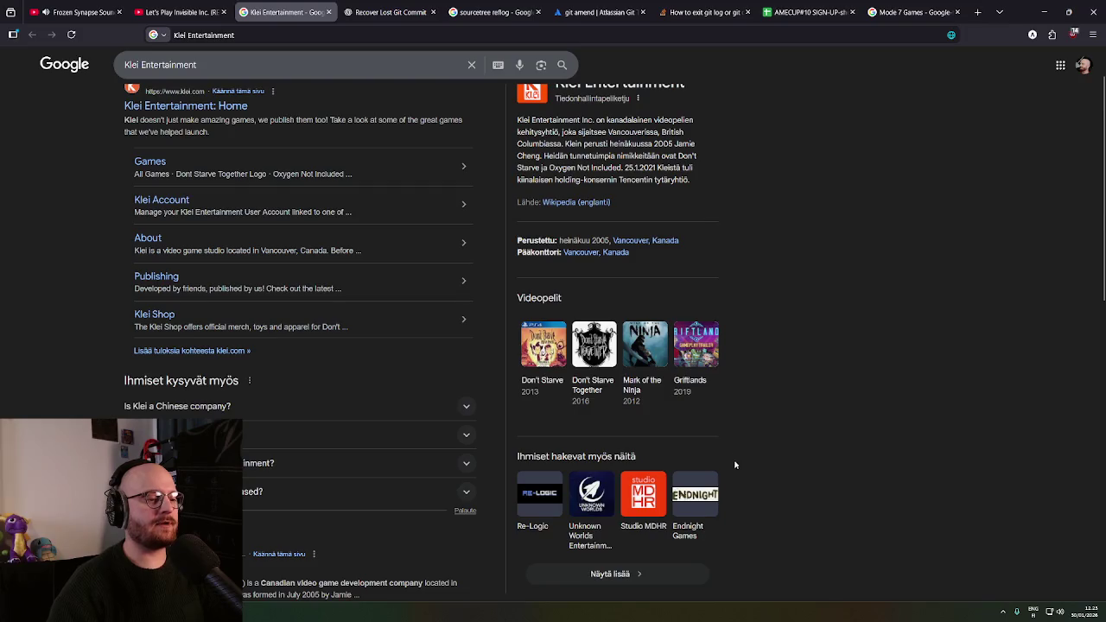
middle_click(735, 465)
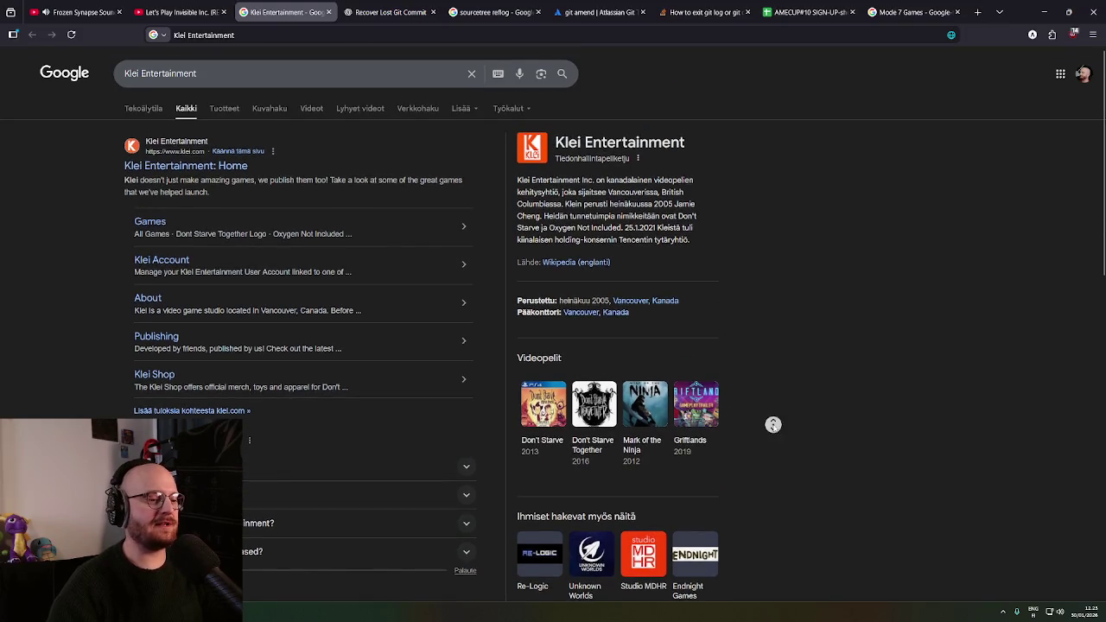
middle_click(776, 437)
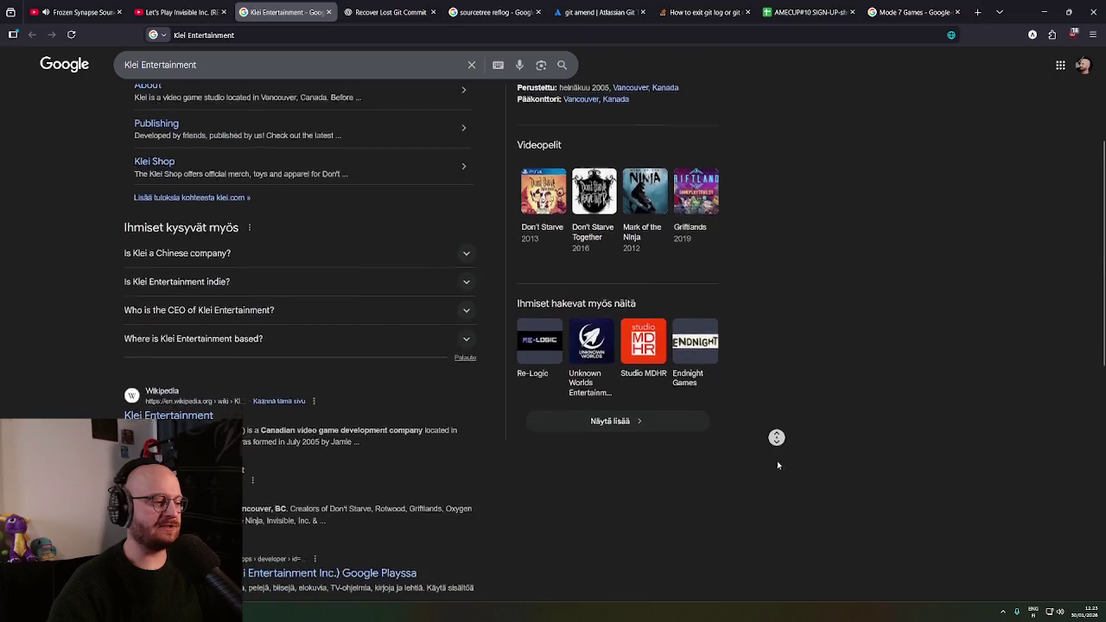
scroll(776, 465, "up", 3)
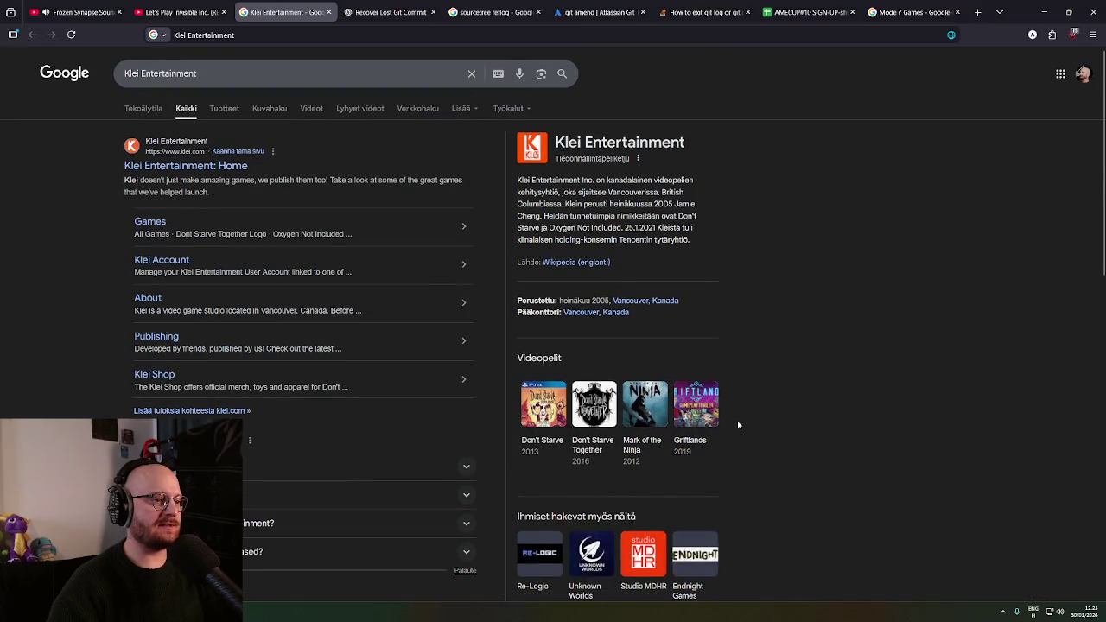
Close the Klei results and open mode7.games from the Mode 7 Games results
left_click(328, 14)
scroll(590, 429, "up", 5)
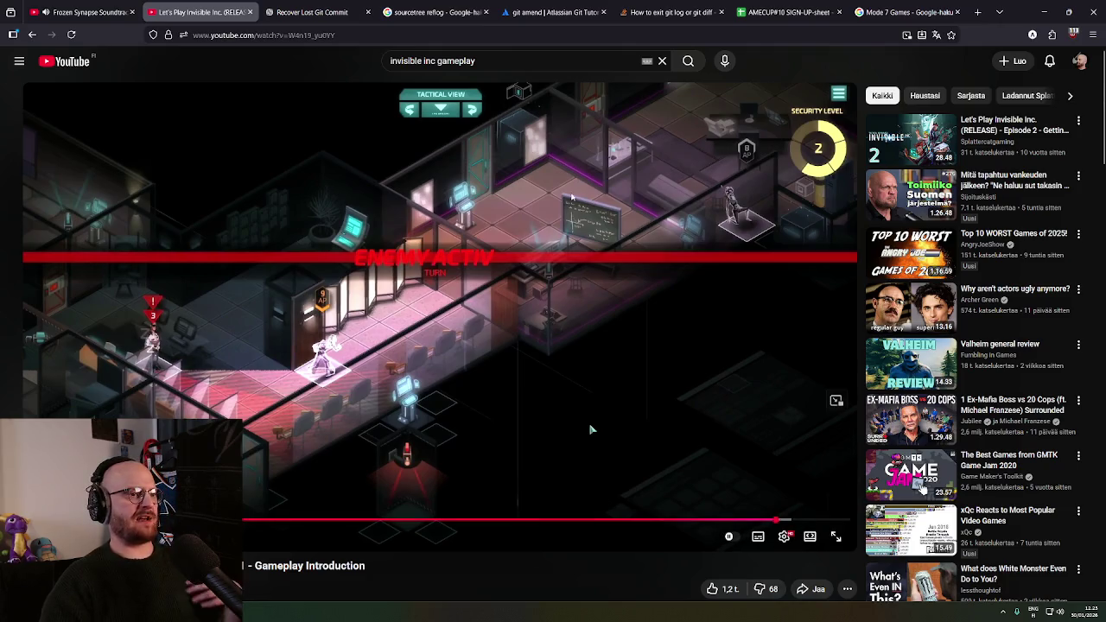
key("ctrl+9")
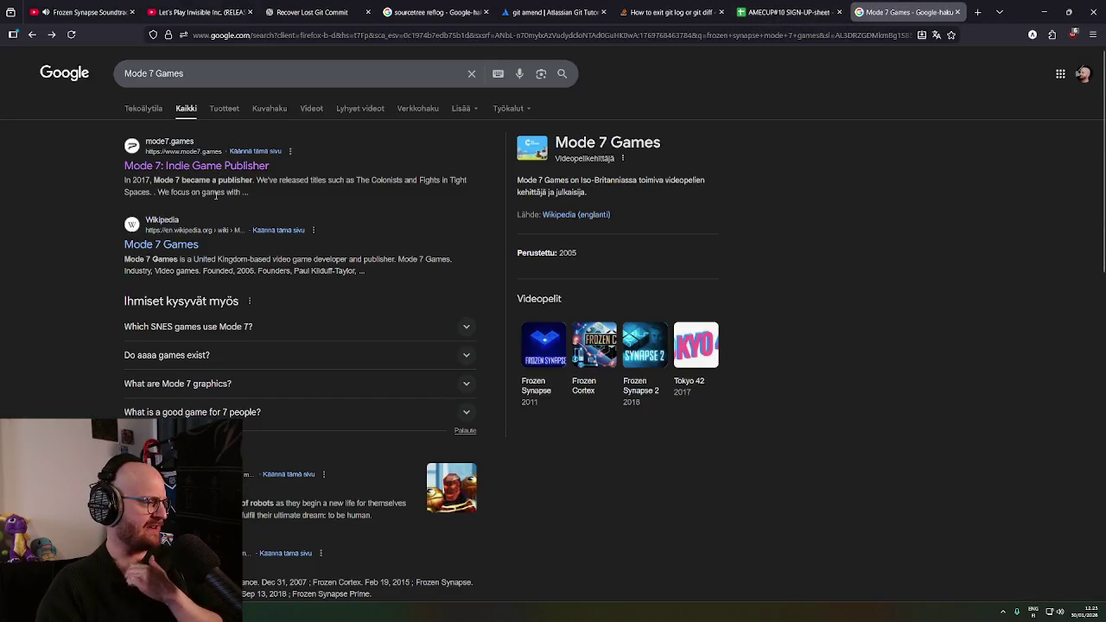
left_click(227, 167)
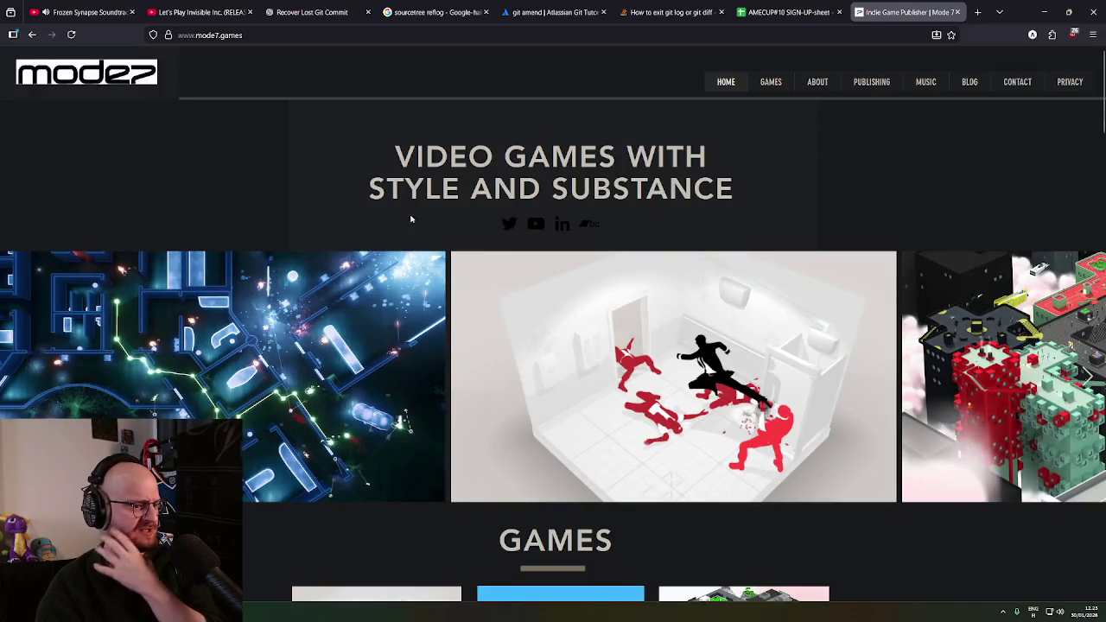
scroll(411, 219, "down", 4)
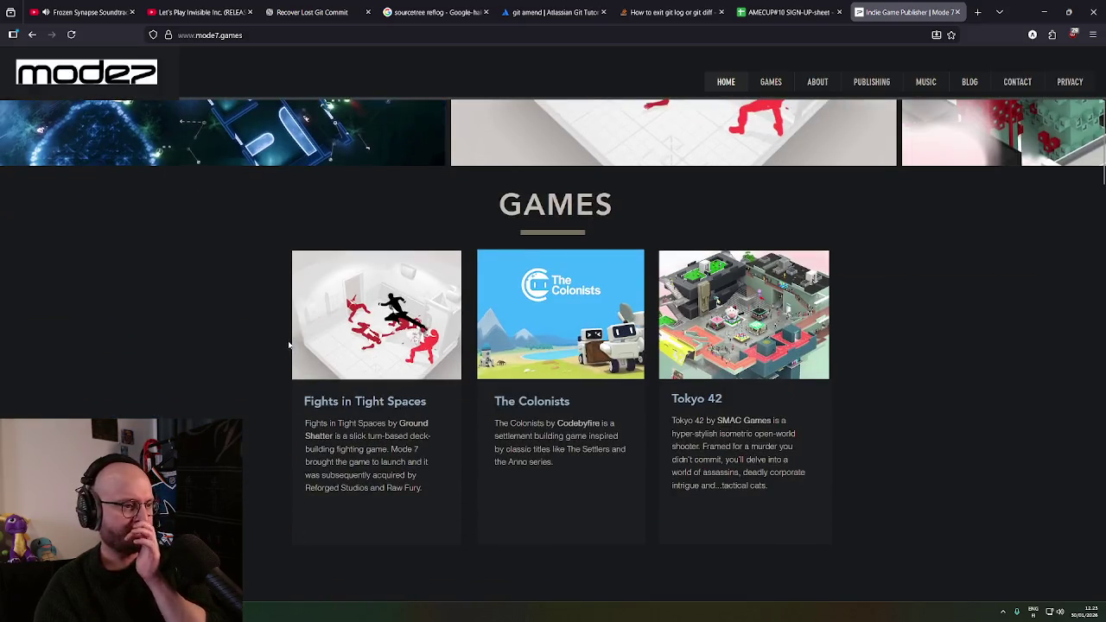
scroll(259, 329, "down", 1)
scroll(259, 335, "down", 1)
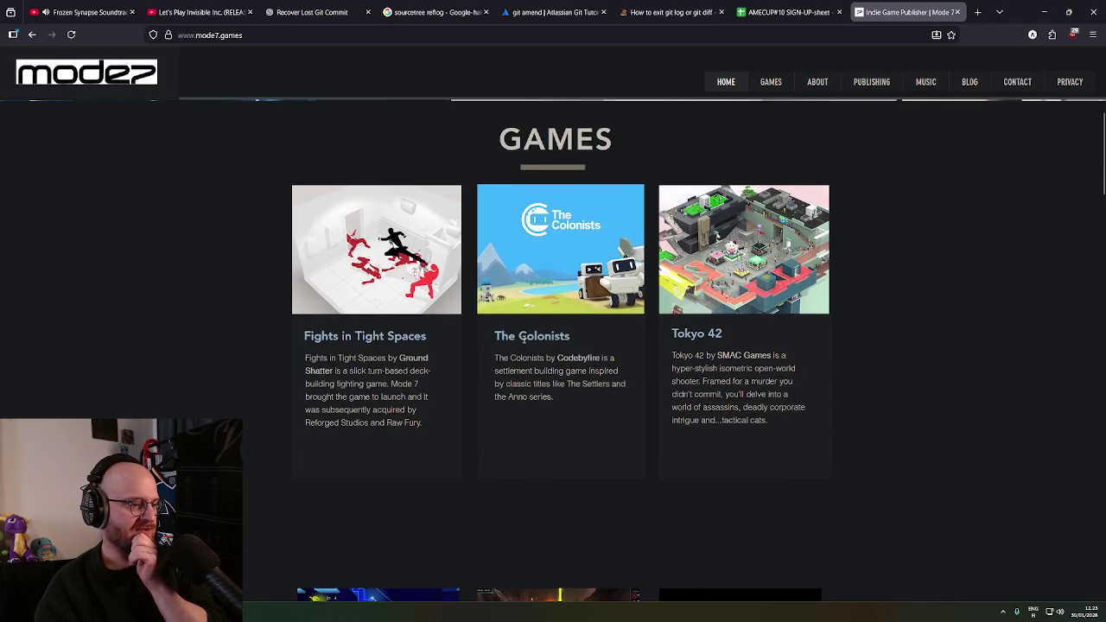
scroll(523, 339, "down", 1)
middle_click(679, 322)
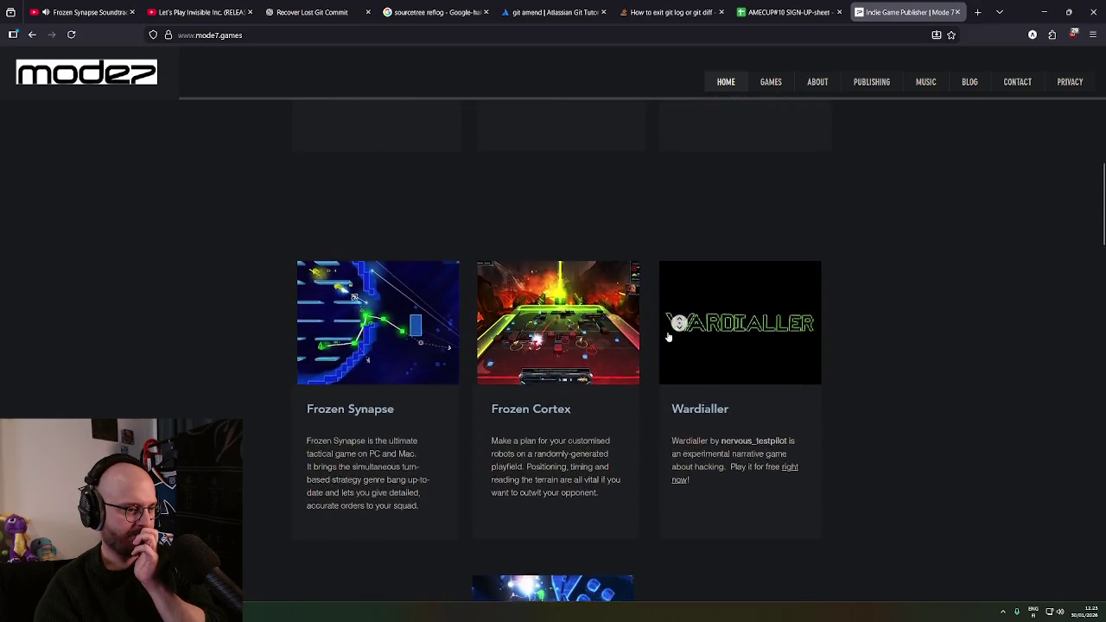
scroll(609, 395, "up", 4)
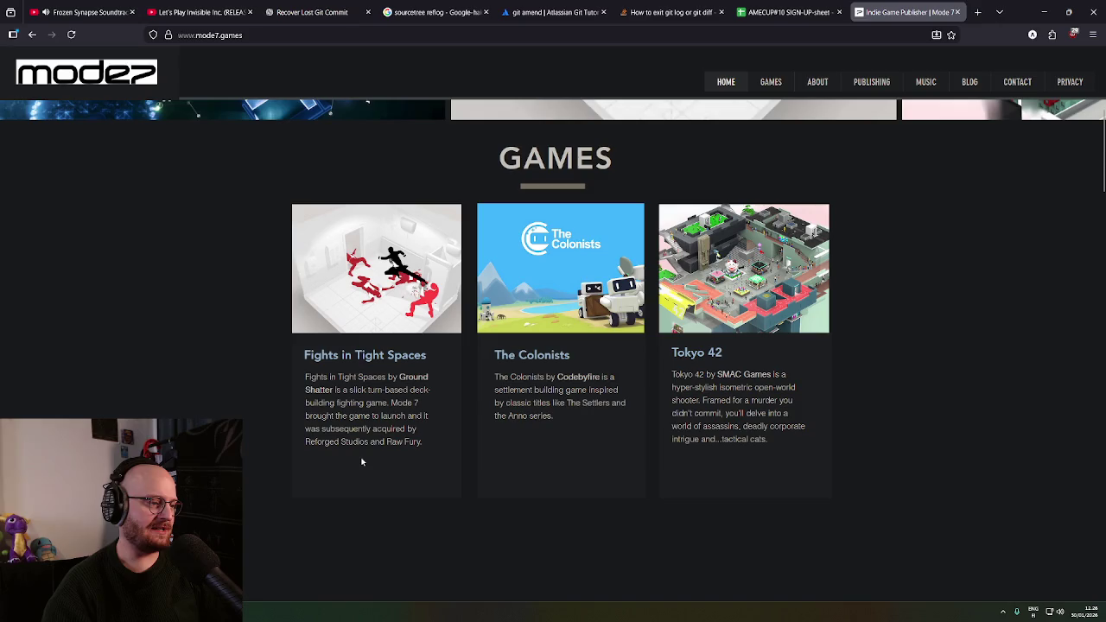
scroll(358, 443, "up", 5)
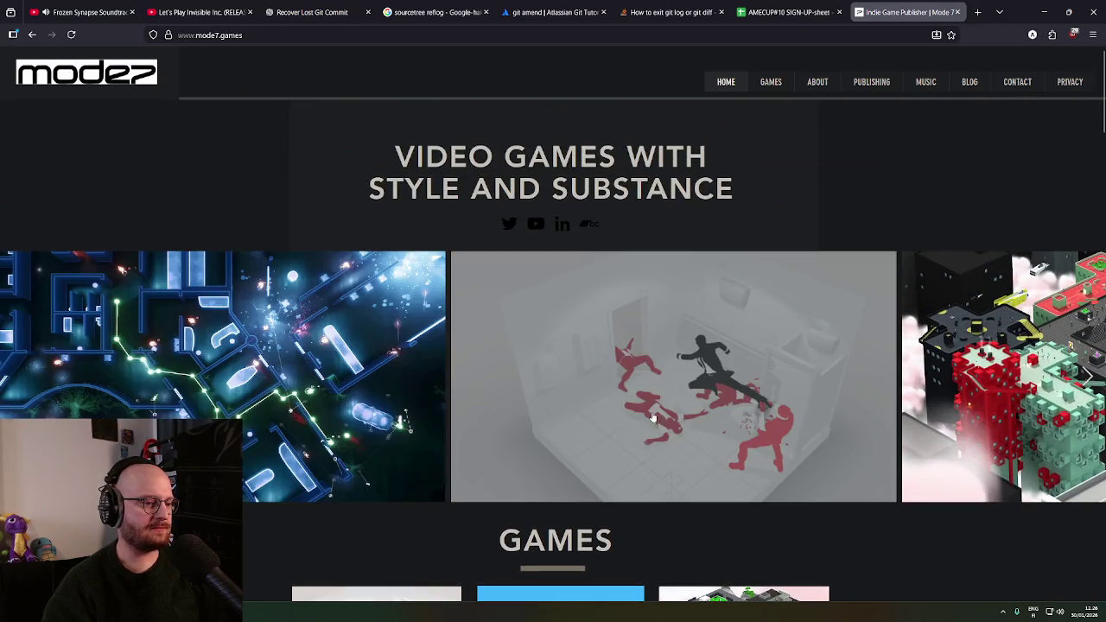
left_click(704, 407)
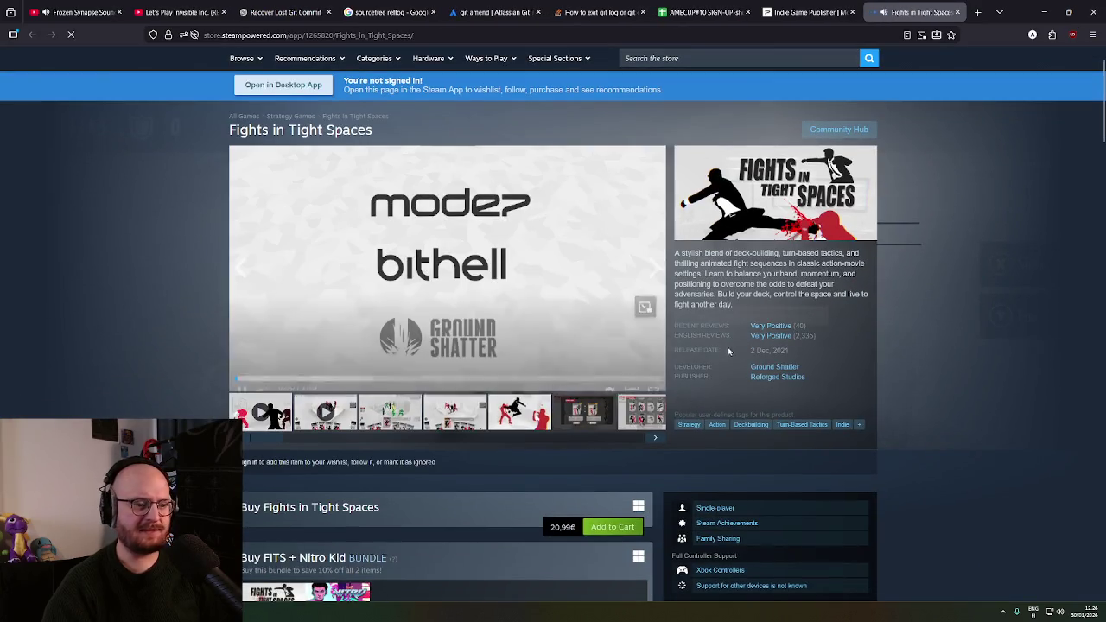
Jump the Fights in Tight Spaces trailer to about 0:11 into its gameplay footage
left_click(307, 369)
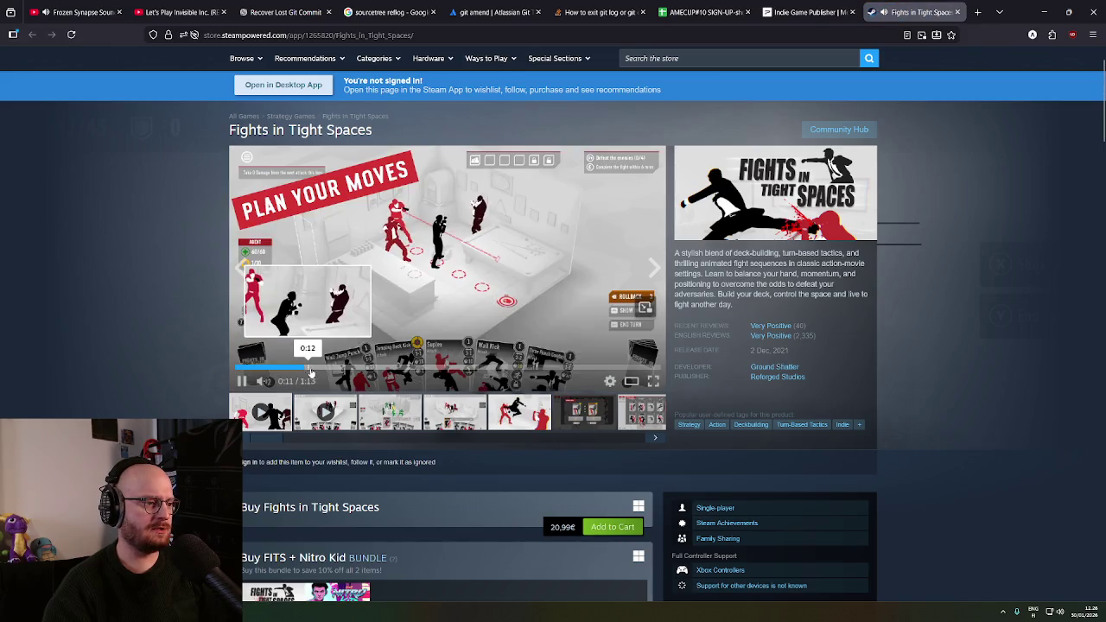
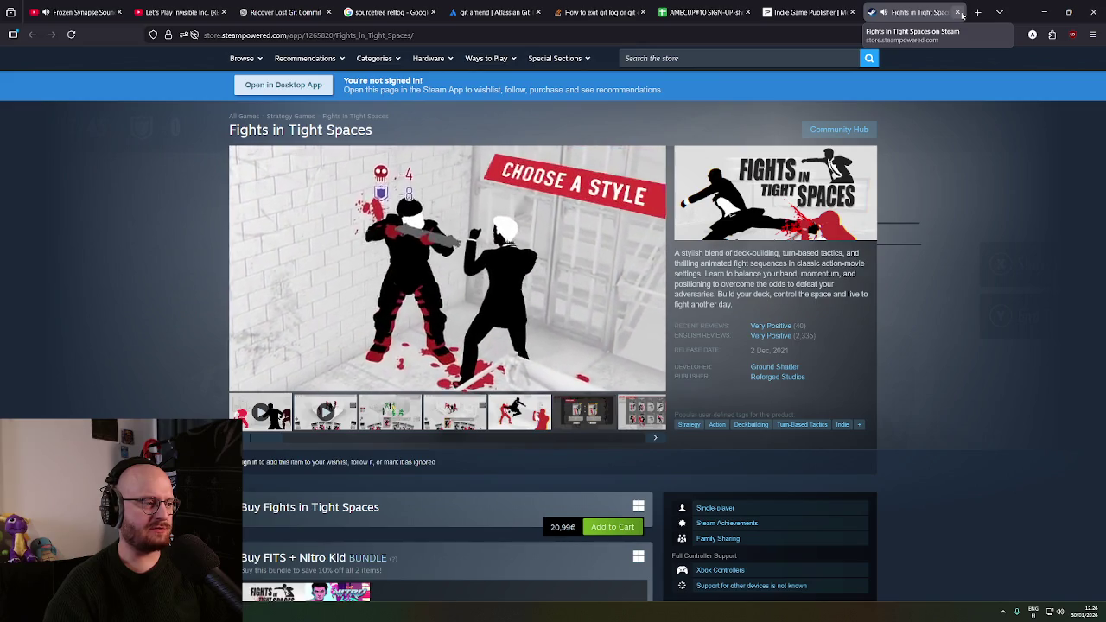
Close the Fights in Tight Spaces page and open the Tokyo 42 store page
left_click(958, 13)
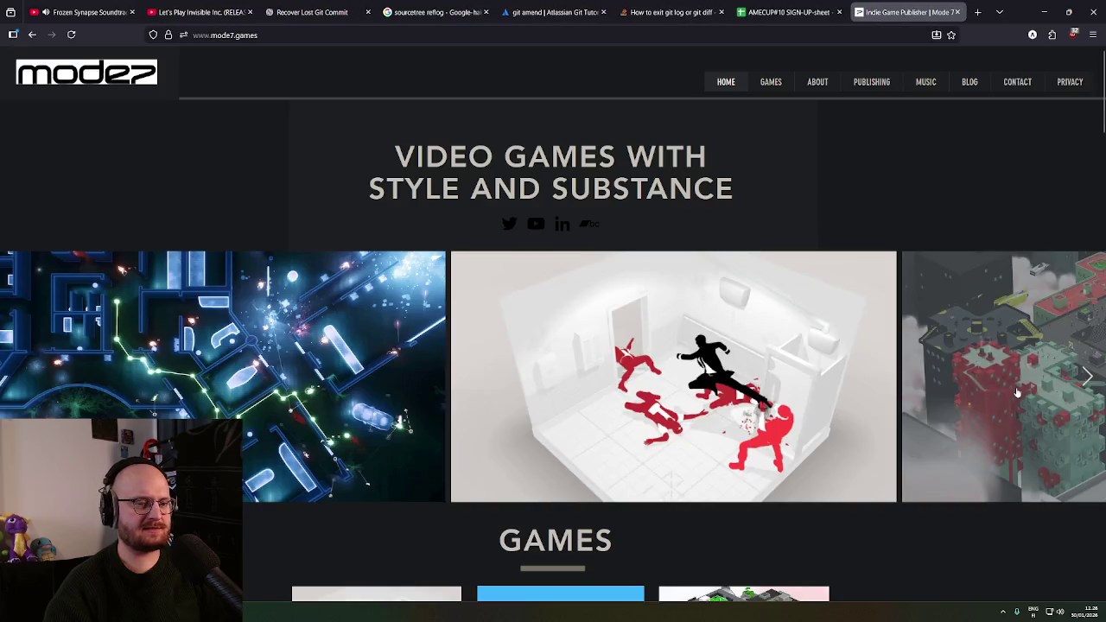
left_click(1018, 388)
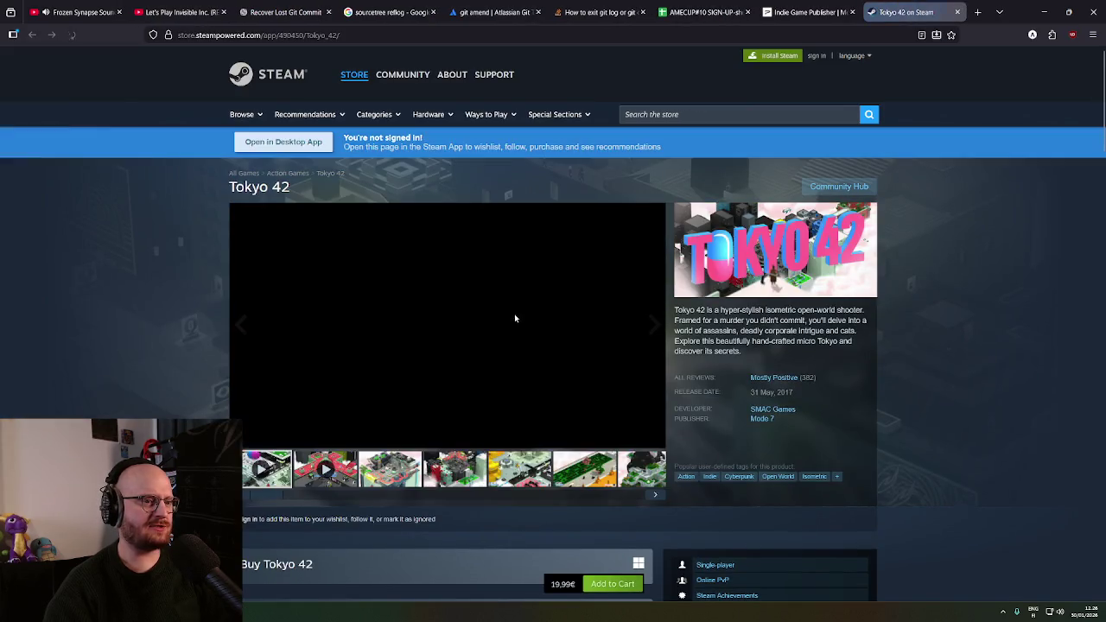
scroll(527, 319, "down", 1)
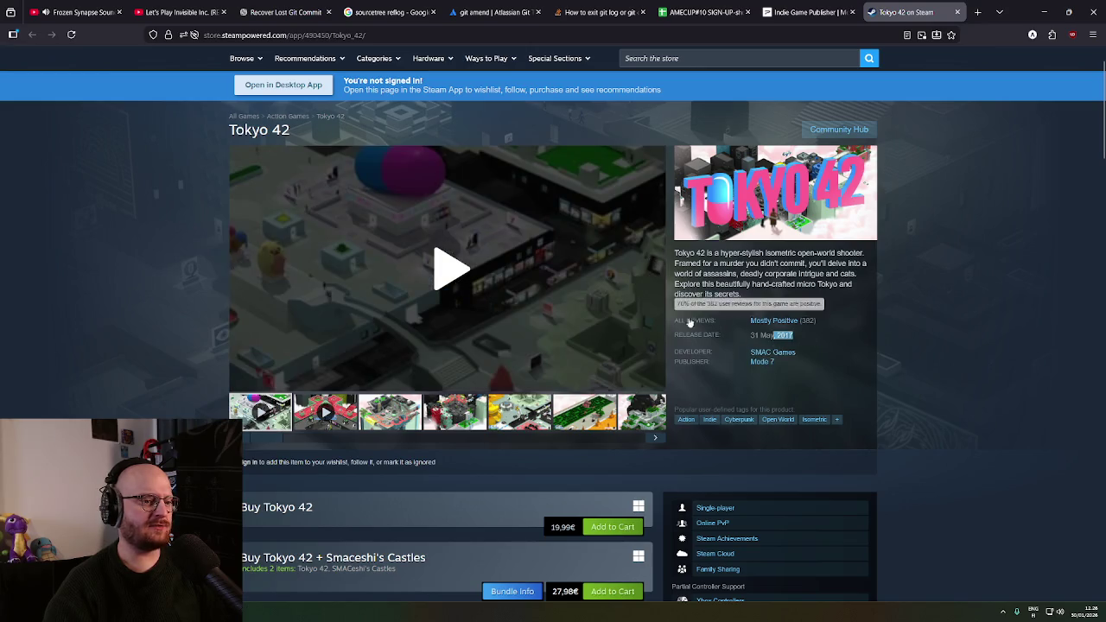
Play the Tokyo 42 trailer from 0:27, then close the Tokyo 42 page
left_click(468, 278)
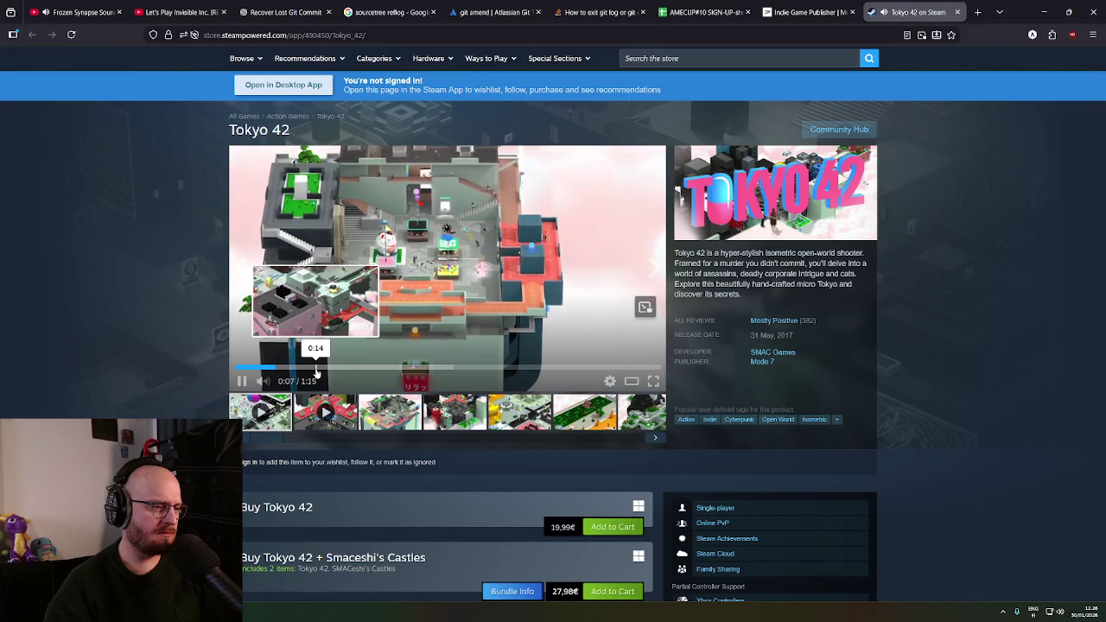
left_click(392, 370)
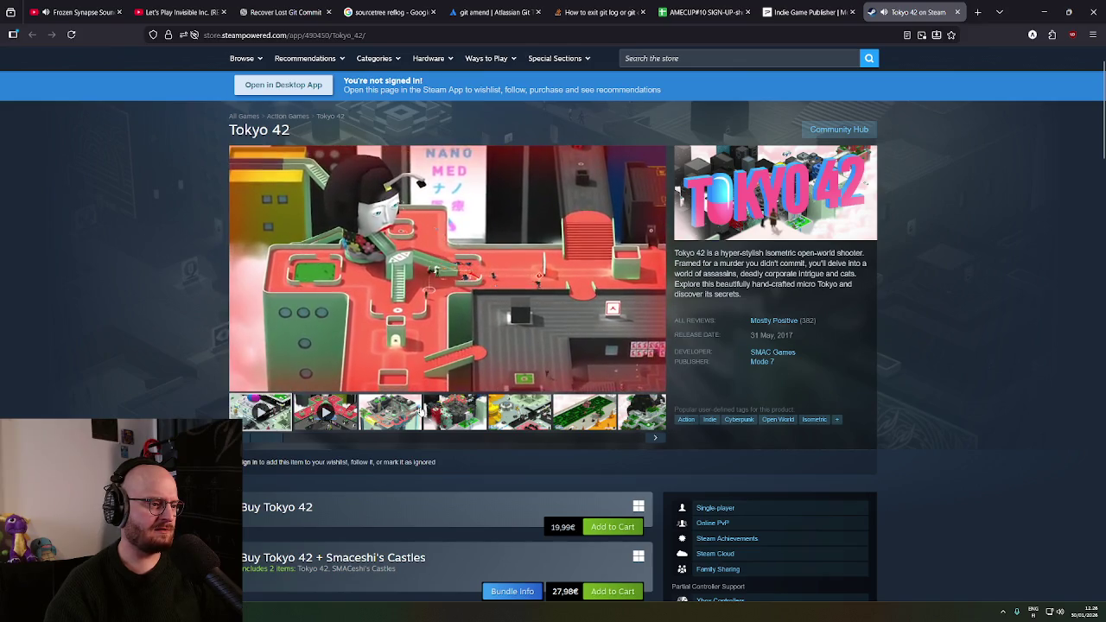
scroll(499, 404, "down", 2)
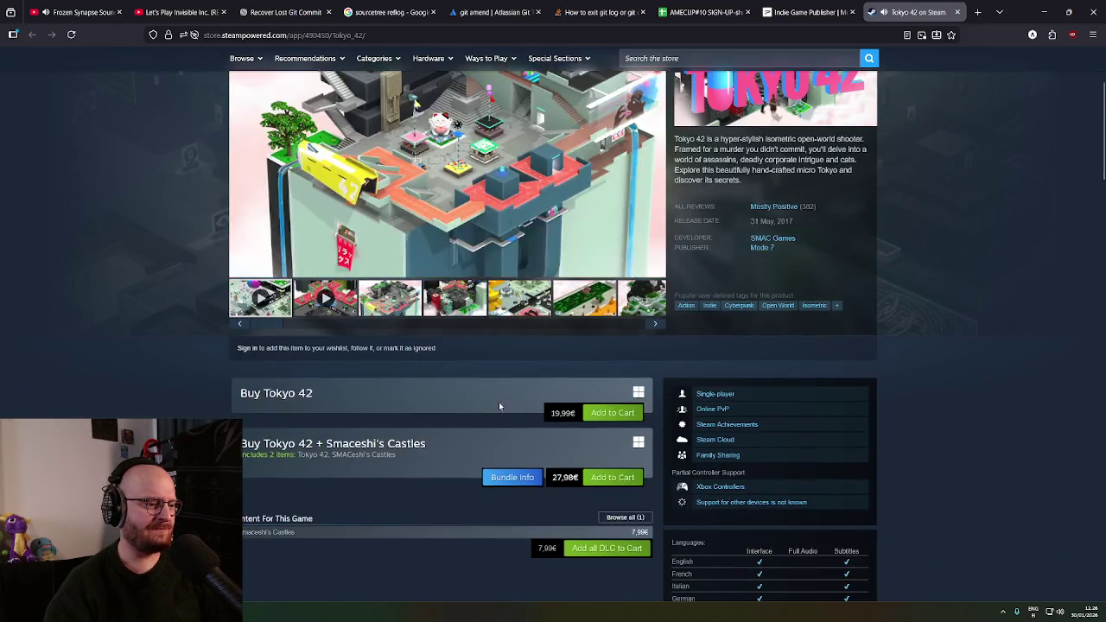
scroll(499, 404, "up", 3)
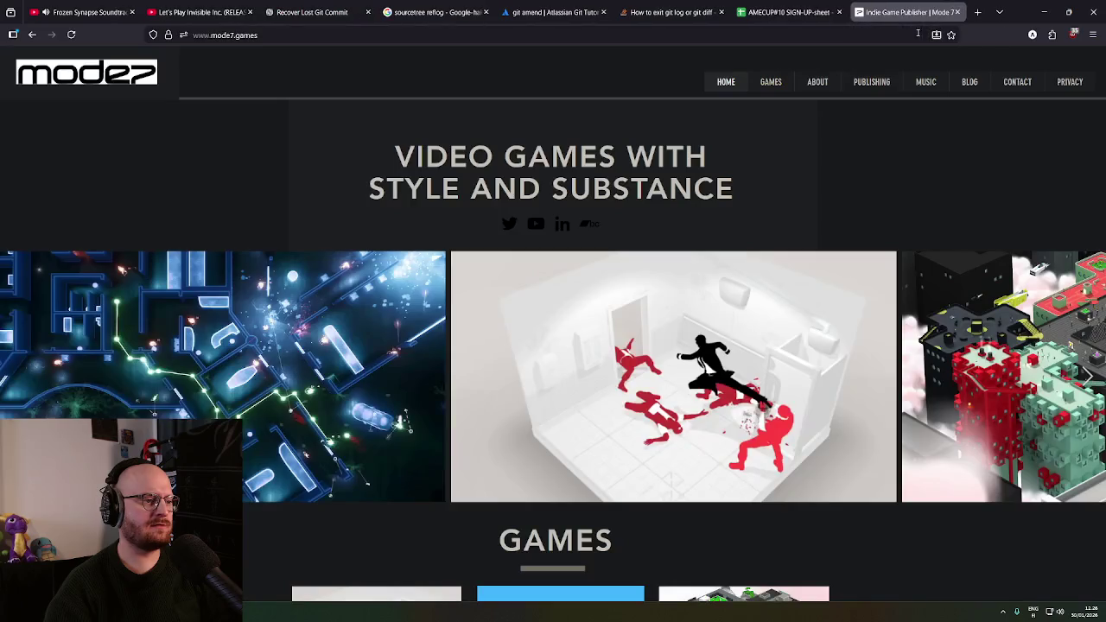
left_click(957, 12)
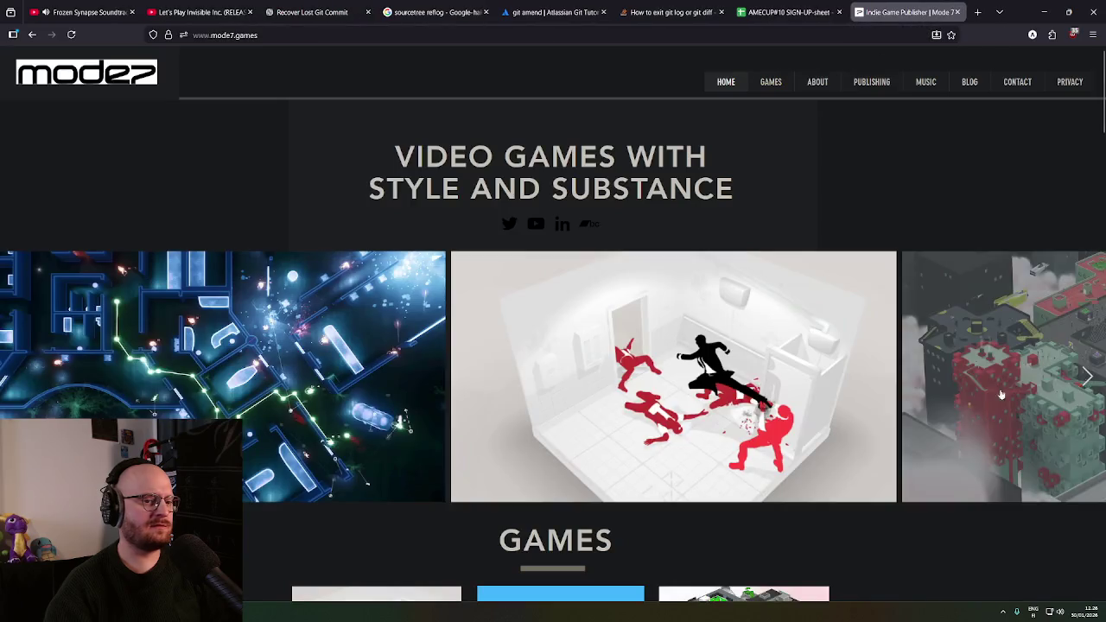
Open The Colonists from the carousel and watch its trailer, skipping ahead to 0:48
left_click(1090, 377)
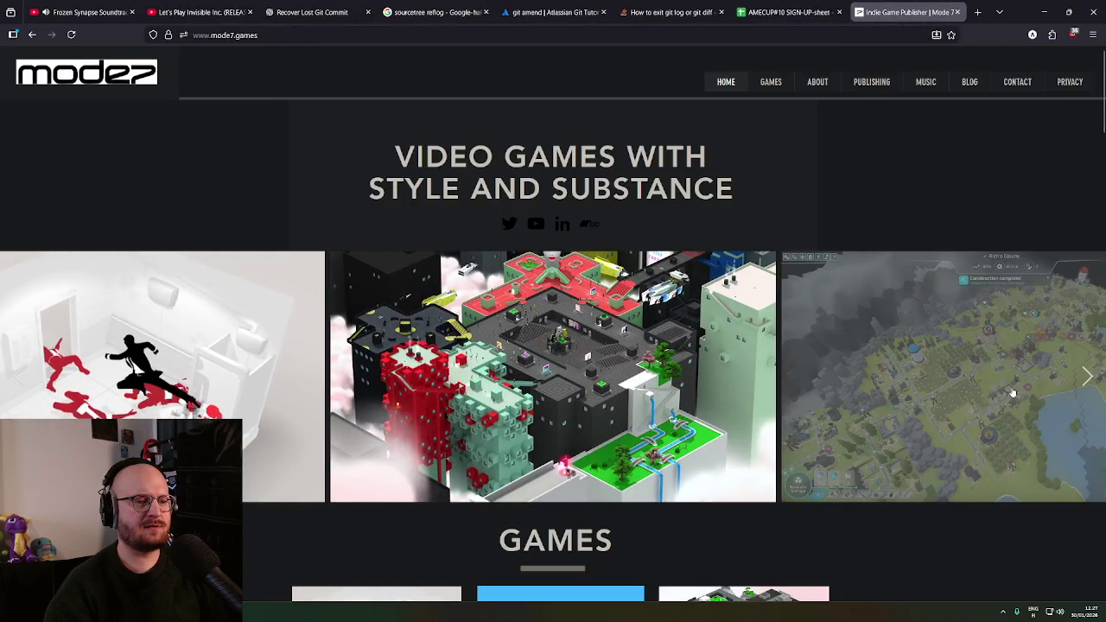
left_click(953, 407)
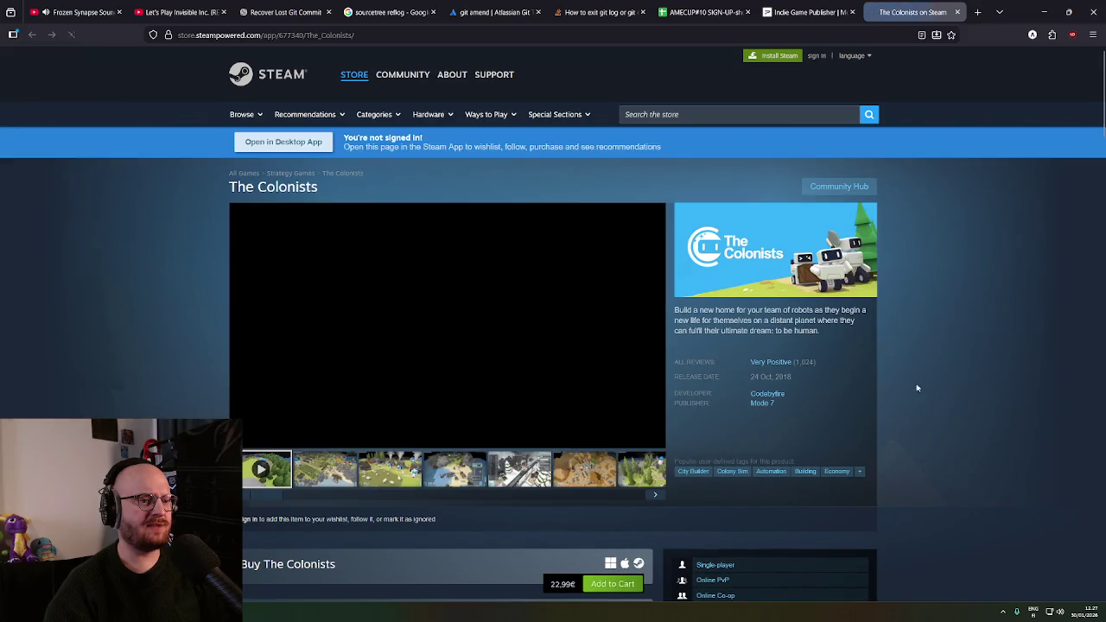
left_click(484, 344)
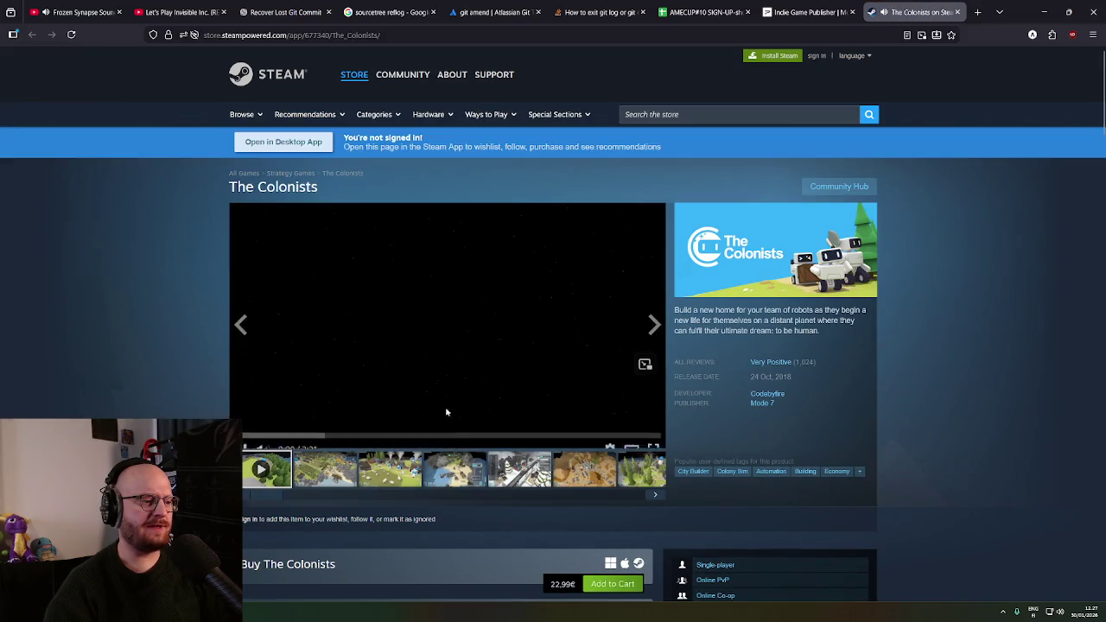
left_click(274, 424)
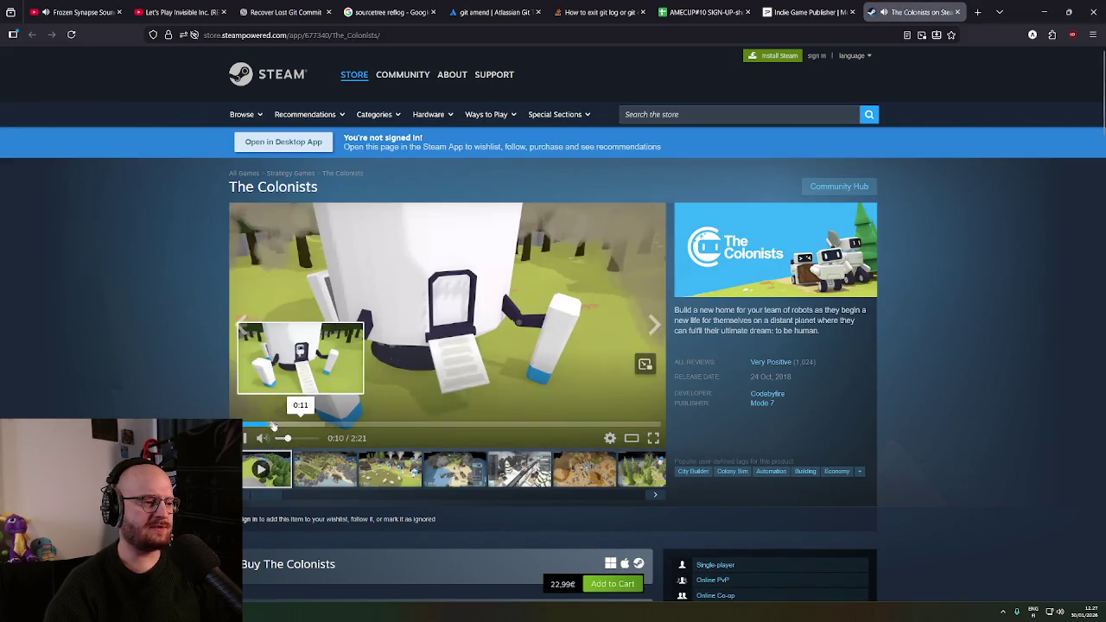
left_click(318, 424)
left_click(378, 424)
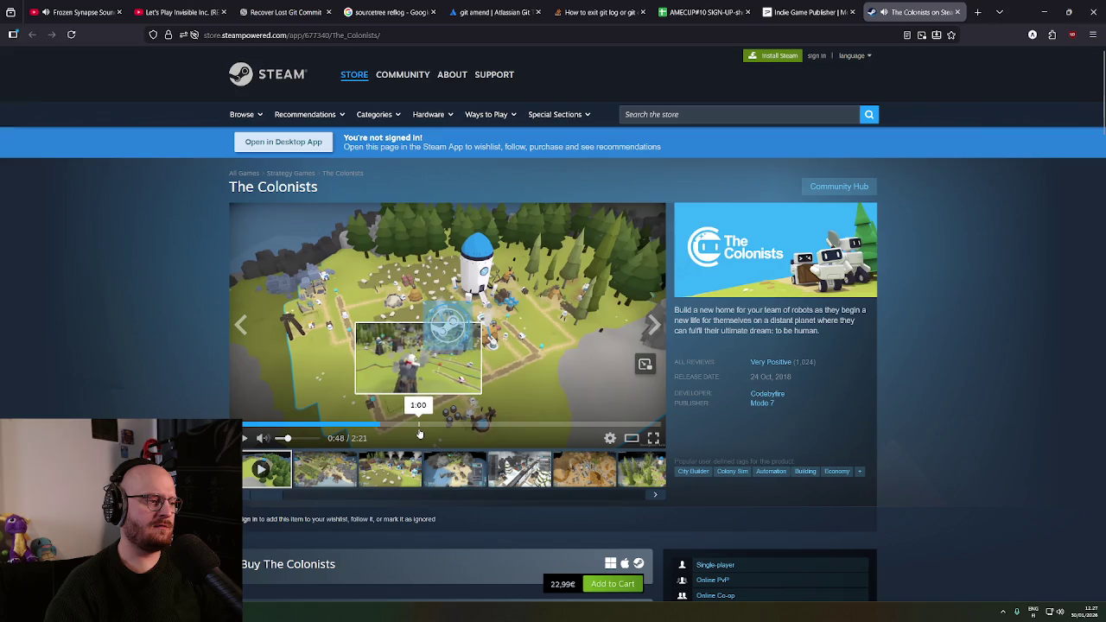
left_click(610, 333)
Return to The Colonists page, then go back to the Mode 7 Games search results in the other tab
scroll(610, 334, "down", 1)
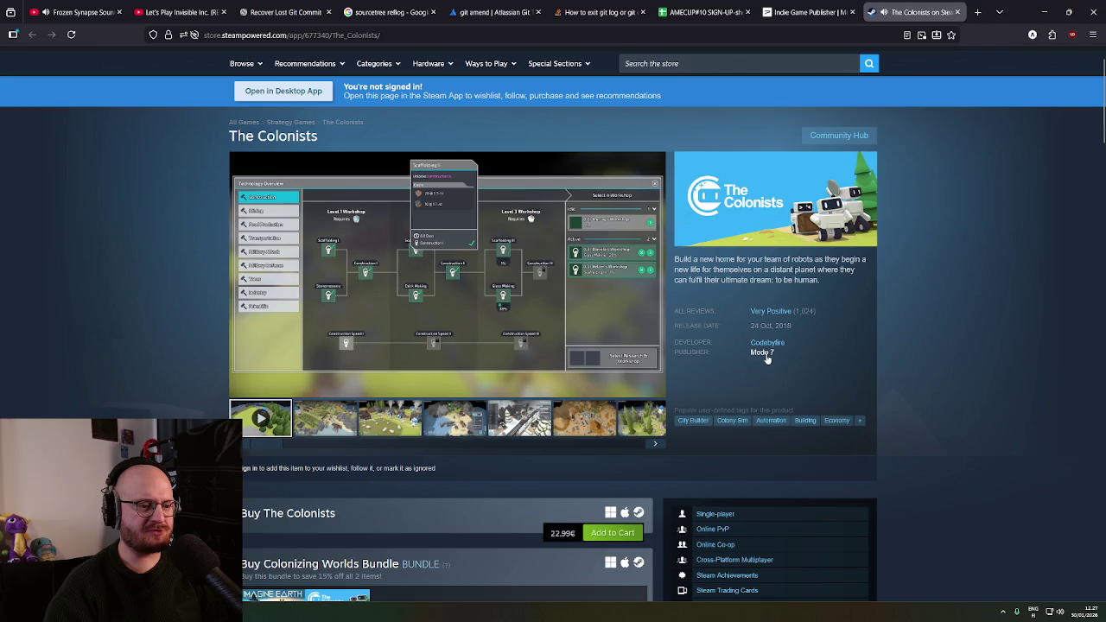
scroll(717, 423, "down", 3)
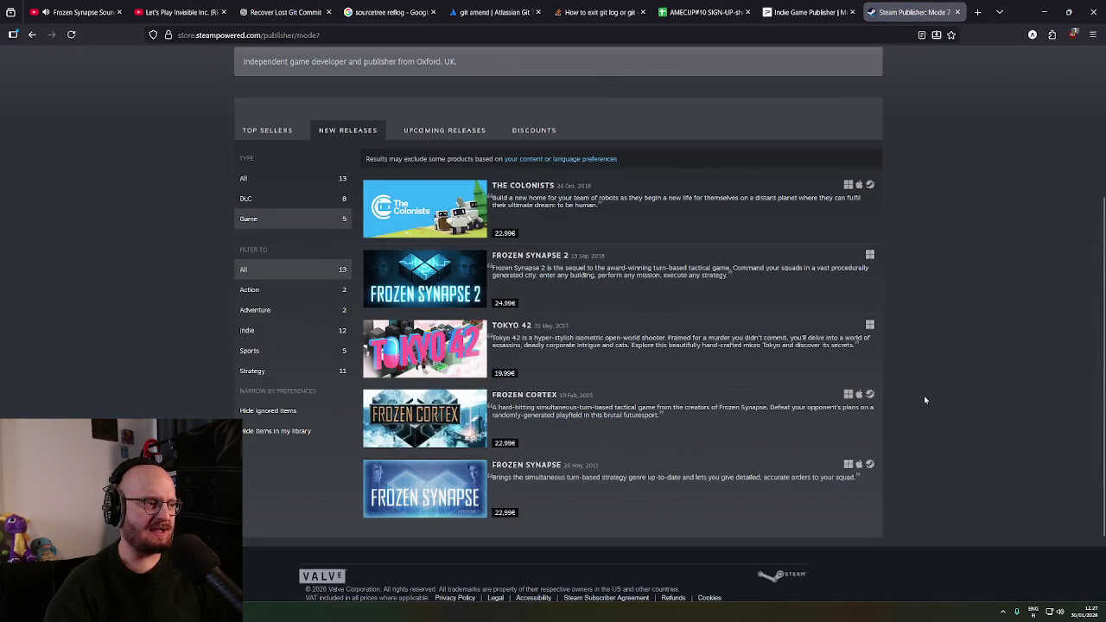
key("alt+Left")
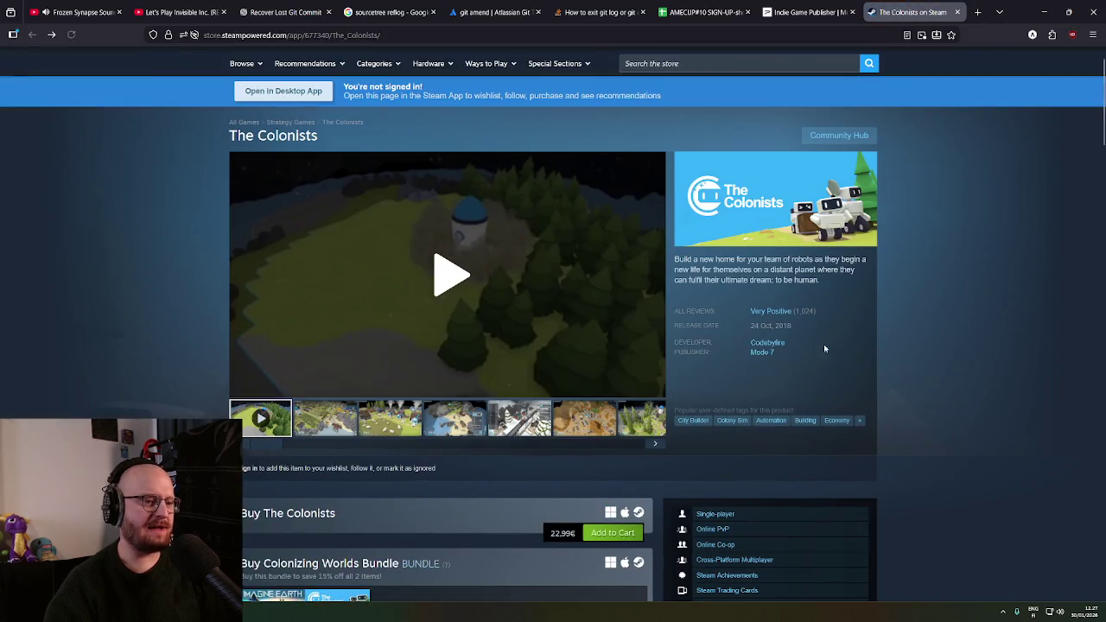
key("ctrl+shift+Tab")
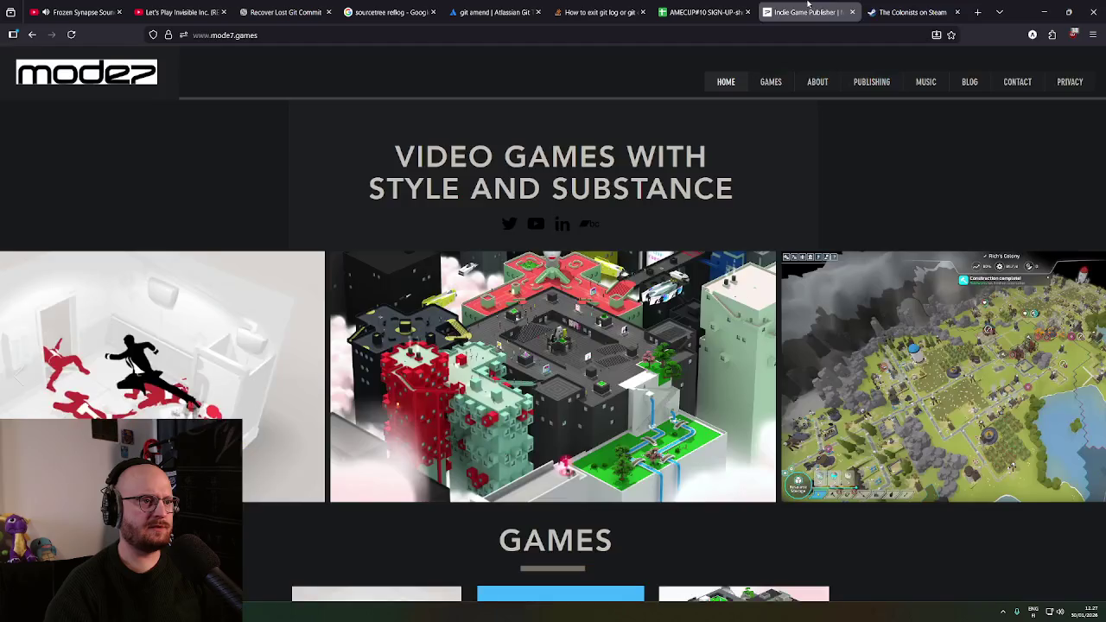
key("alt+Left")
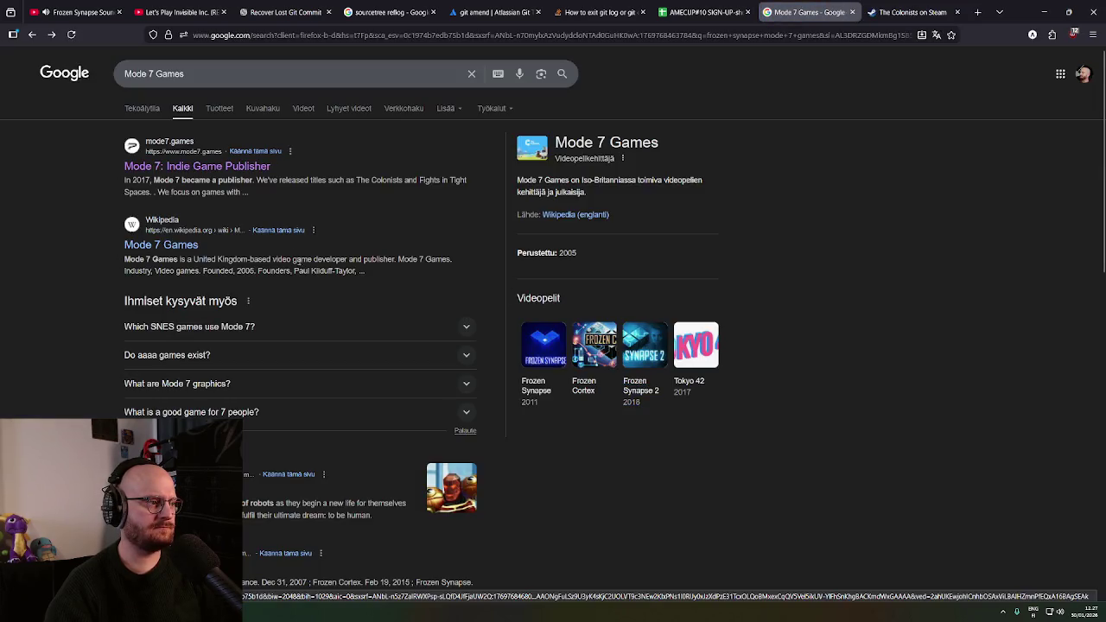
Go back to the frozen synapse results, search for Mode 7 Games and scroll to its blog result
key("alt+Left")
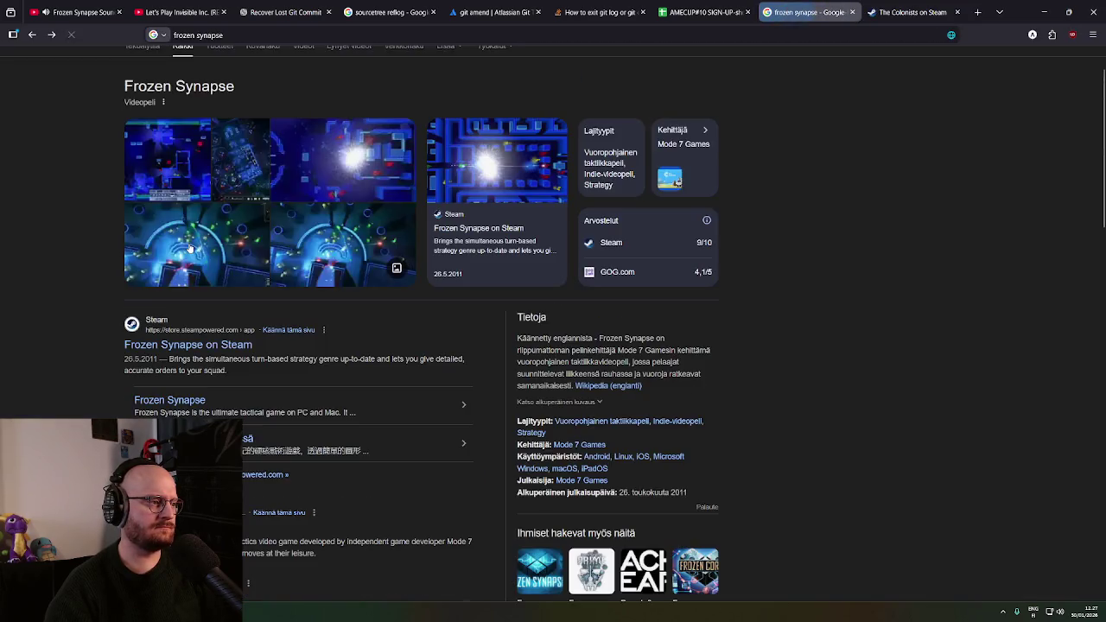
middle_click(392, 336)
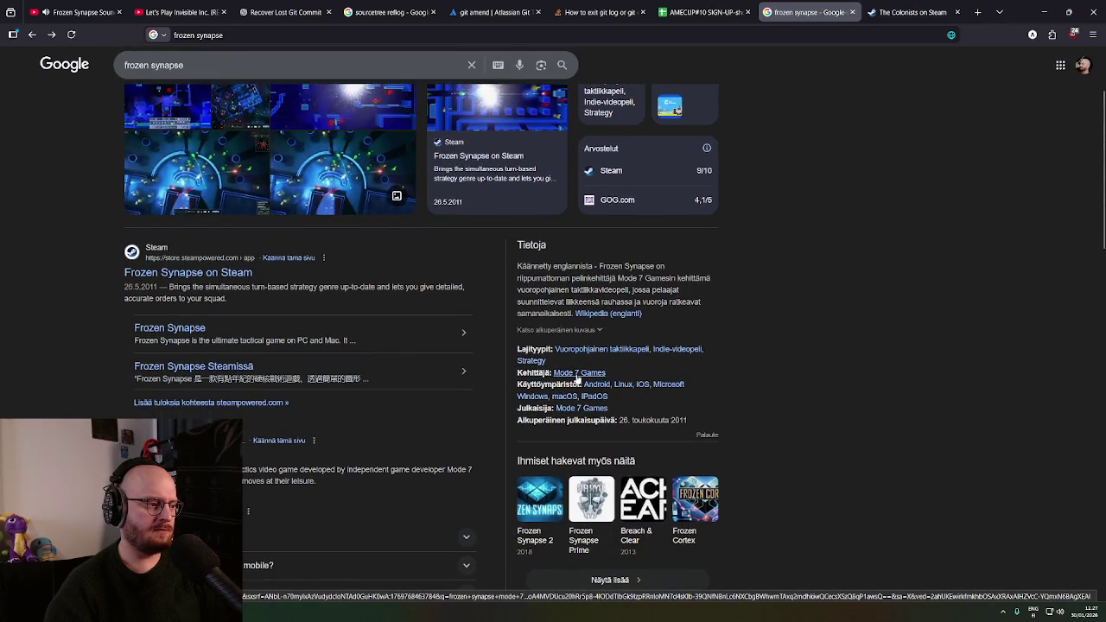
left_click(579, 374)
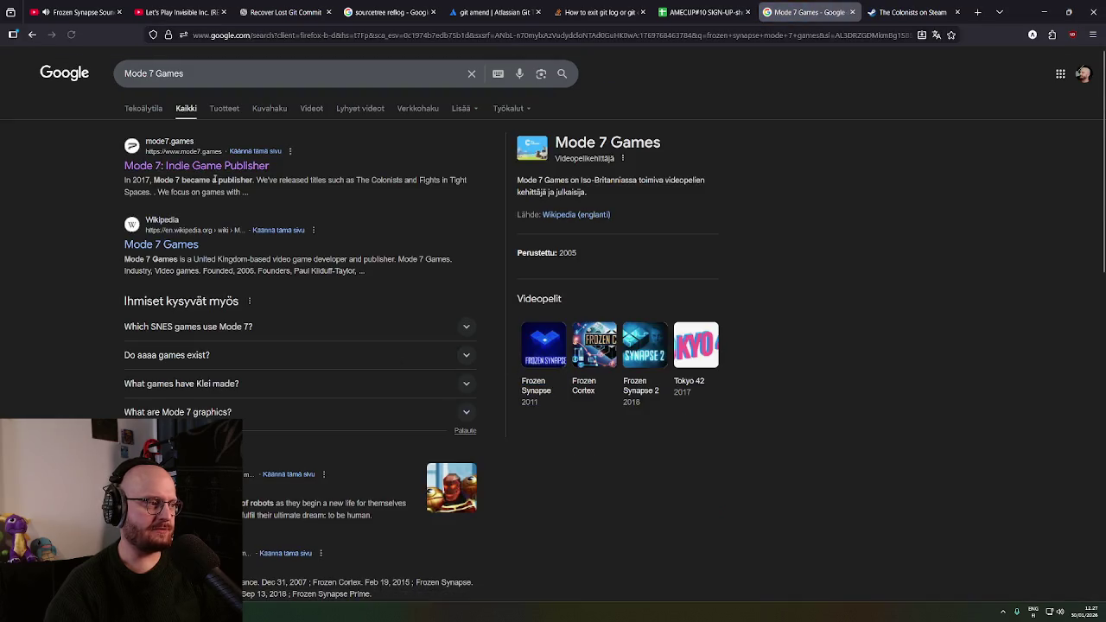
scroll(181, 369, "down", 2)
scroll(183, 368, "down", 1)
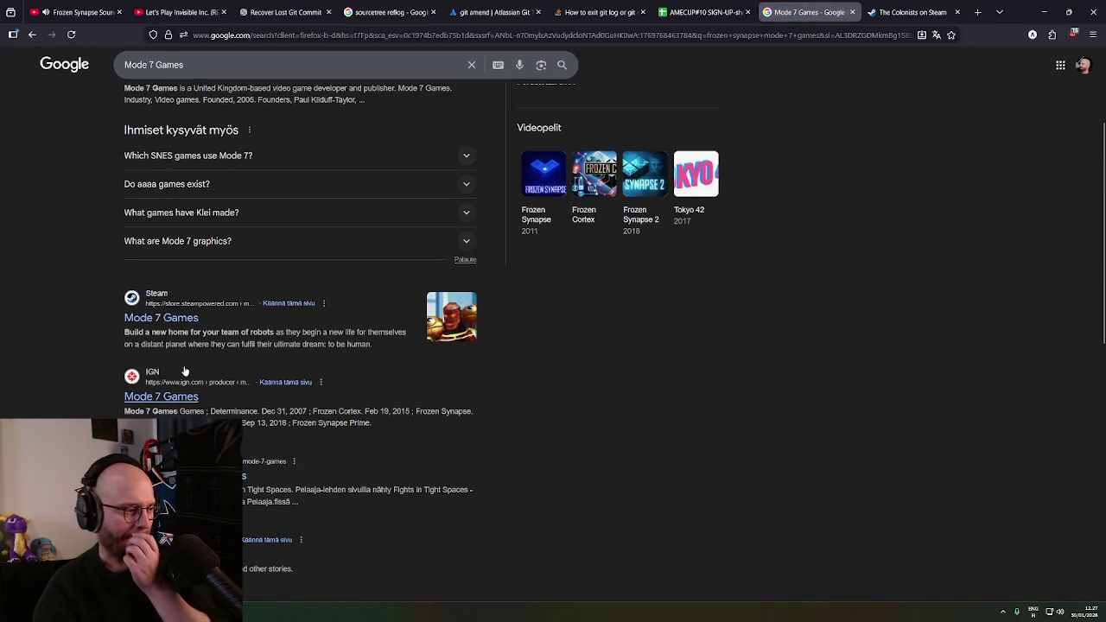
scroll(185, 368, "down", 3)
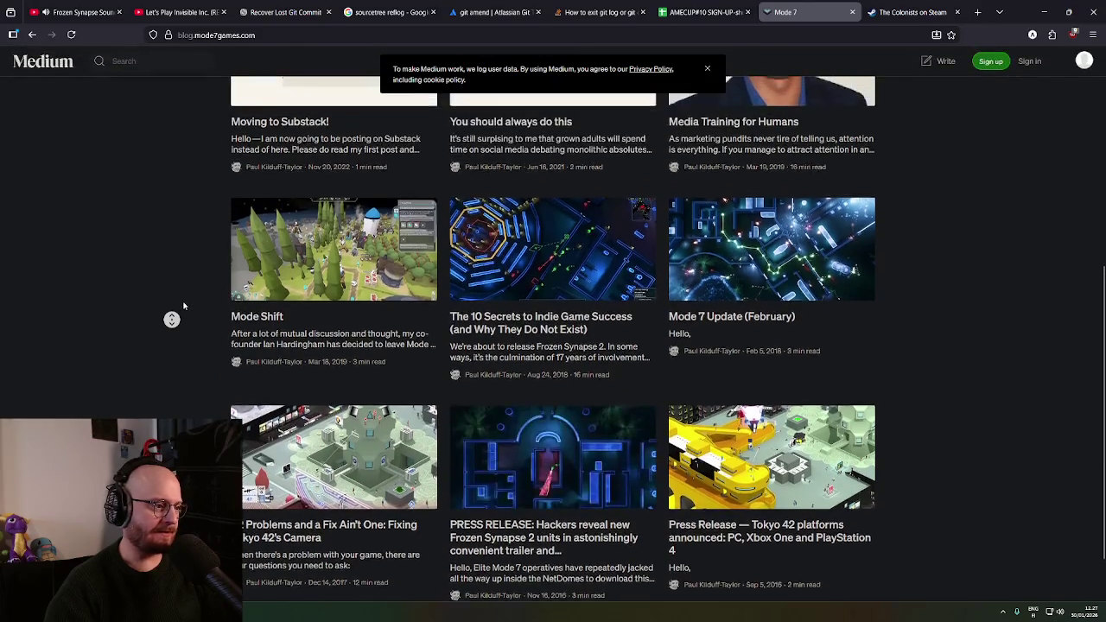
Open the 'Moving to Substack!' article on Medium and follow it to the author's Substack post
left_click(165, 223)
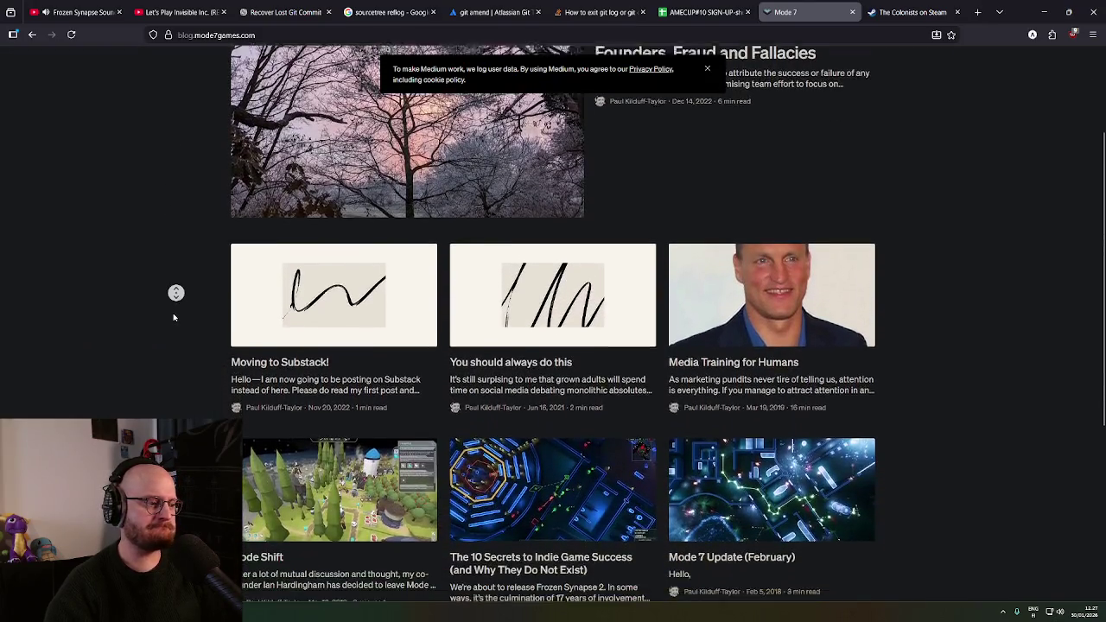
left_click(173, 317)
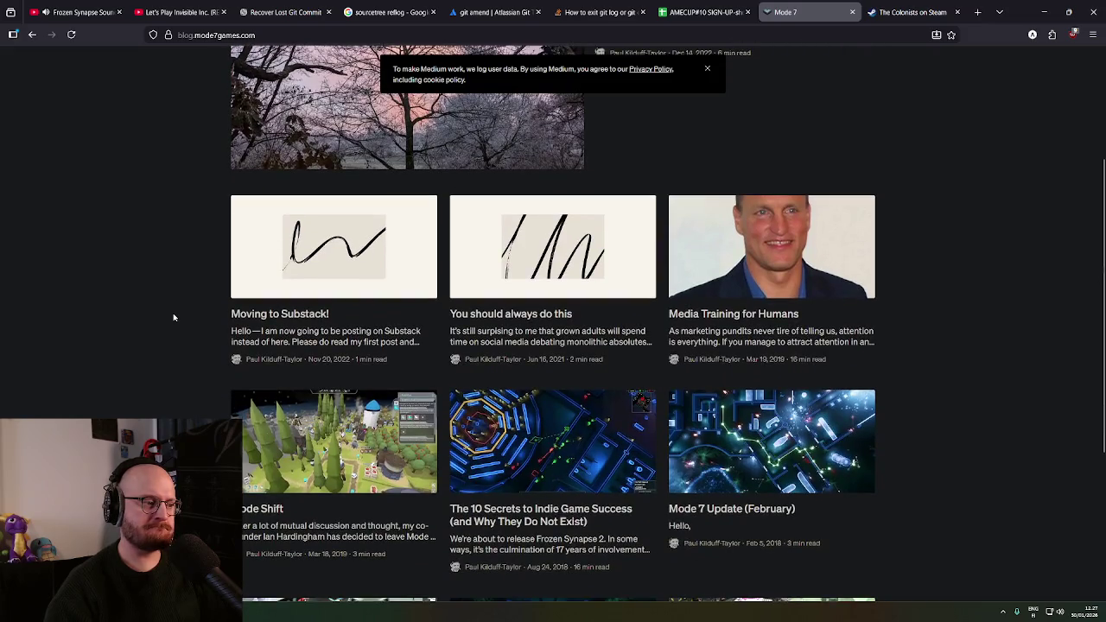
left_click(381, 344)
scroll(321, 343, "down", 1)
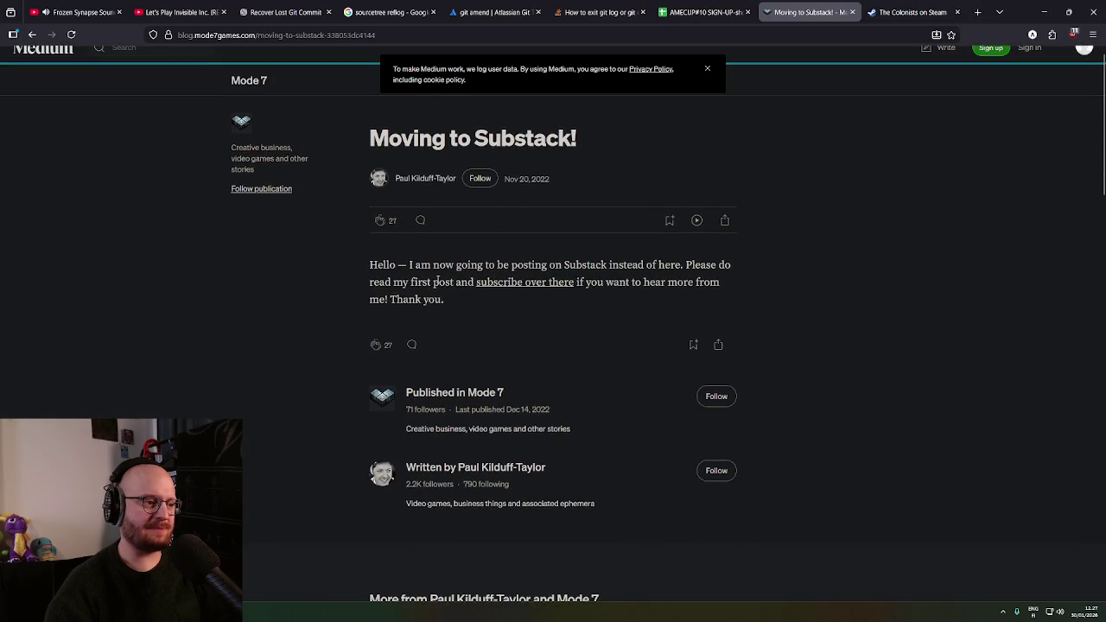
left_click(534, 285)
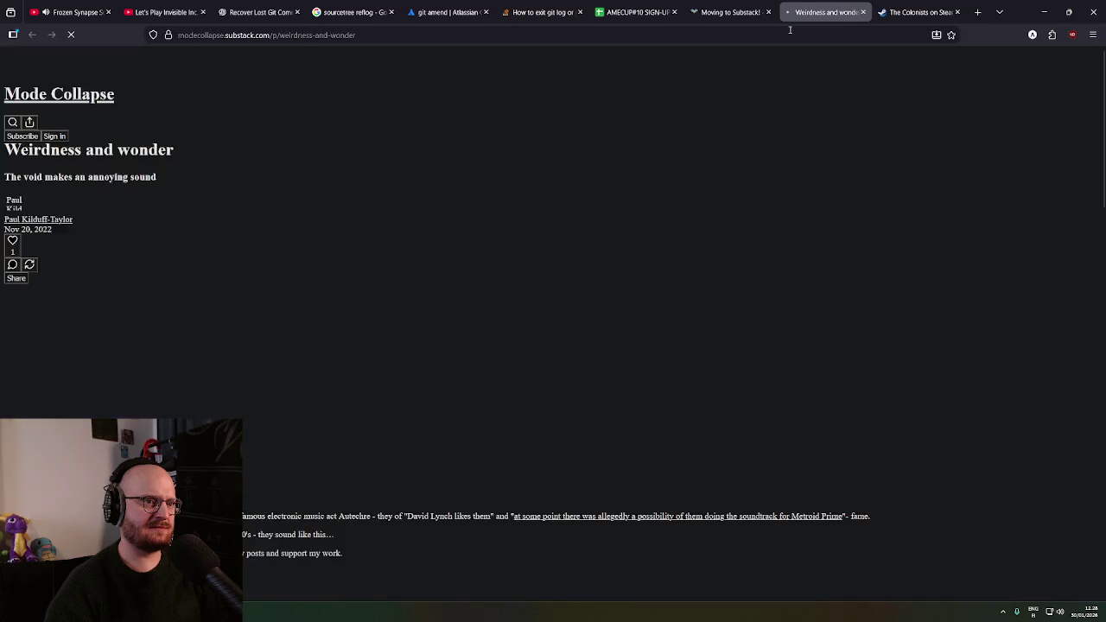
middle_click(317, 250)
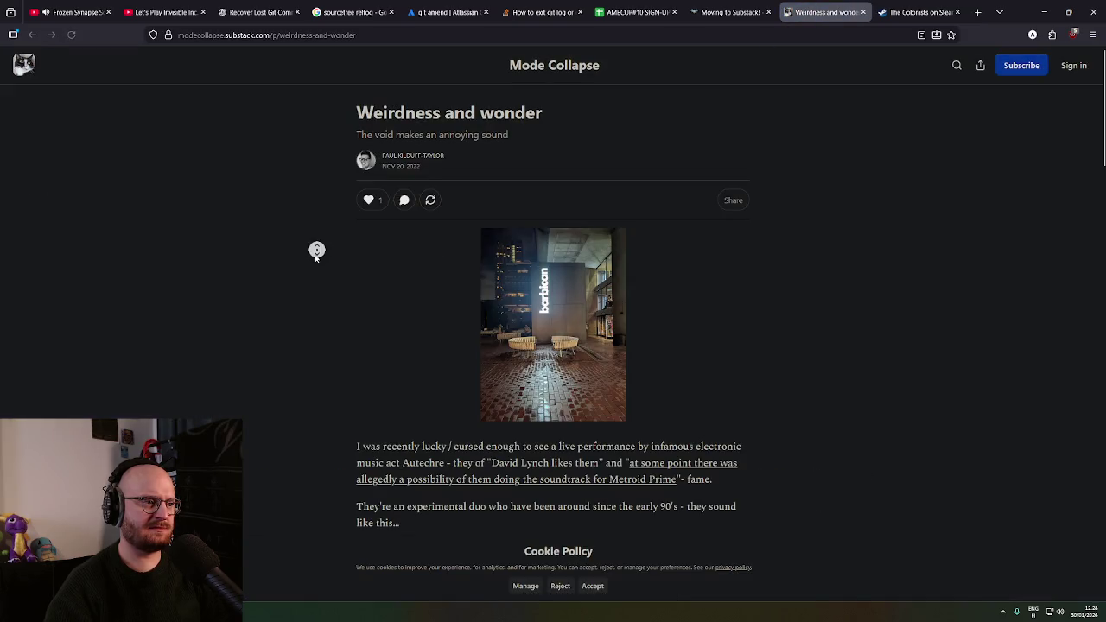
left_click(296, 135)
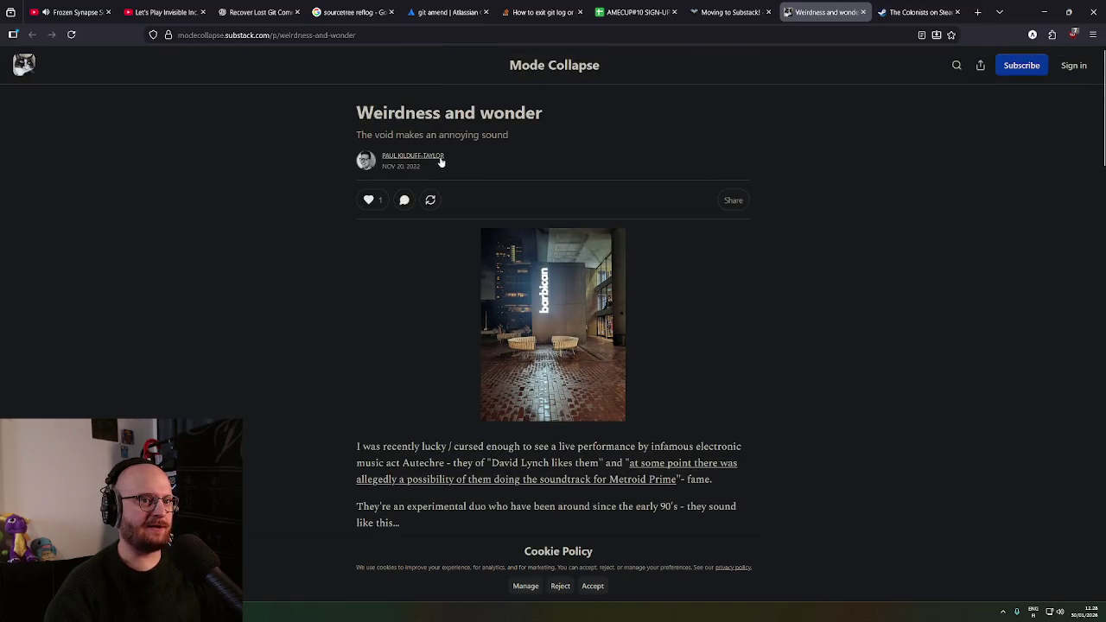
Close the Substack post, the 'Moving to Substack!' article and The Colonists store page
left_click(864, 13)
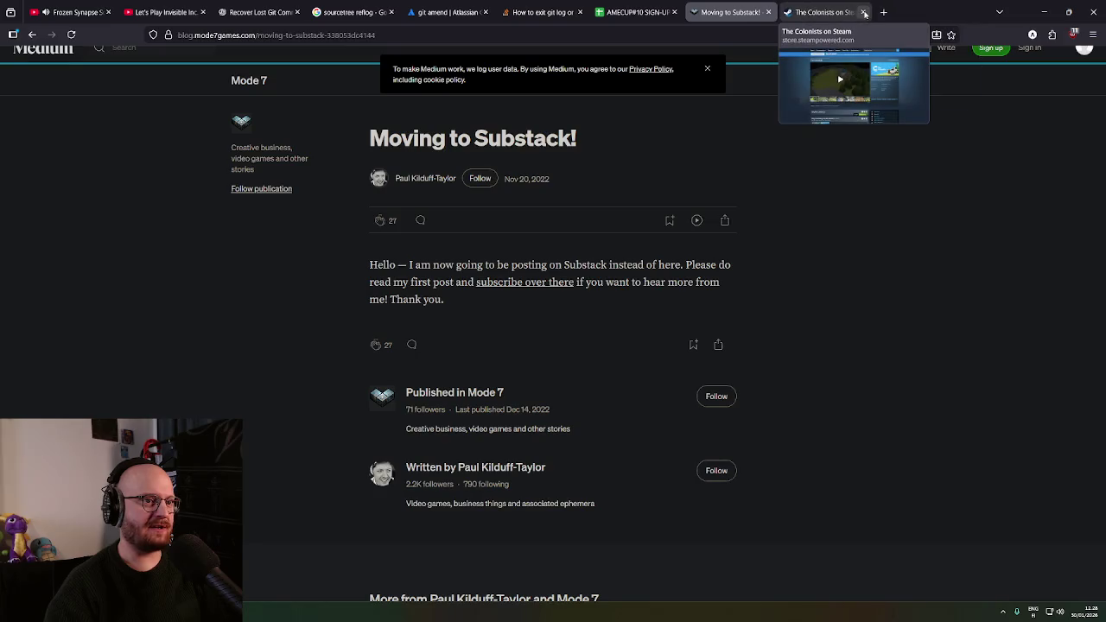
scroll(683, 242, "down", 3)
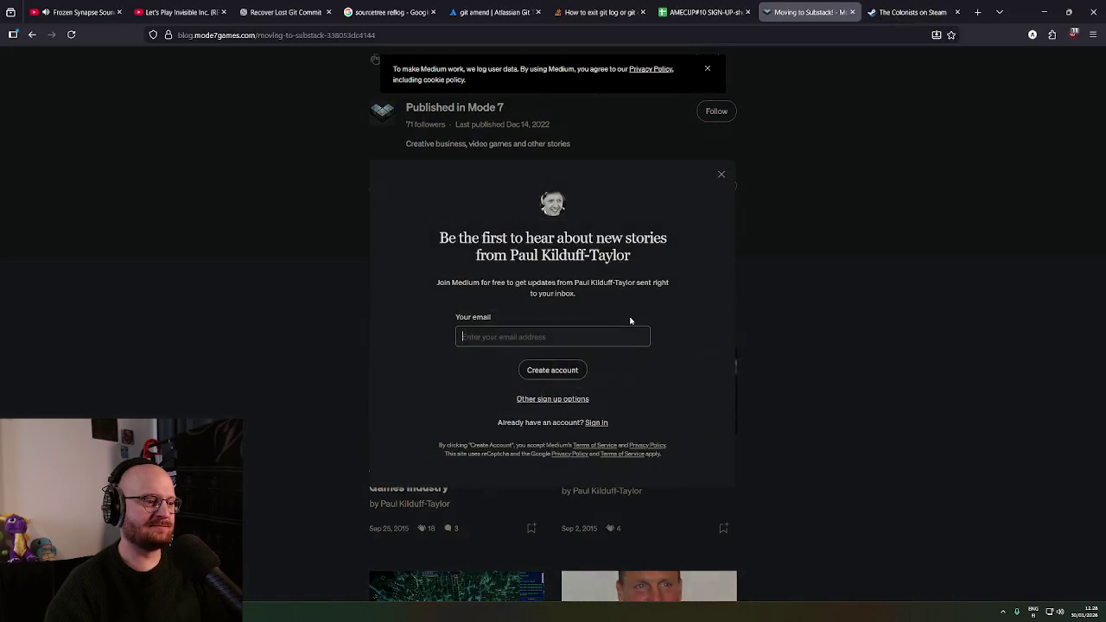
left_click(721, 175)
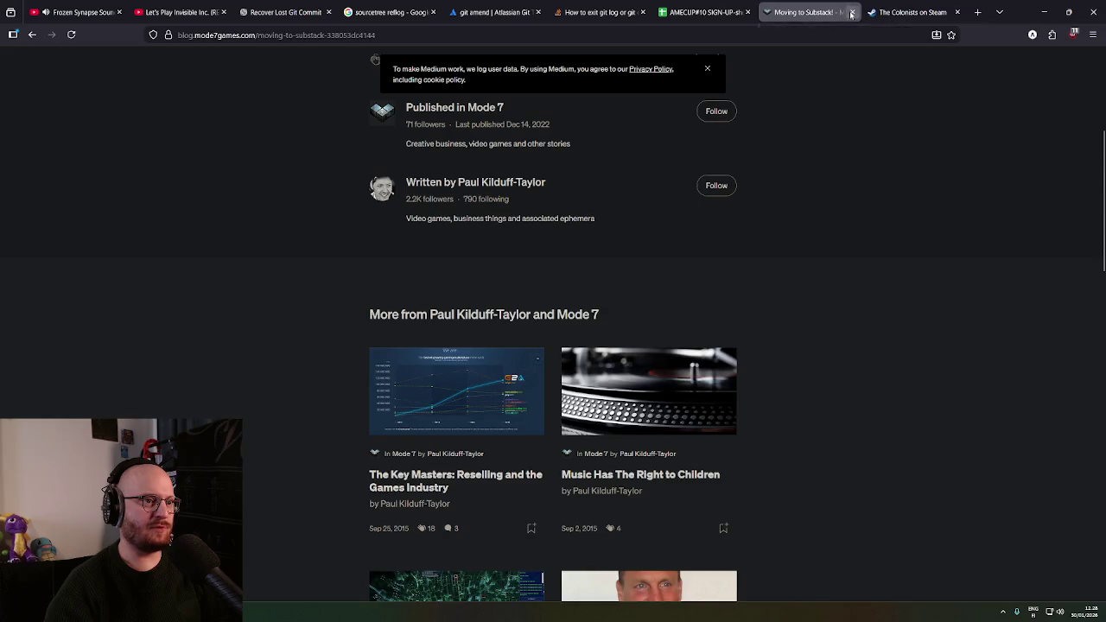
left_click(851, 13)
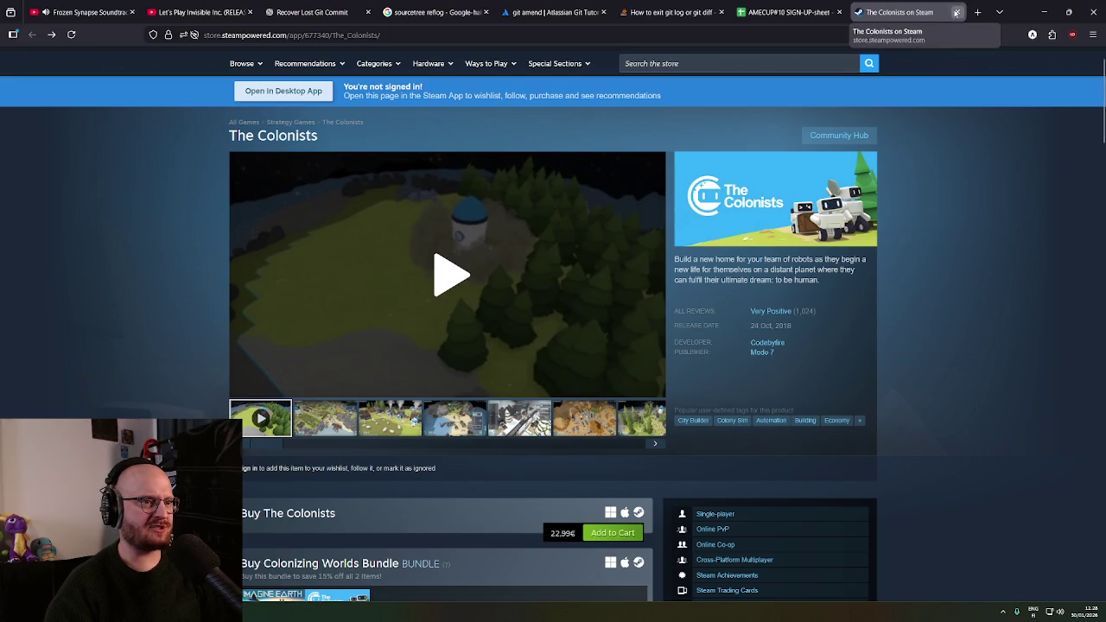
left_click(956, 12)
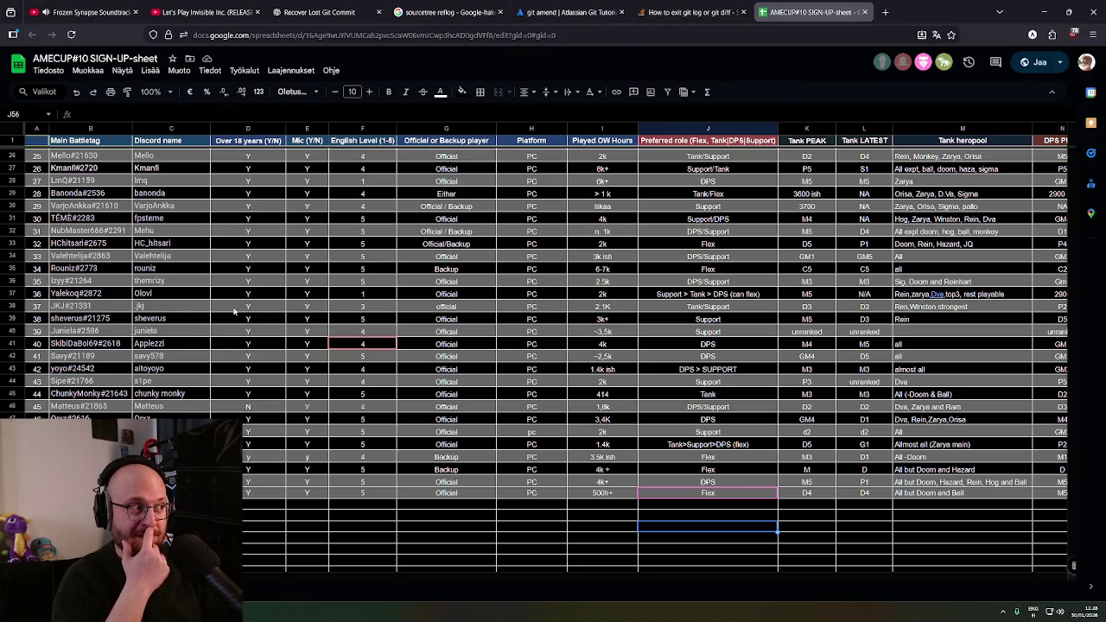
left_click(329, 12)
Ask ChatGPT who made Frozen Synapse and Frozen Cortex and what happened to that studio
scroll(447, 486, "down", 4)
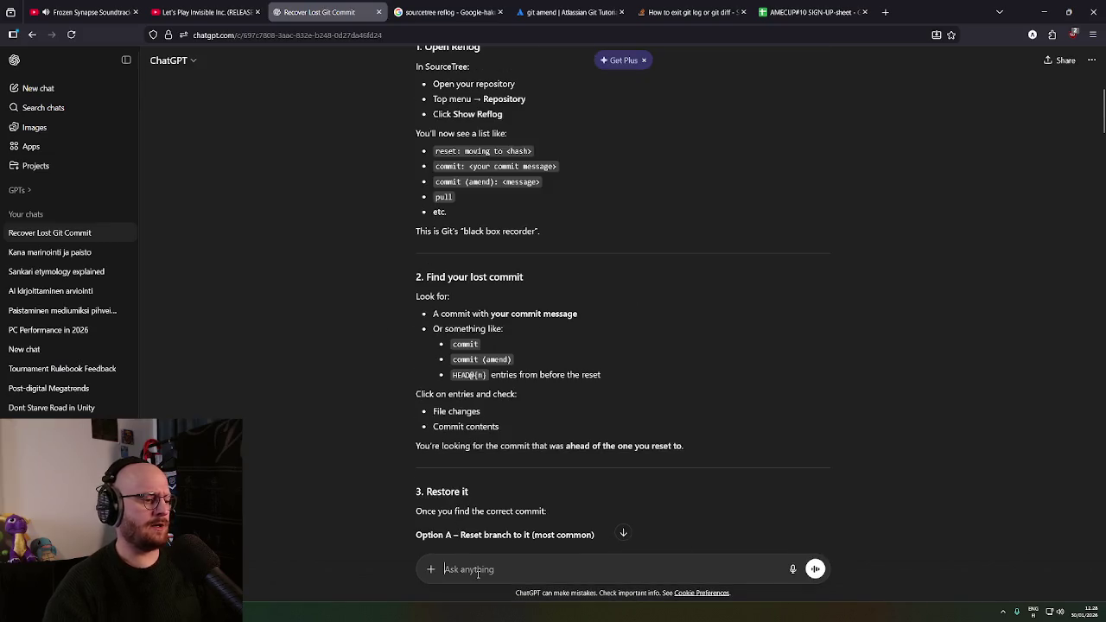
type("Do you know the game developer behind Frozen Synapse and Frozen Cortex? What h")
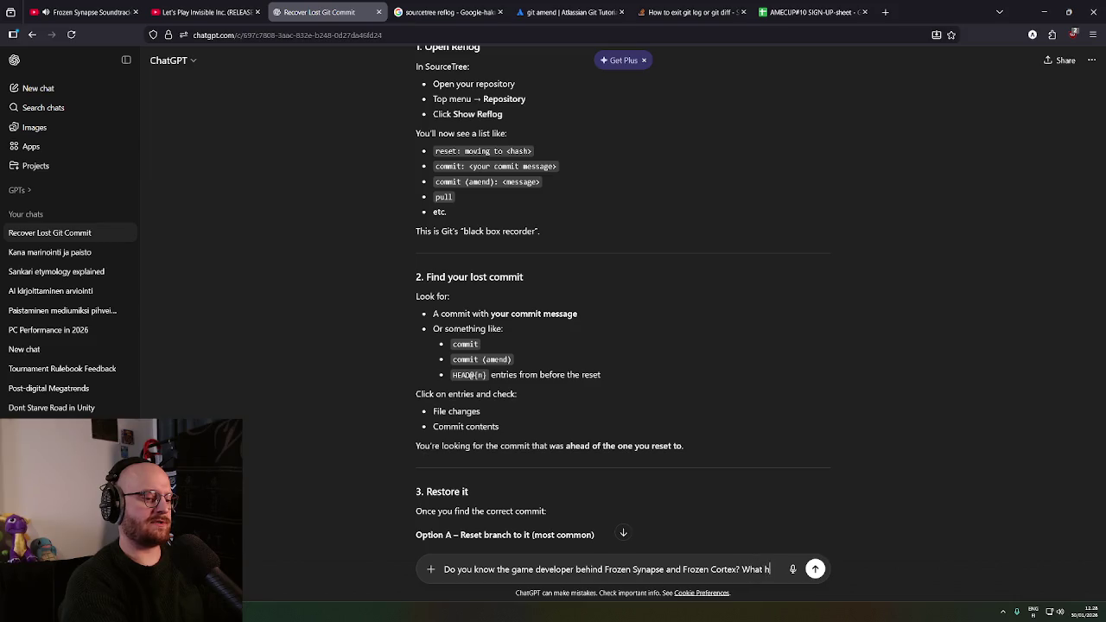
type("appened to that studio")
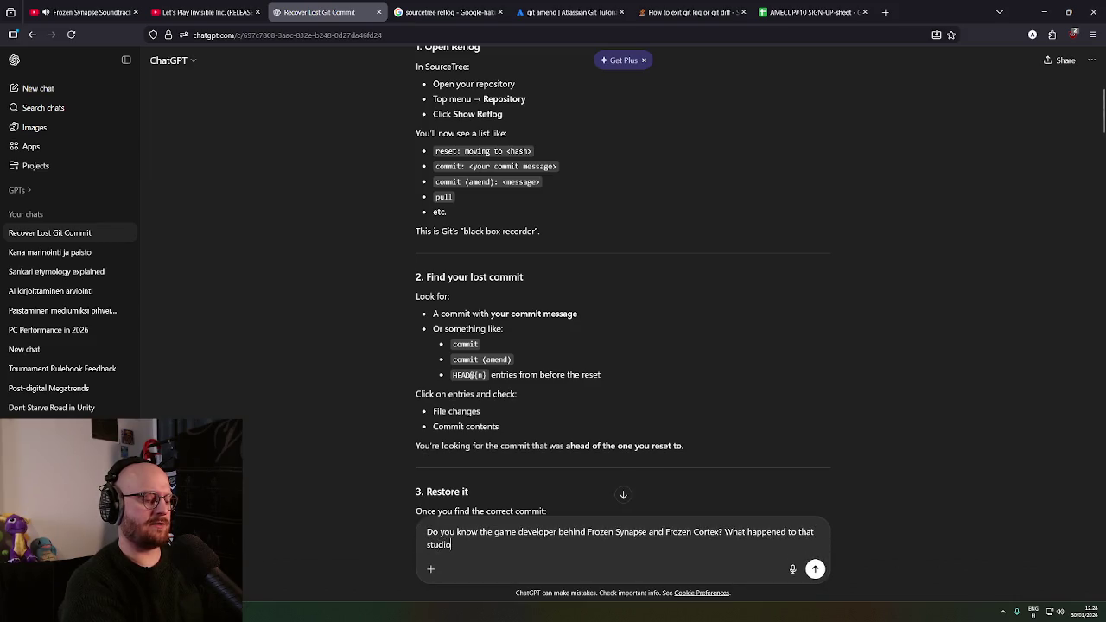
type("isher?")
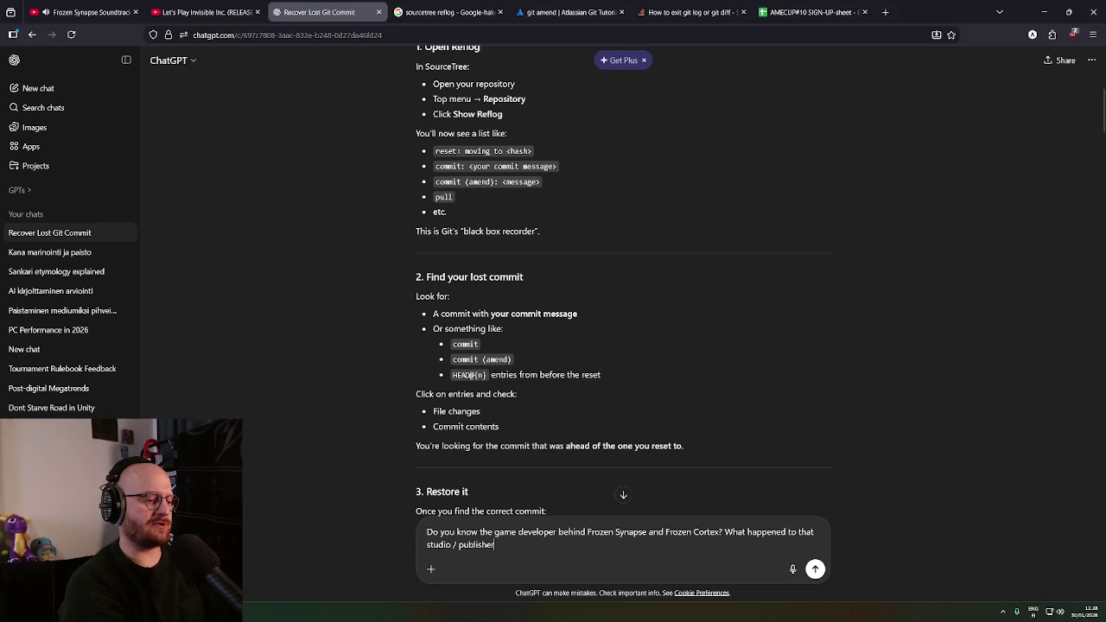
key("Return")
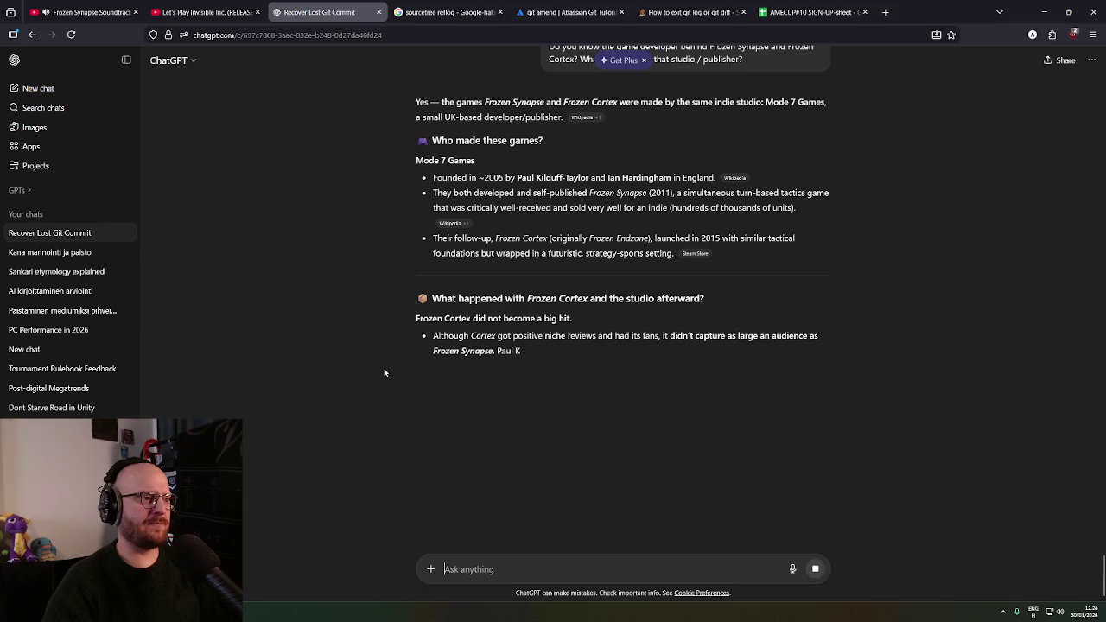
Read the reply's lines on the Frozen Synapse release and Frozen Cortex launch
middle_click(376, 188)
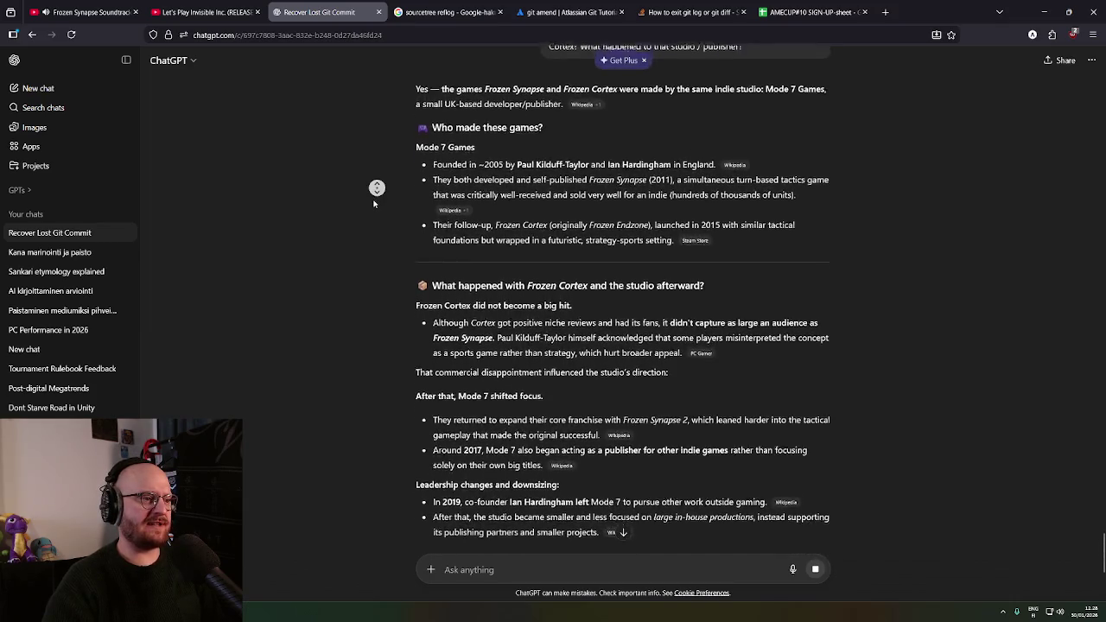
left_click(375, 190)
left_click_drag(432, 115, 494, 91)
middle_click(372, 144)
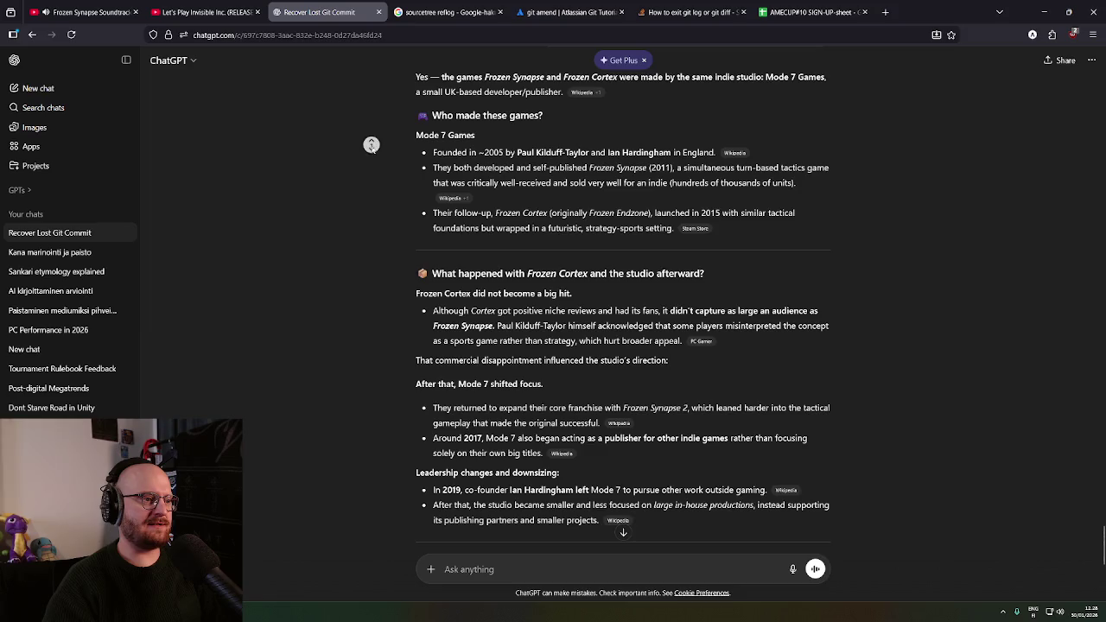
middle_click(415, 158)
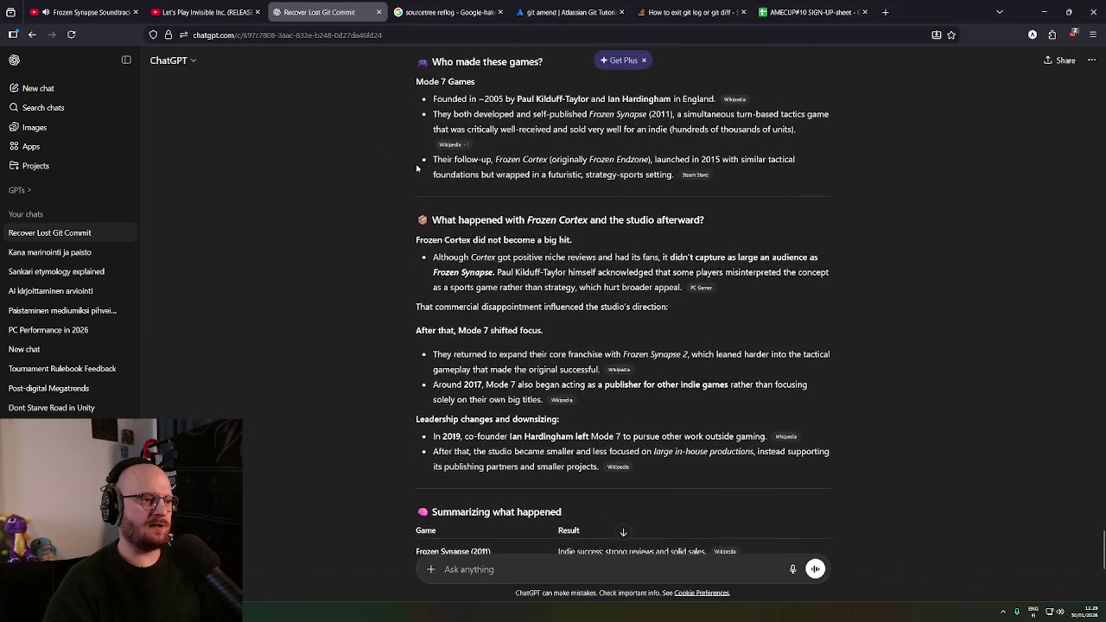
left_click_drag(525, 115, 671, 115)
left_click(665, 115)
middle_click(408, 173)
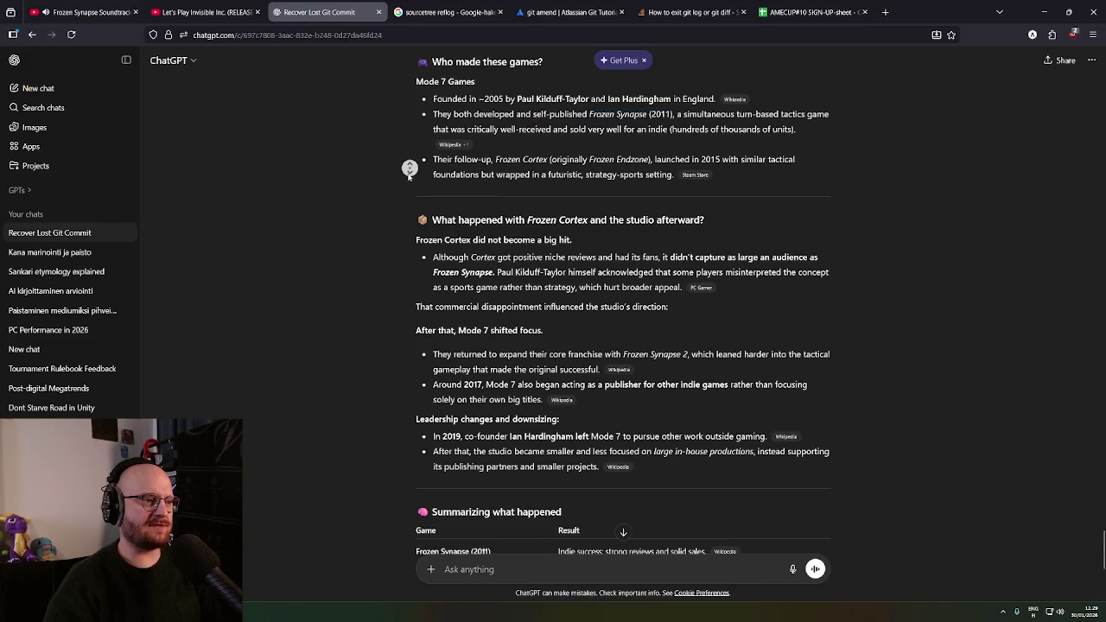
left_click(433, 178)
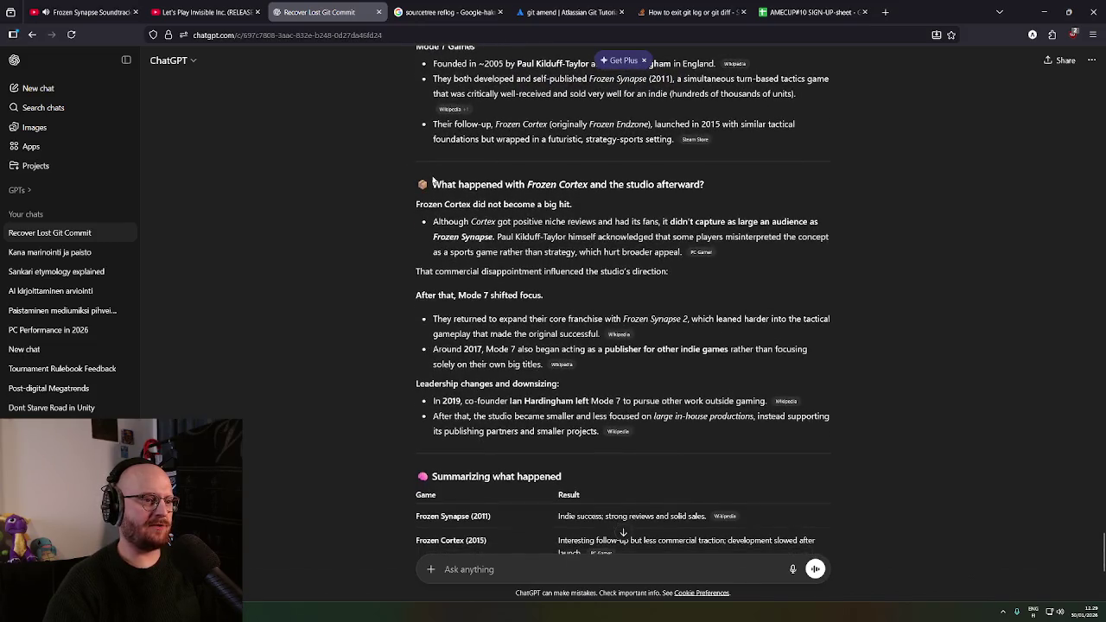
left_click_drag(673, 124, 677, 138)
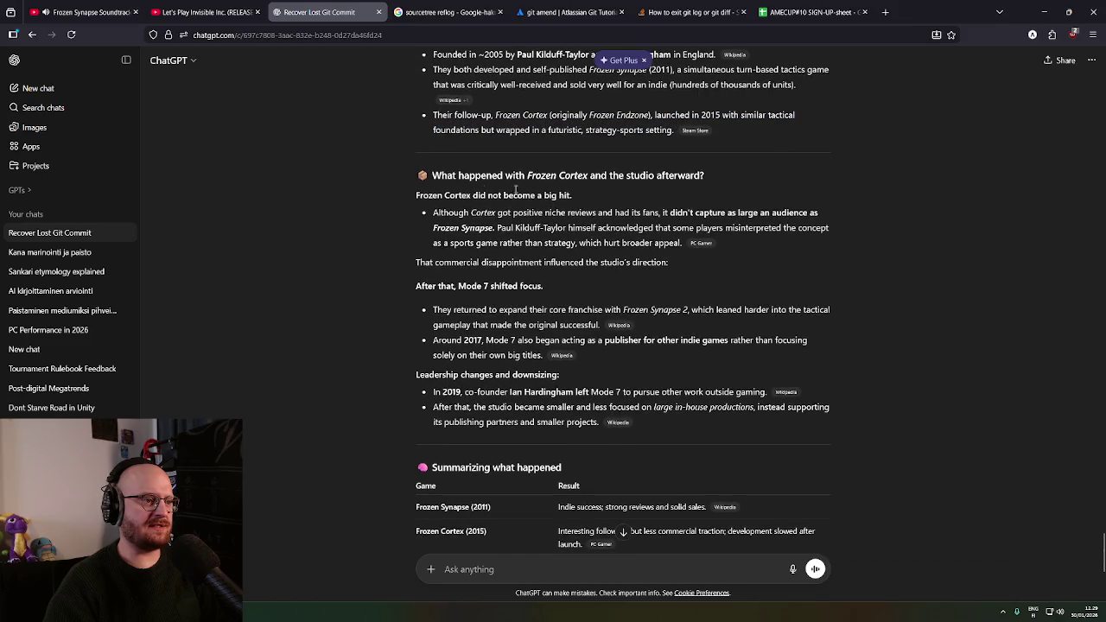
Read about Mode 7 publishing other indie games and a co-founder's departure
middle_click(400, 196)
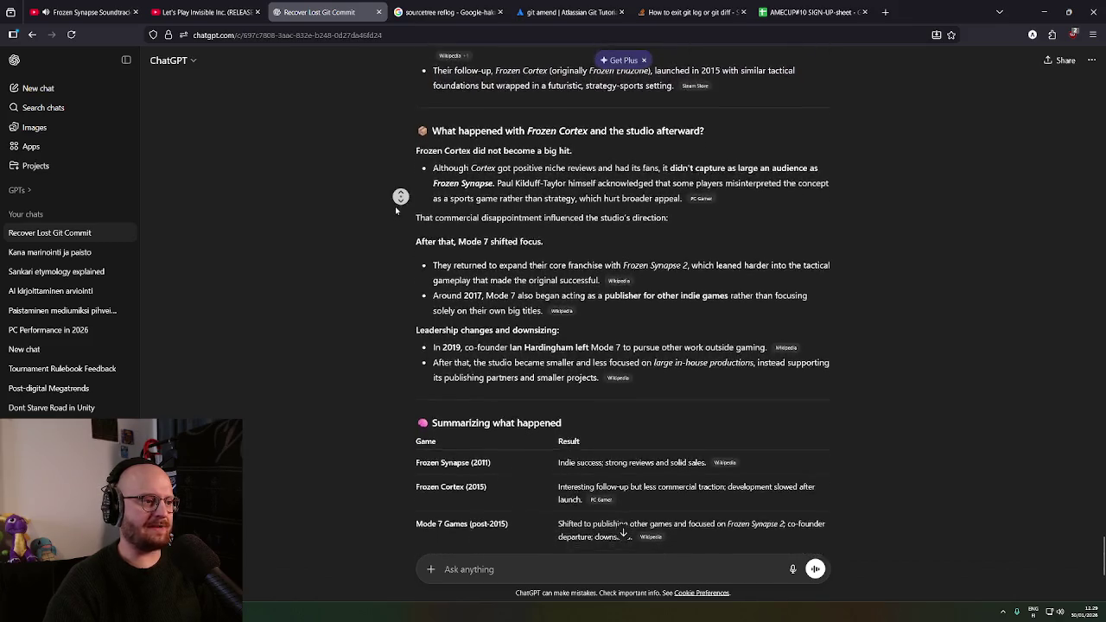
middle_click(395, 206)
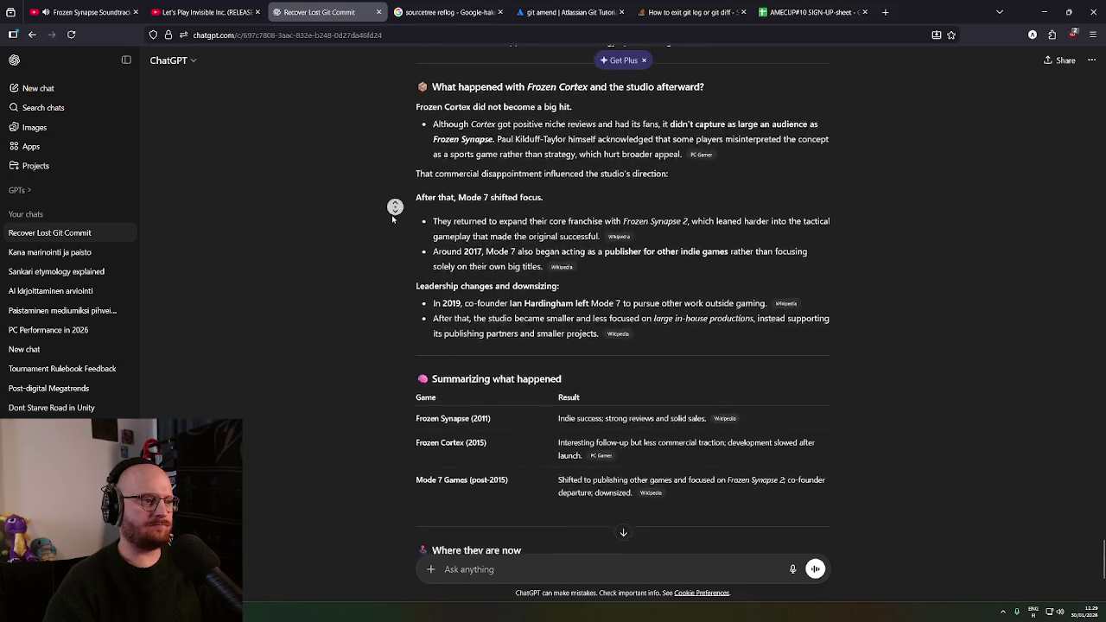
middle_click(391, 215)
middle_click(362, 176)
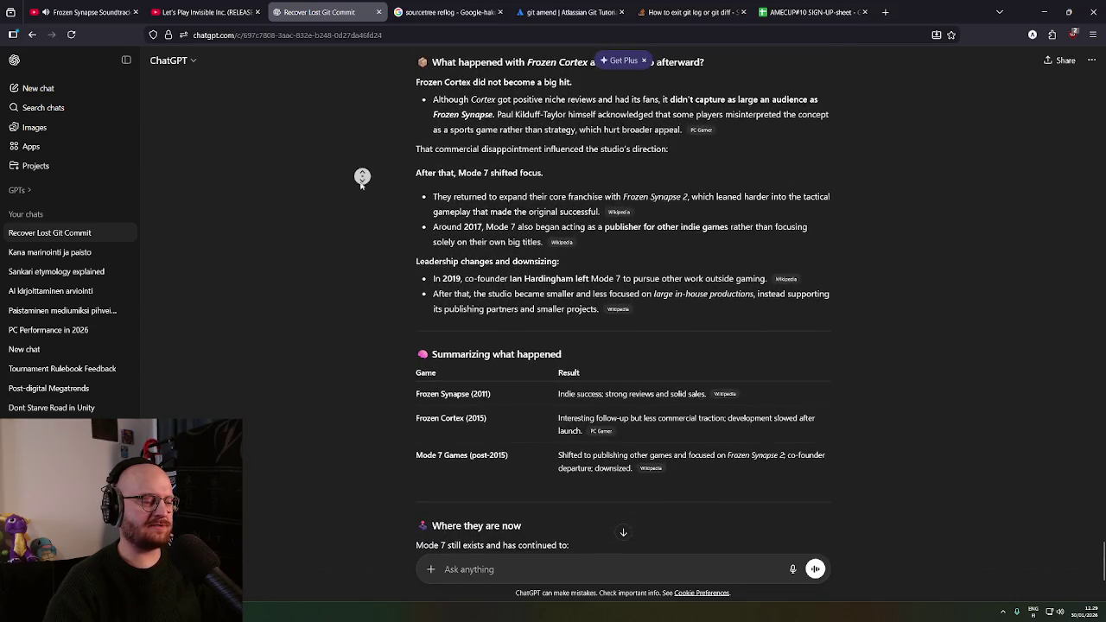
middle_click(355, 202)
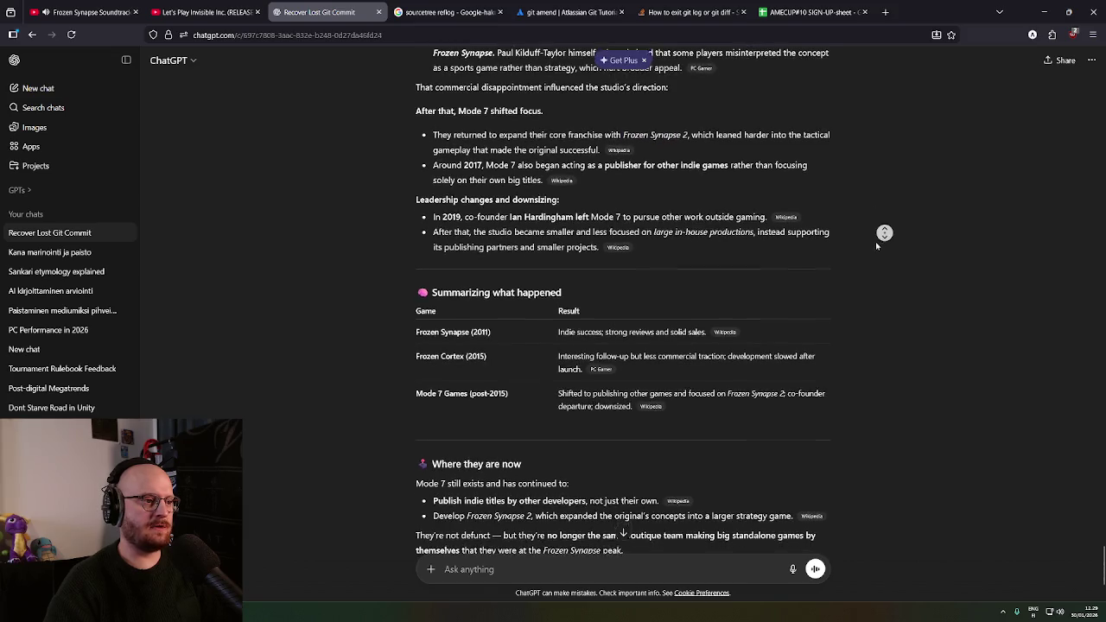
left_click_drag(536, 133, 776, 145)
middle_click(810, 179)
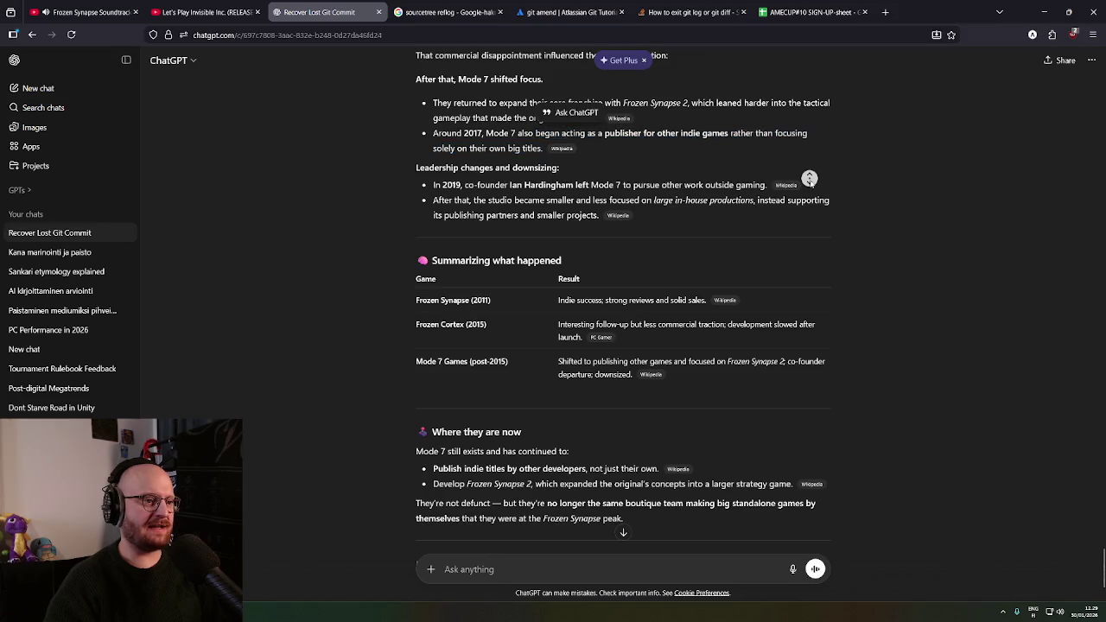
middle_click(801, 195)
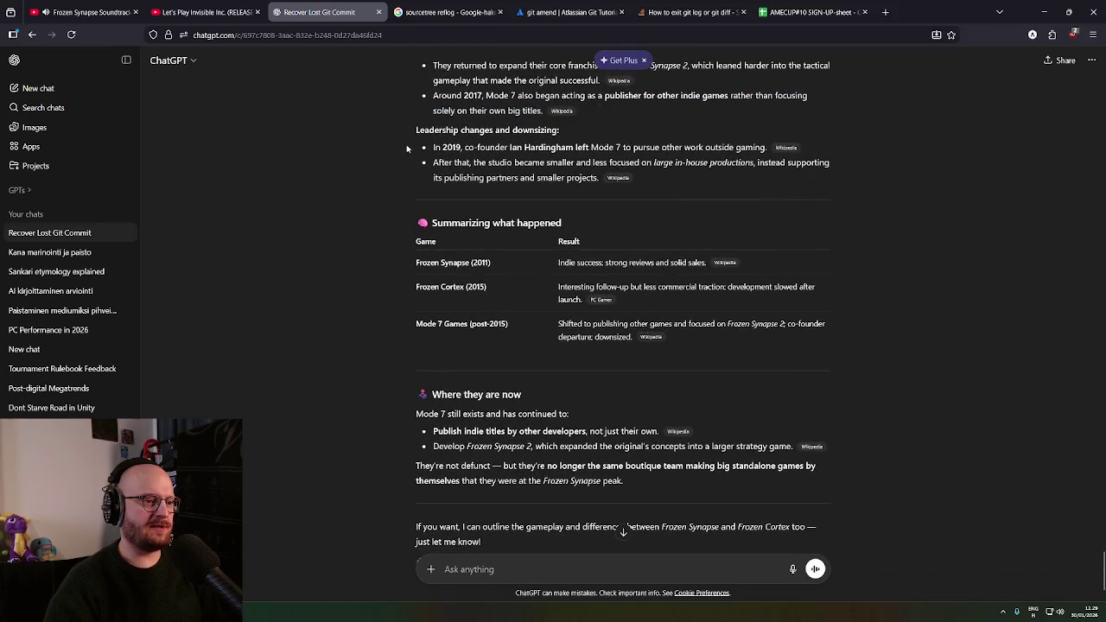
left_click_drag(510, 147, 573, 147)
left_click(660, 160)
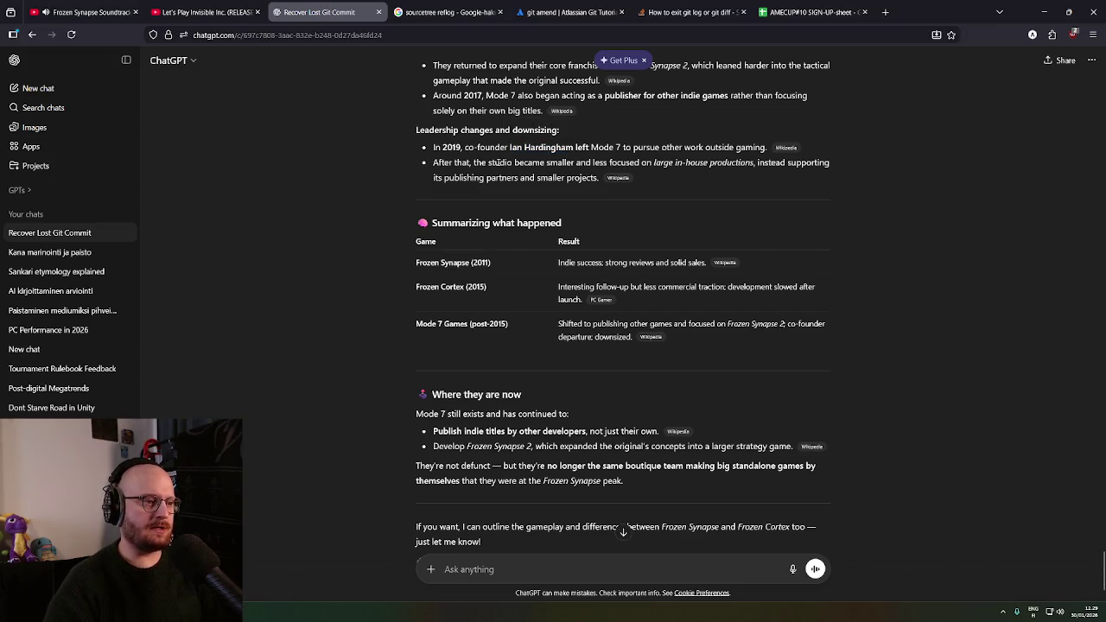
Read that Mode 7 still exists and what it continues doing, then minimize the browser
middle_click(440, 176)
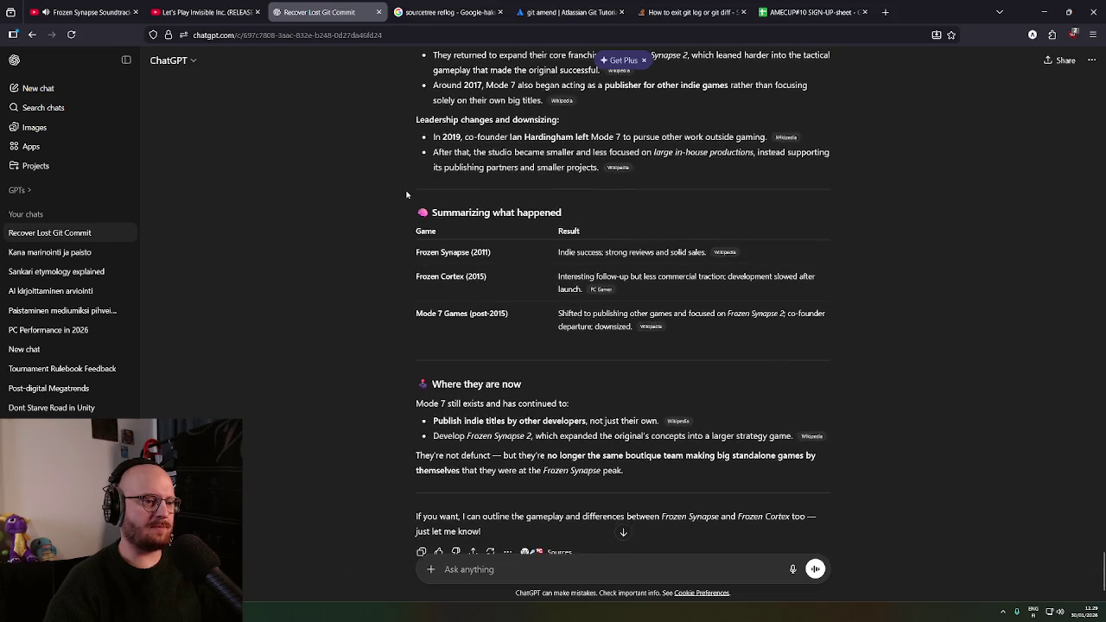
middle_click(399, 191)
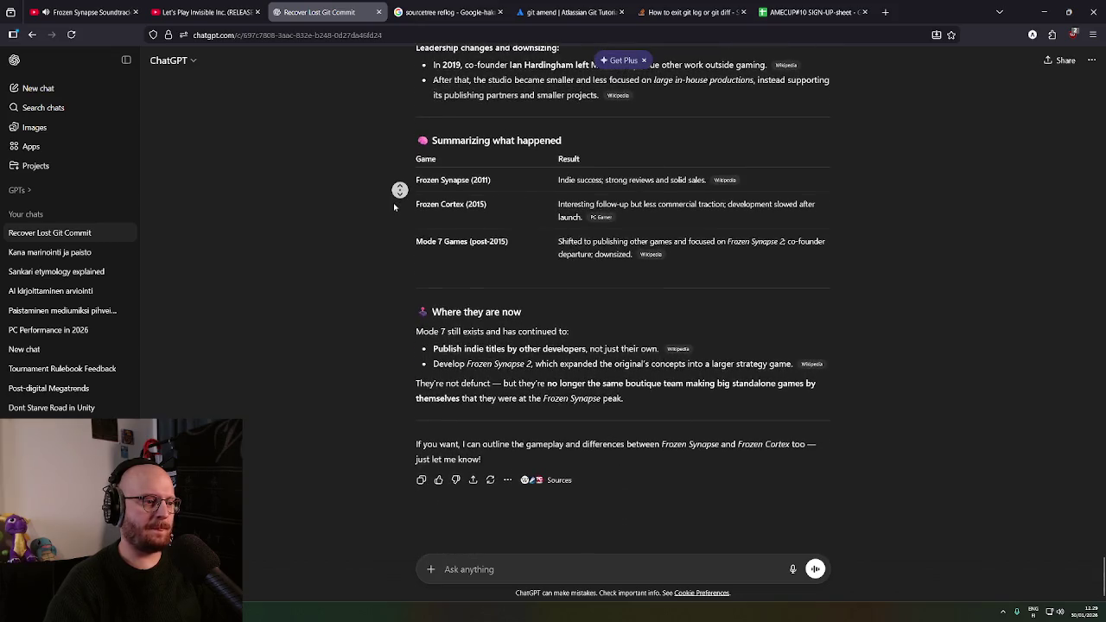
left_click(395, 218)
left_click_drag(416, 331, 570, 334)
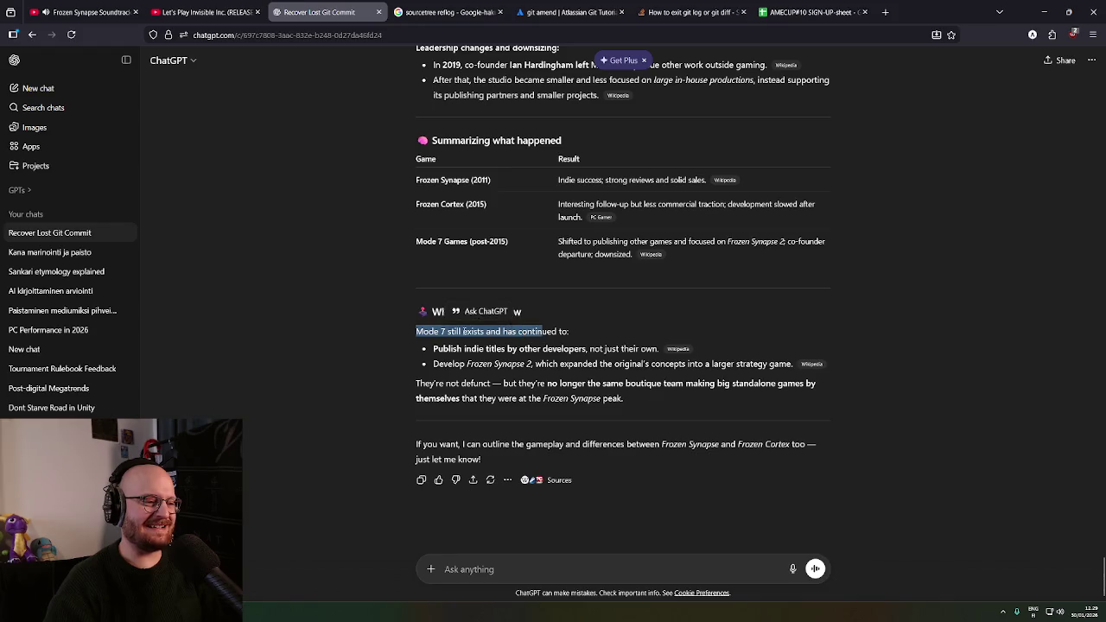
left_click(353, 343)
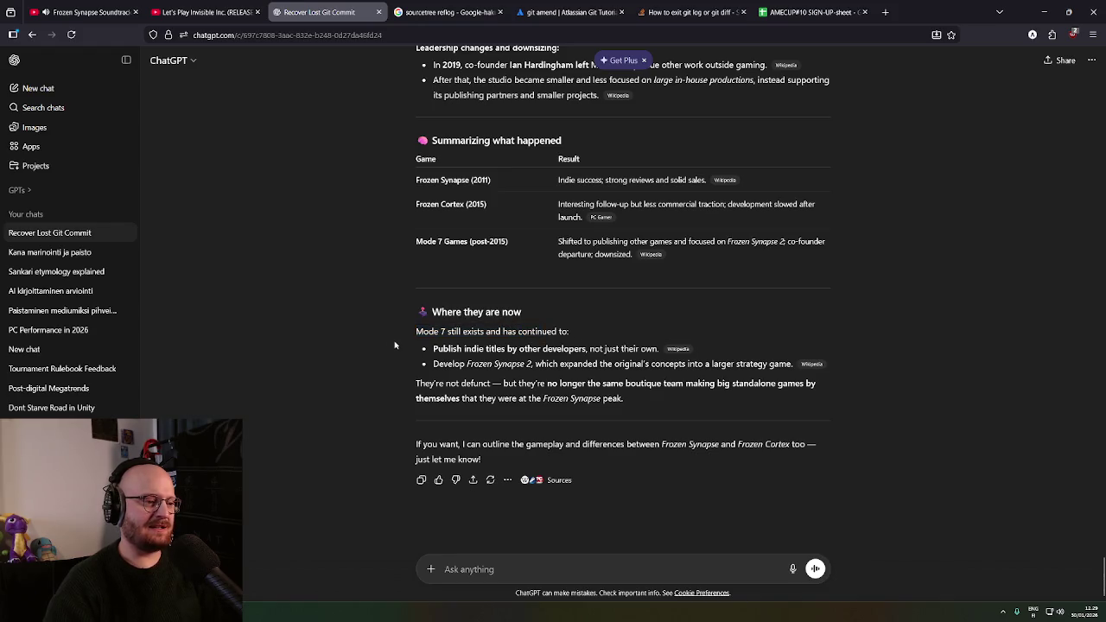
left_click_drag(438, 341, 548, 363)
left_click(519, 380)
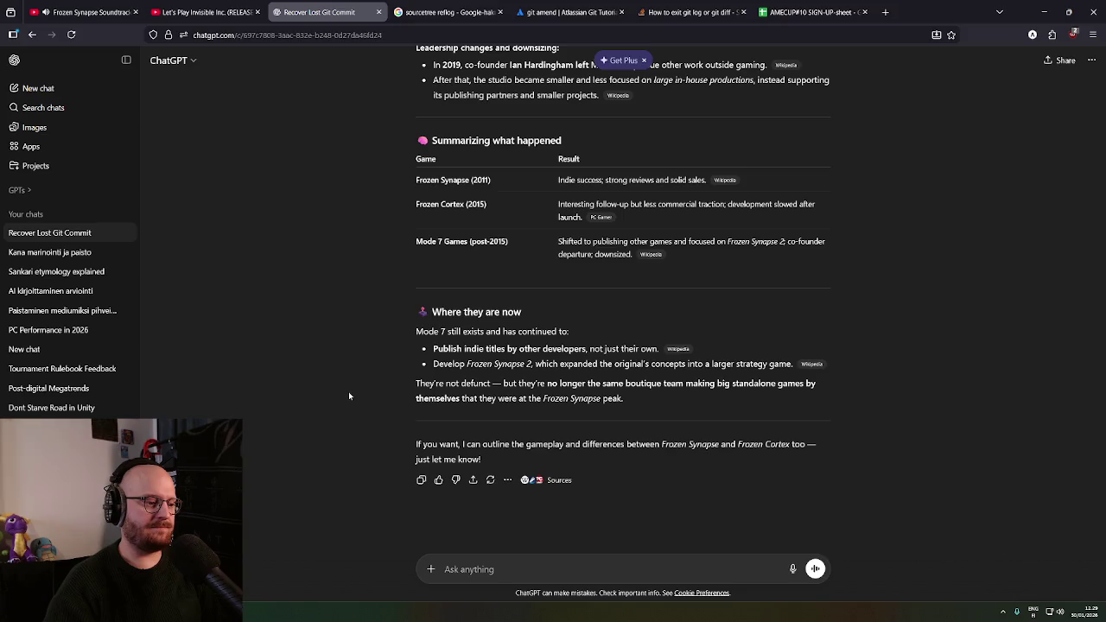
scroll(349, 396, "up", 1)
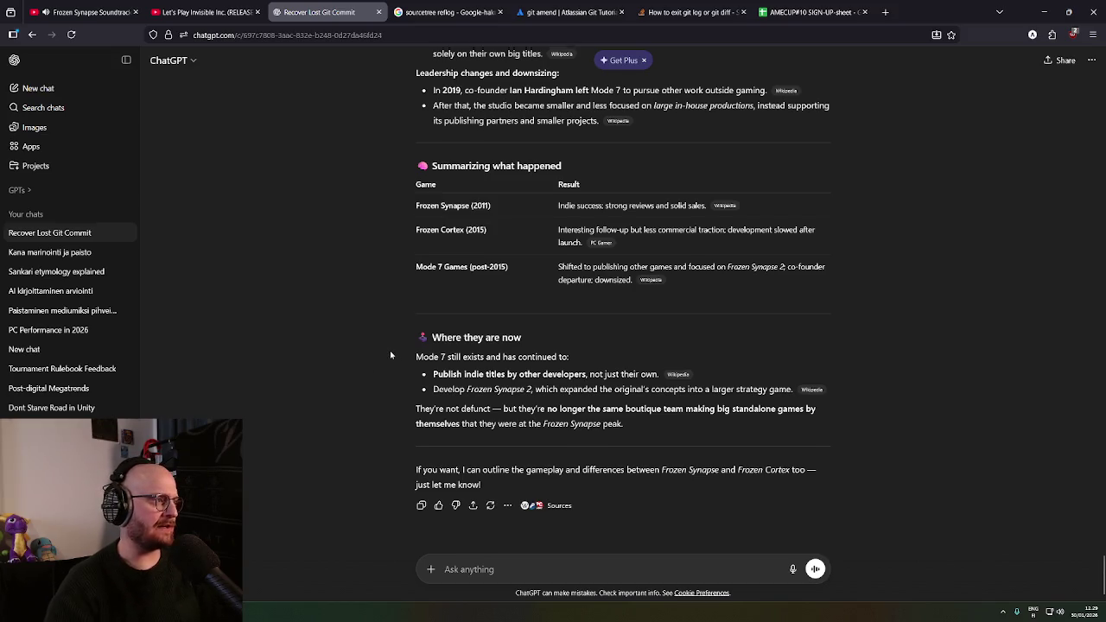
scroll(368, 354, "up", 5)
scroll(345, 359, "down", 5)
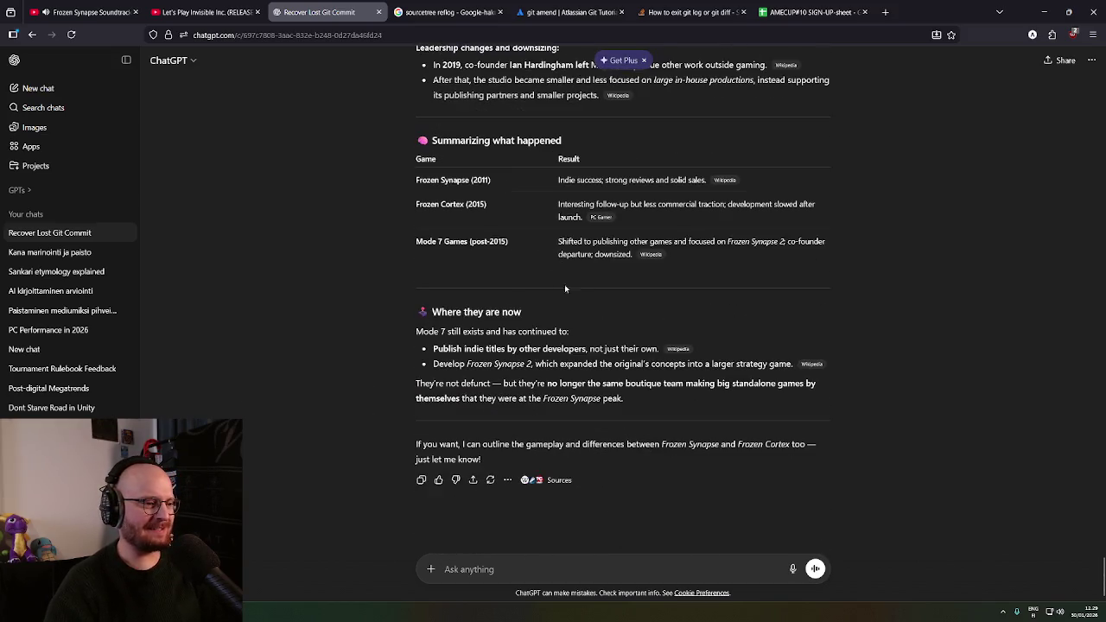
left_click(1047, 16)
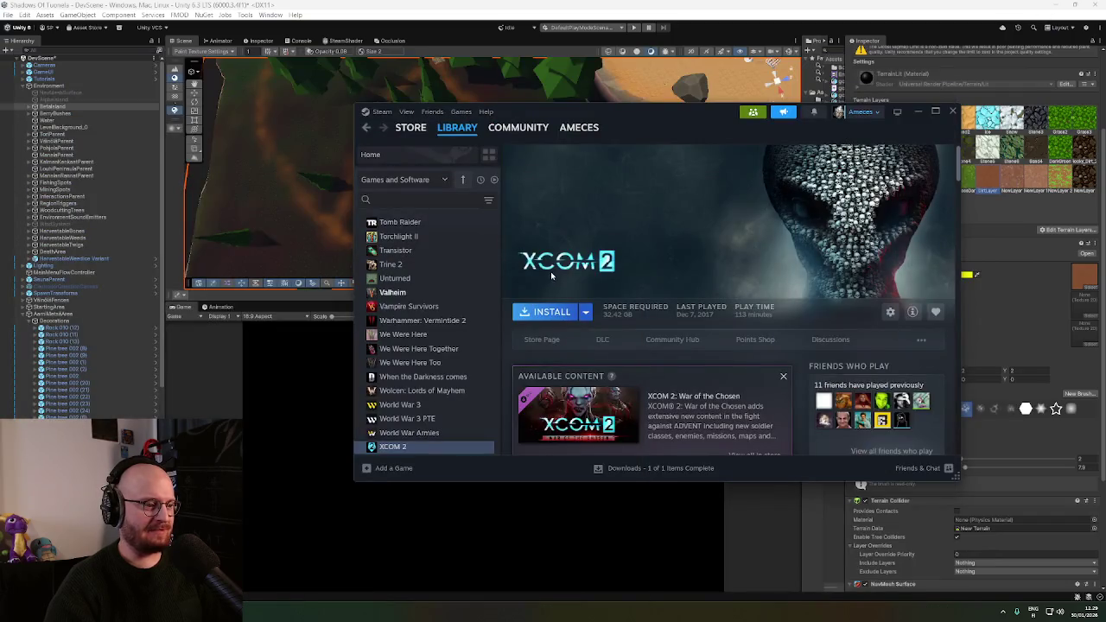
Bring Unity forward, orbit the terrain with gizmos on, and show its Inspector components
left_click(555, 73)
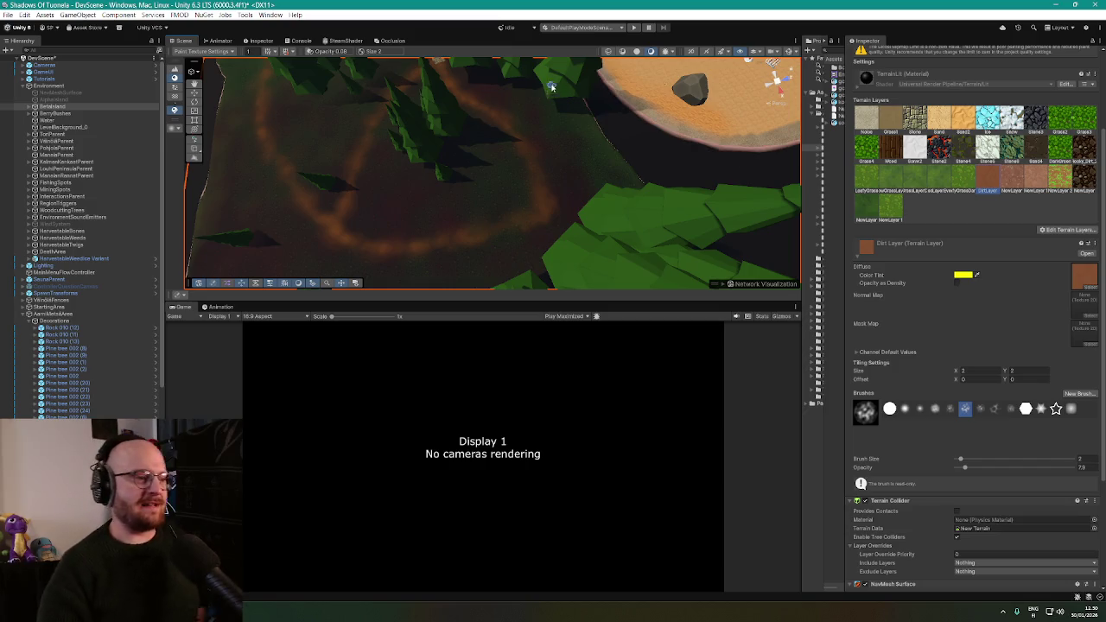
mouse_move(552, 87)
left_mouse_down()
mouse_move(506, 128)
mouse_move(494, 112)
mouse_move(593, 119)
mouse_move(703, 106)
mouse_move(684, 104)
mouse_move(680, 77)
mouse_move(572, 64)
left_mouse_up()
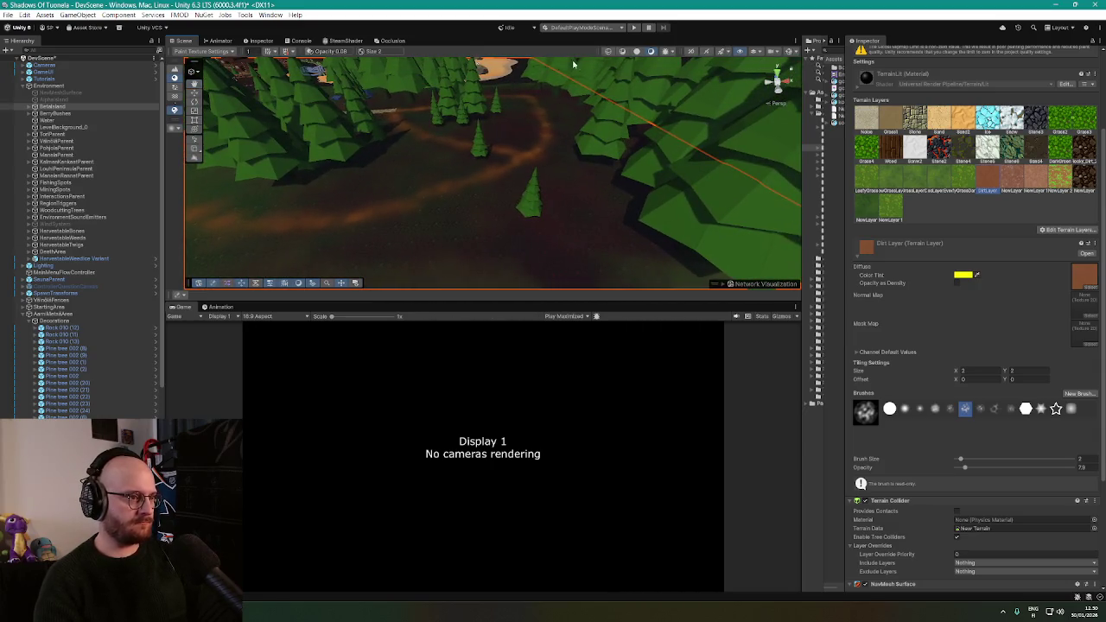
left_click(790, 51)
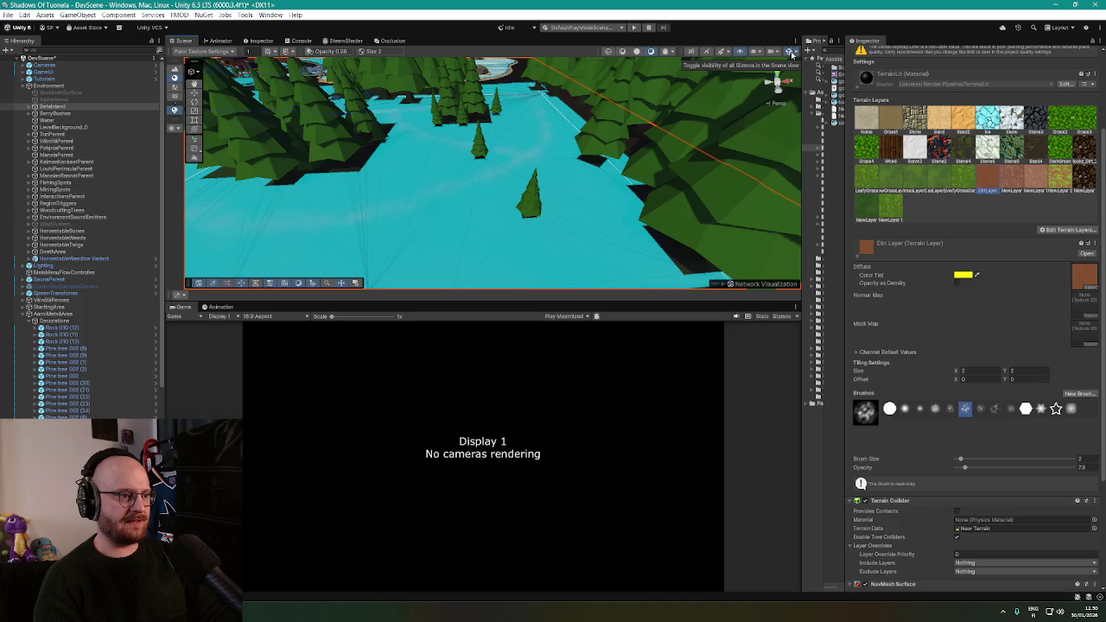
mouse_move(777, 74)
left_mouse_down()
mouse_move(461, 153)
mouse_move(492, 170)
left_mouse_up()
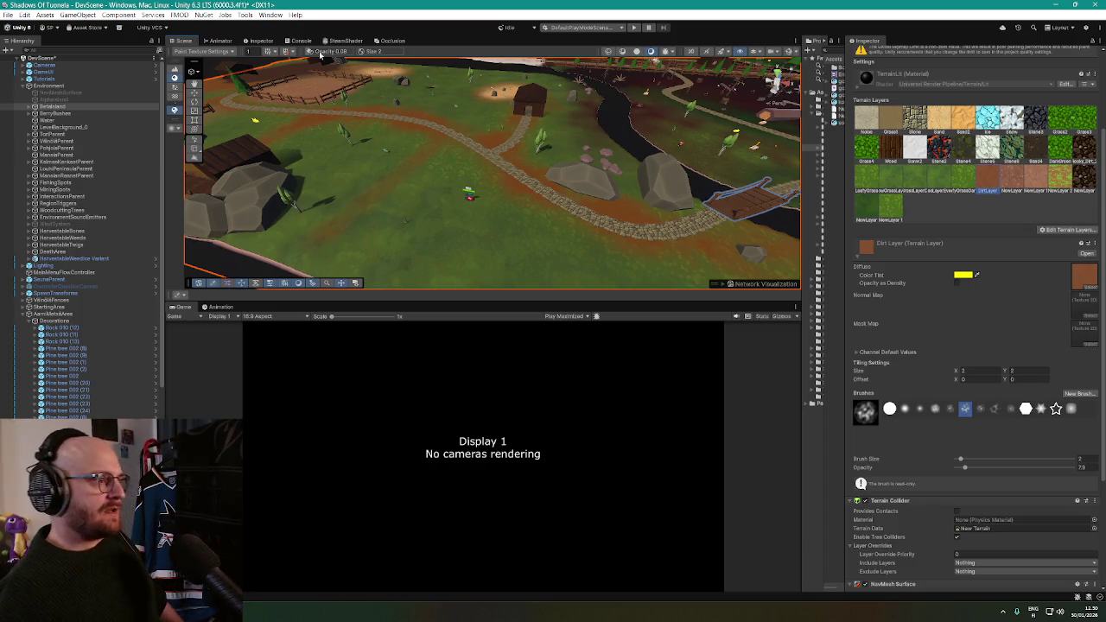
left_click(266, 41)
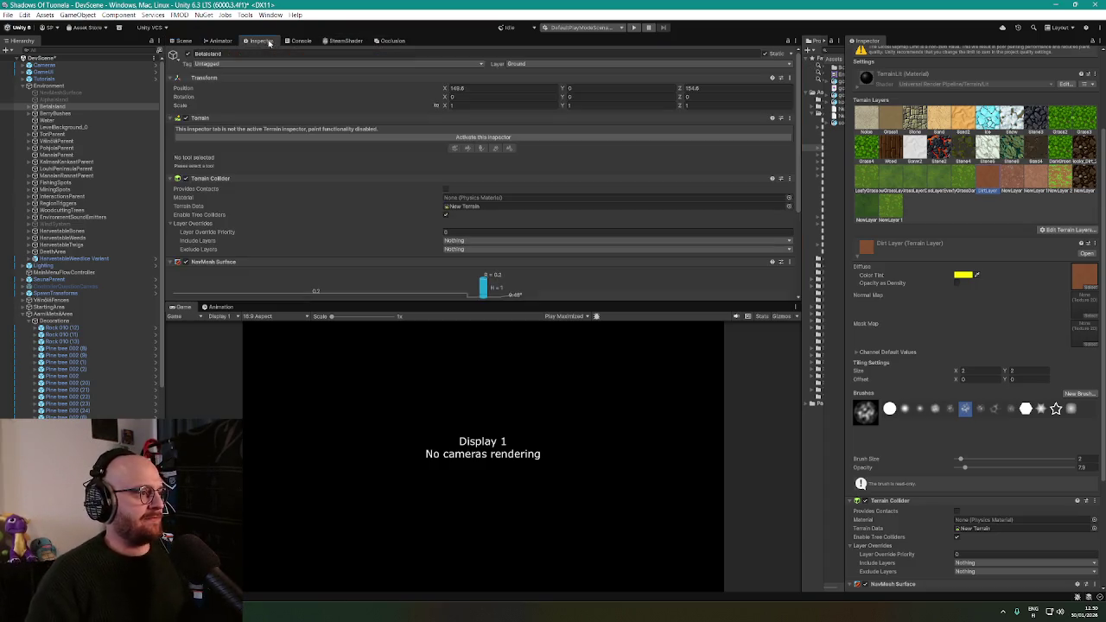
Inspect the logged errors in the Console, then clear them
left_click(299, 40)
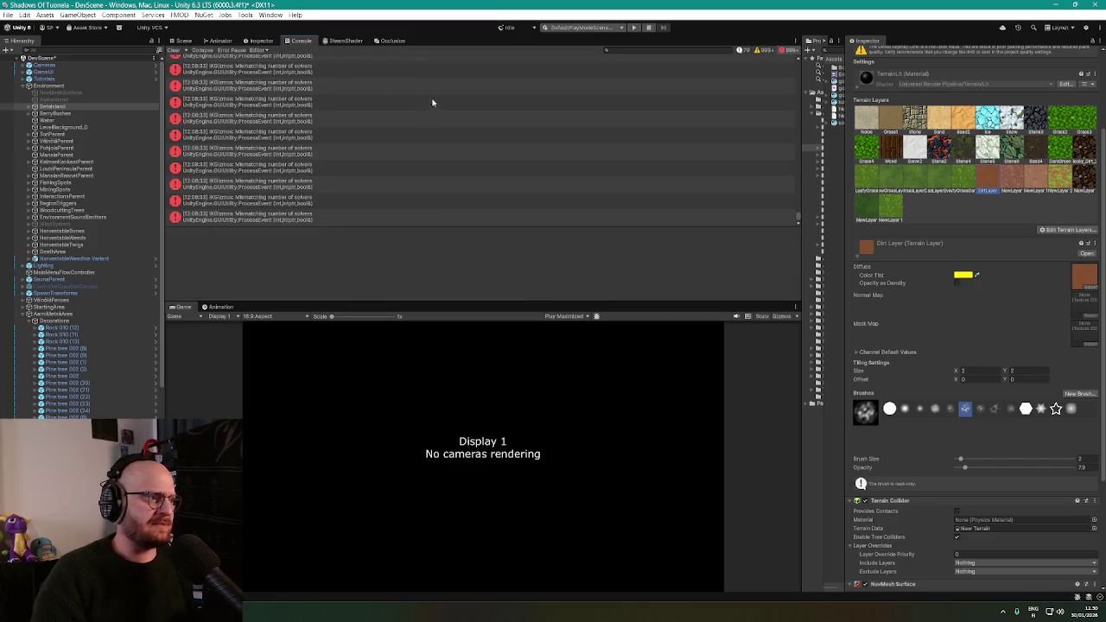
left_click(271, 119)
left_click(271, 105)
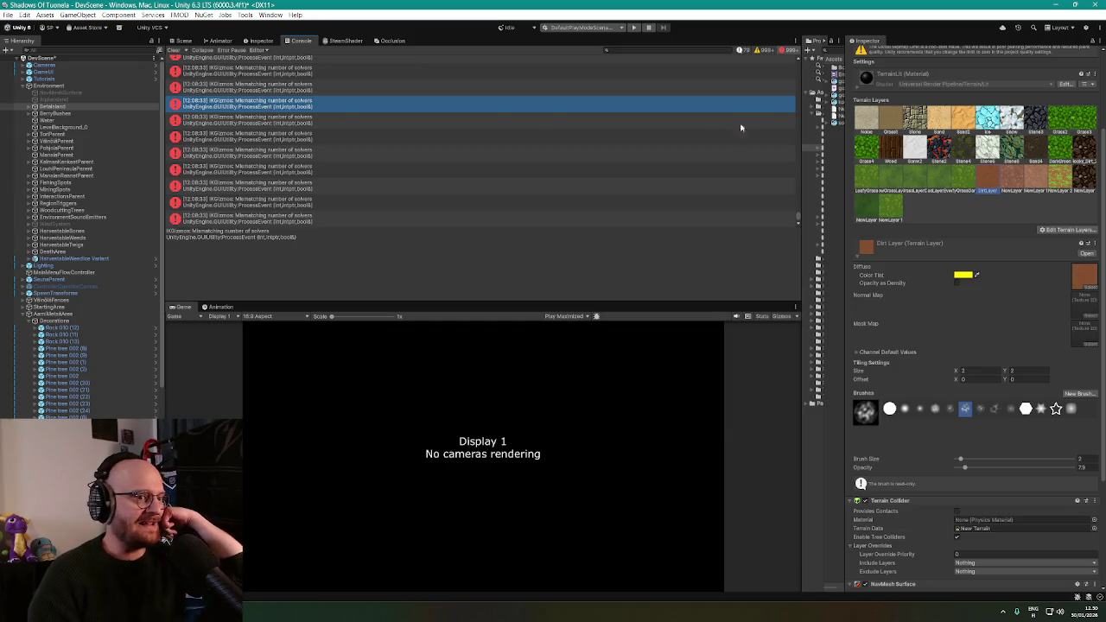
scroll(751, 146, "down", 1)
left_click_drag(798, 217, 783, 53)
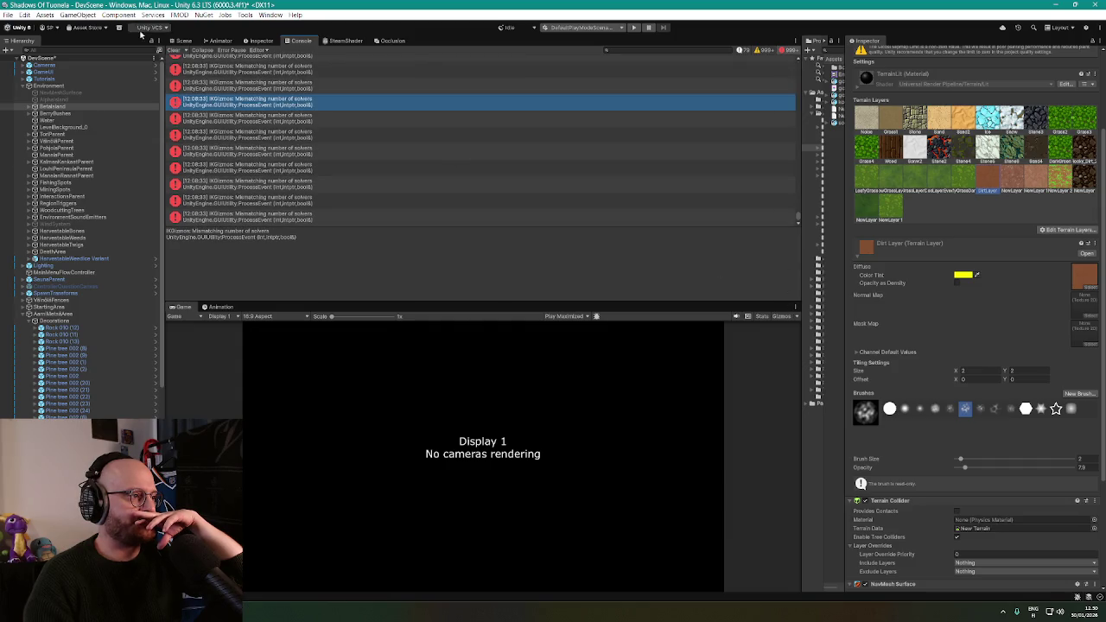
left_click(172, 50)
Select NPCManager in the Hierarchy and apply all its overrides to the prefab
scroll(80, 217, "down", 3)
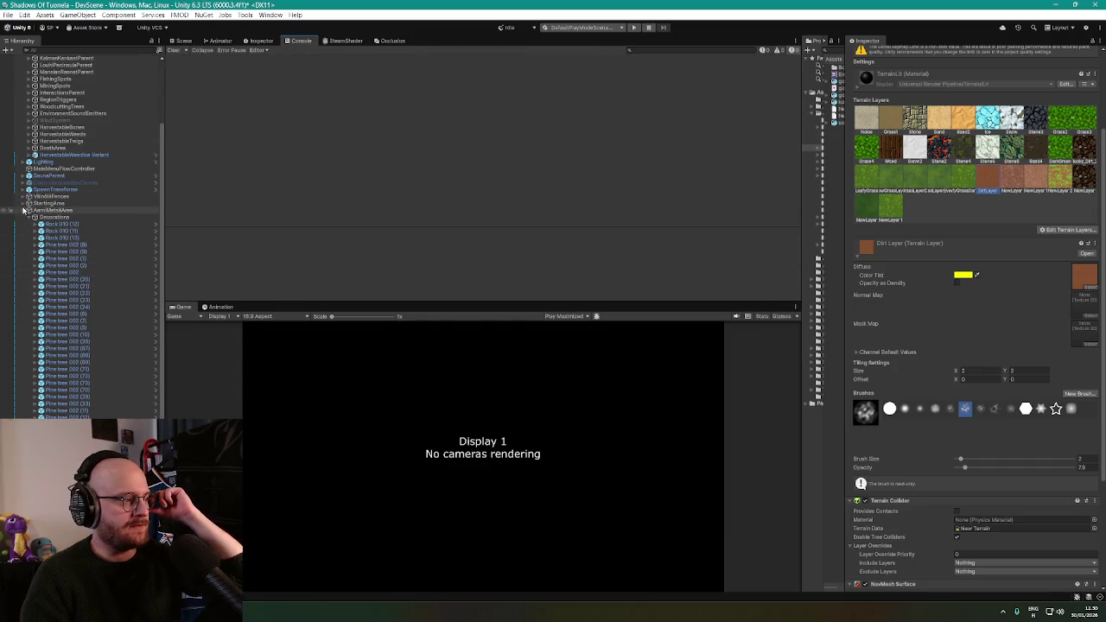
left_click(21, 210)
left_click(75, 364)
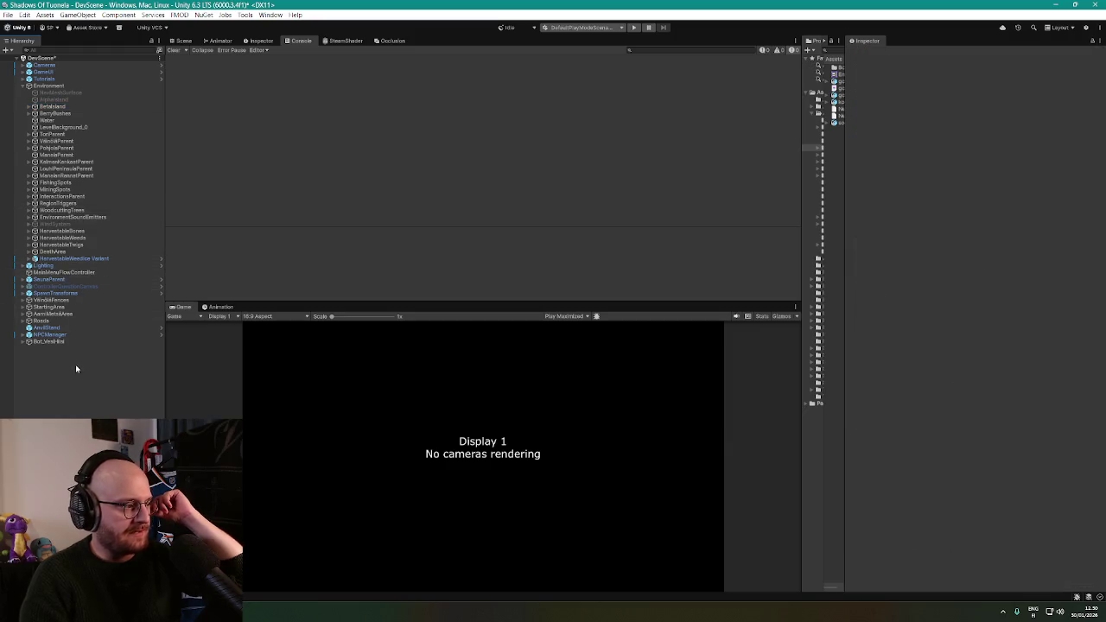
left_click(53, 335)
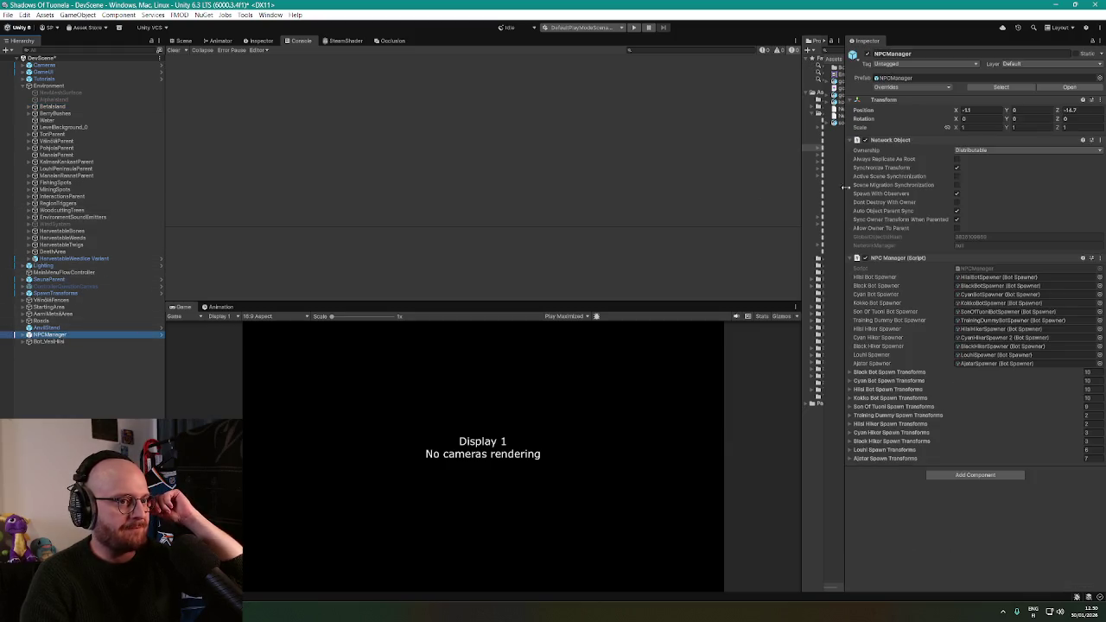
left_click(914, 87)
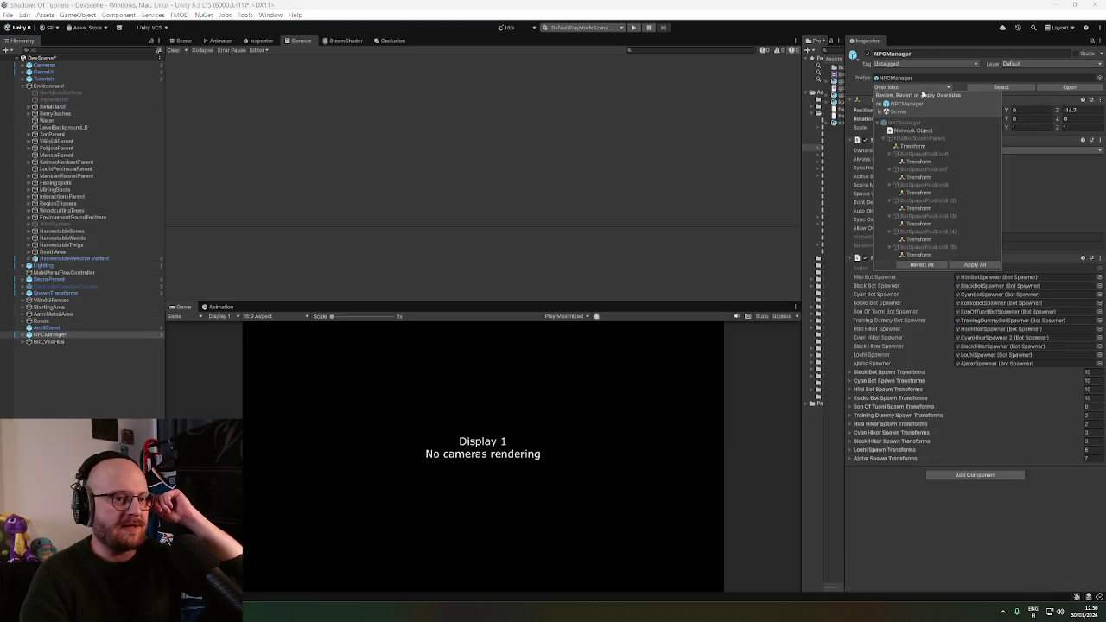
left_click(974, 264)
left_click(183, 41)
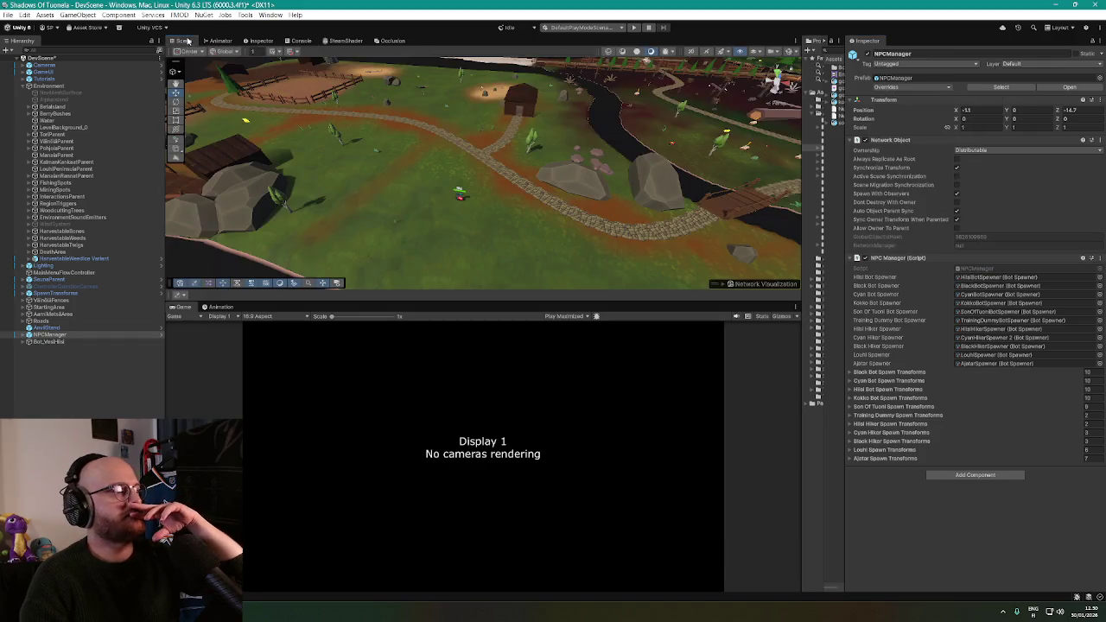
Orbit and zoom to the teal Bot_VesiHiisi, select it, and widen the Project panel
mouse_move(501, 185)
left_mouse_down()
mouse_move(544, 190)
mouse_move(484, 182)
mouse_move(510, 136)
mouse_move(479, 151)
mouse_move(482, 138)
left_mouse_up()
scroll(486, 177, "up", 10)
left_click(48, 341)
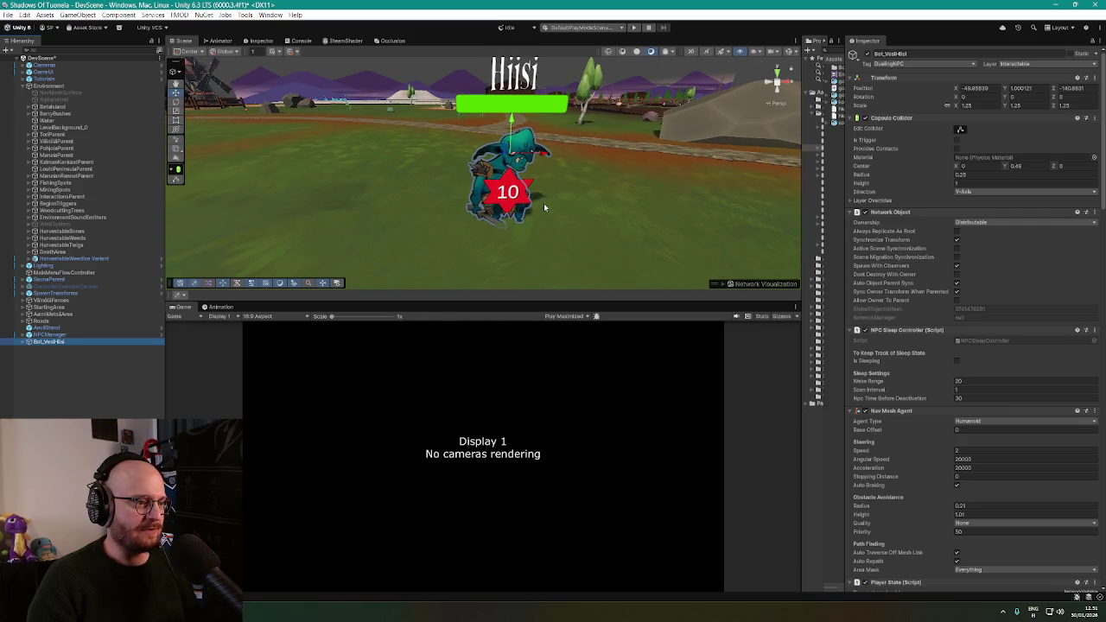
left_click_drag(543, 207, 561, 196)
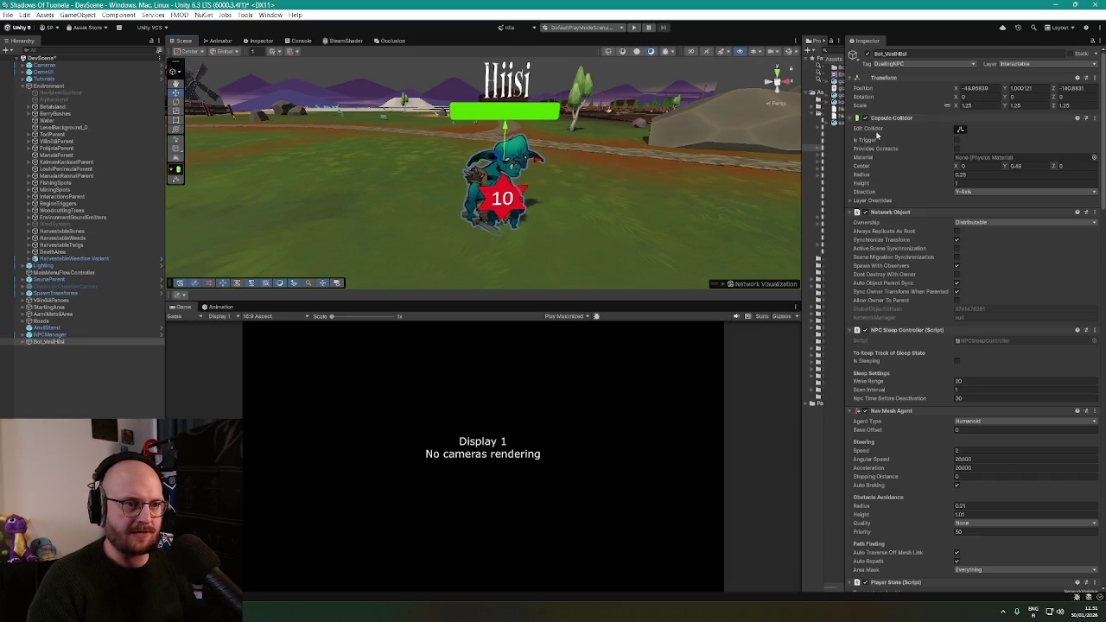
mouse_move(801, 158)
left_mouse_down()
mouse_move(674, 162)
mouse_move(776, 166)
left_mouse_up()
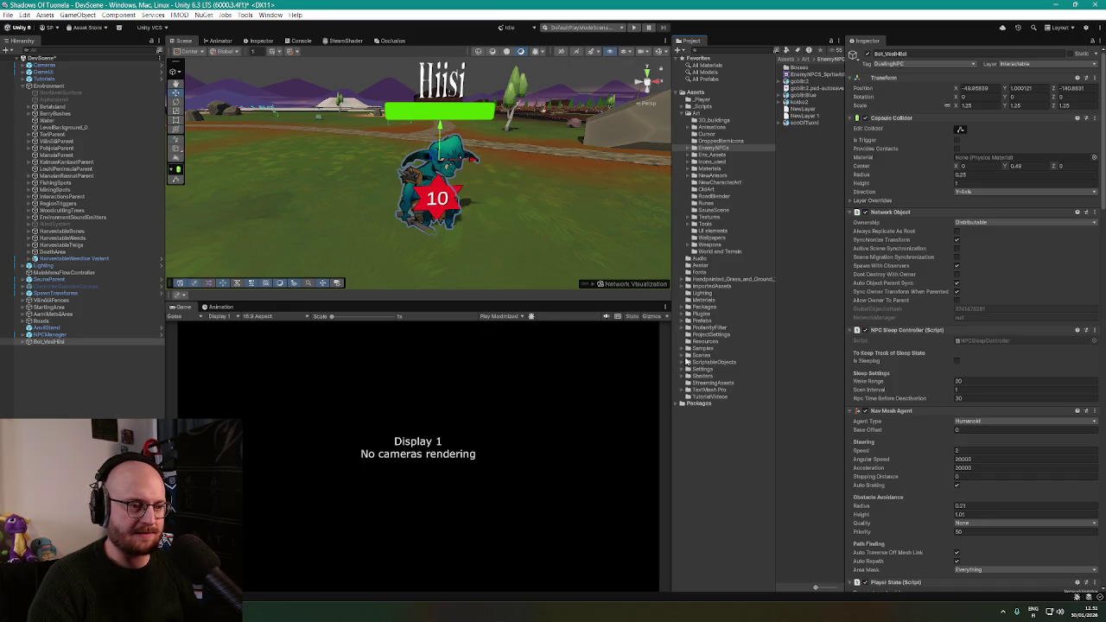
Drag the Bot2_Hiisi prefab from Prefabs > NPCs > NetBots into the scene
left_click(684, 321)
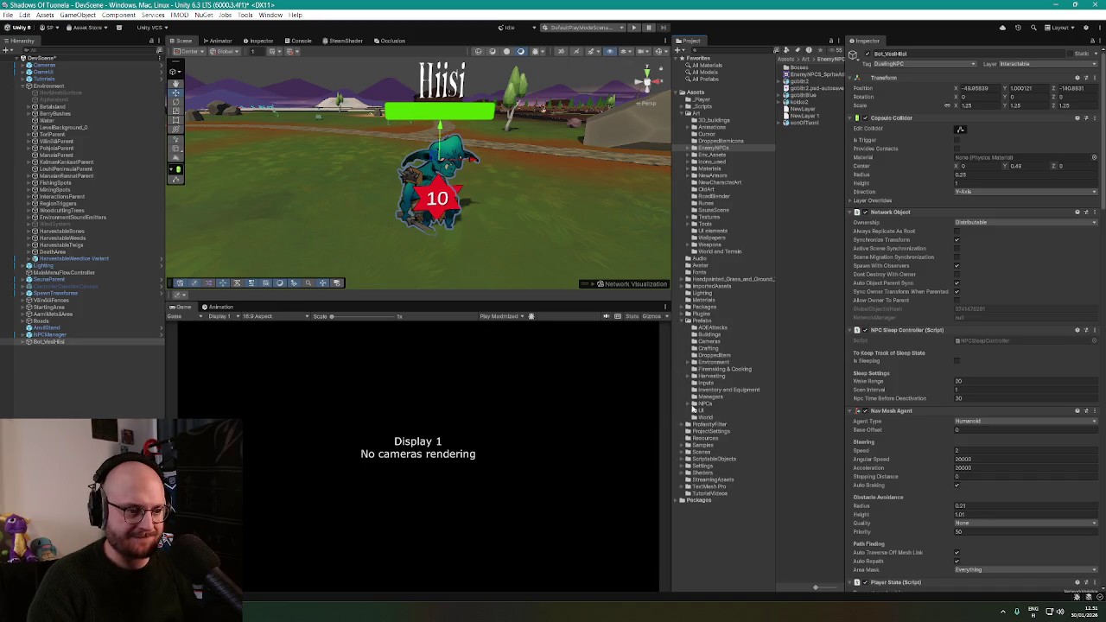
left_click(689, 403)
left_click(708, 419)
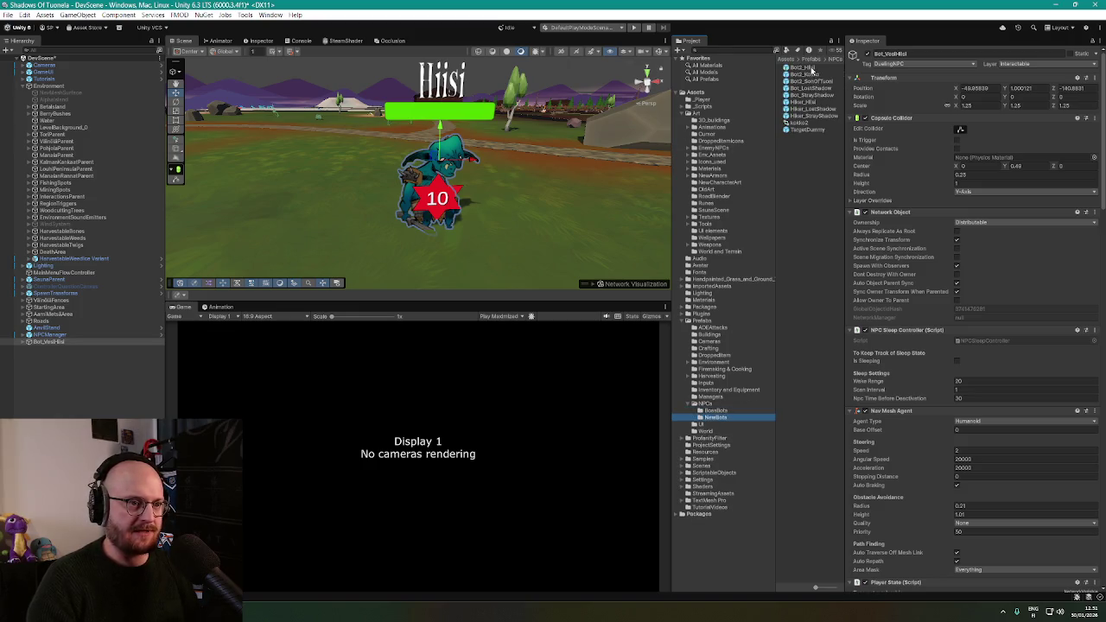
mouse_move(812, 71)
left_mouse_down()
mouse_move(327, 225)
mouse_move(376, 240)
mouse_move(355, 235)
left_mouse_up()
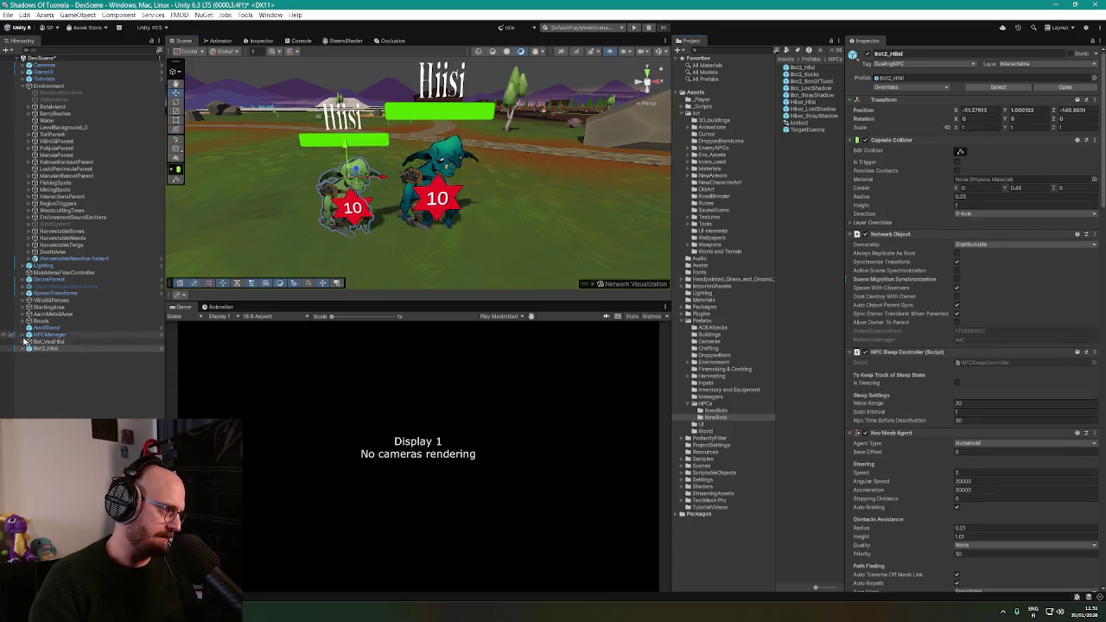
Change Bot_VesiHiisi's HealthCanvasBot > NameTagVisualParent > NameTag text to 'Vesihiisi'
left_click(24, 342)
left_click(34, 343)
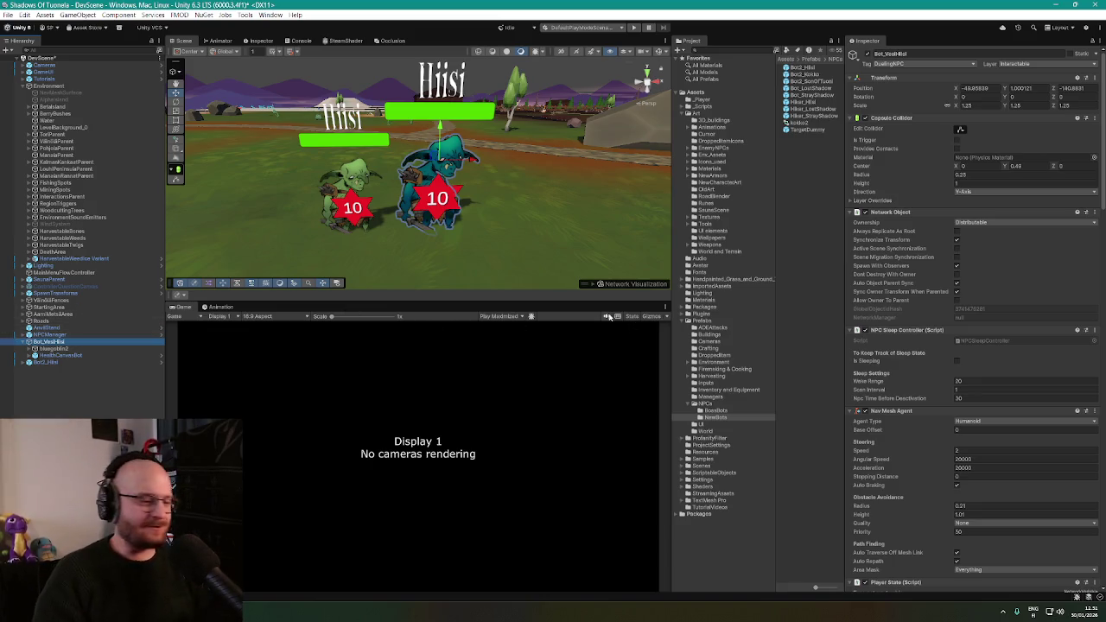
left_click_drag(542, 216, 535, 222)
mouse_move(1101, 95)
left_mouse_down()
mouse_move(1101, 432)
mouse_move(1075, 62)
left_mouse_up()
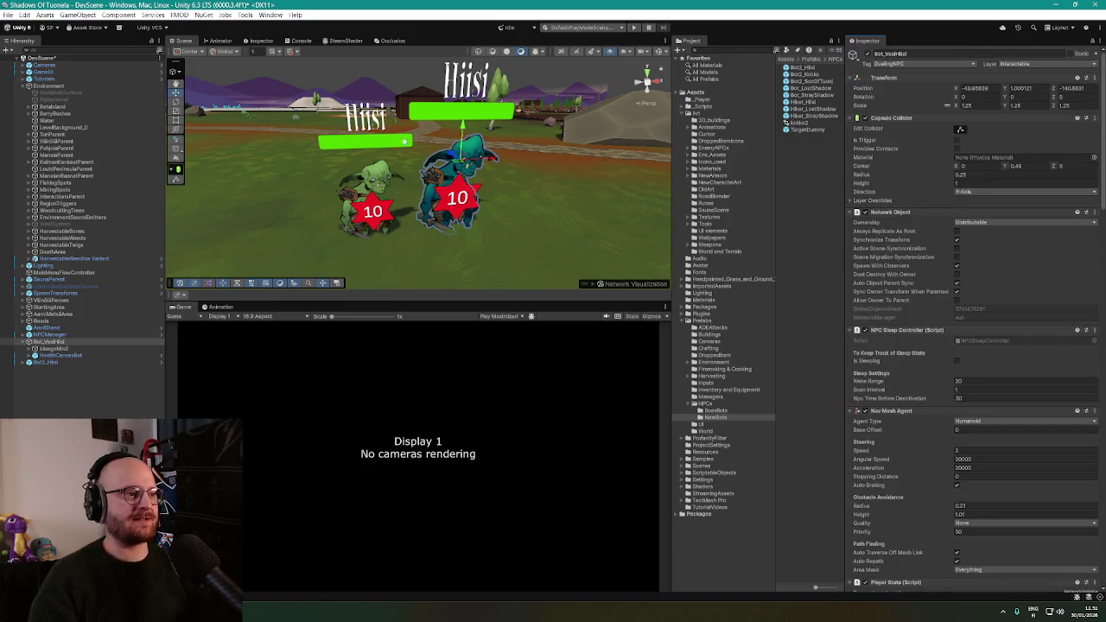
left_click(44, 356)
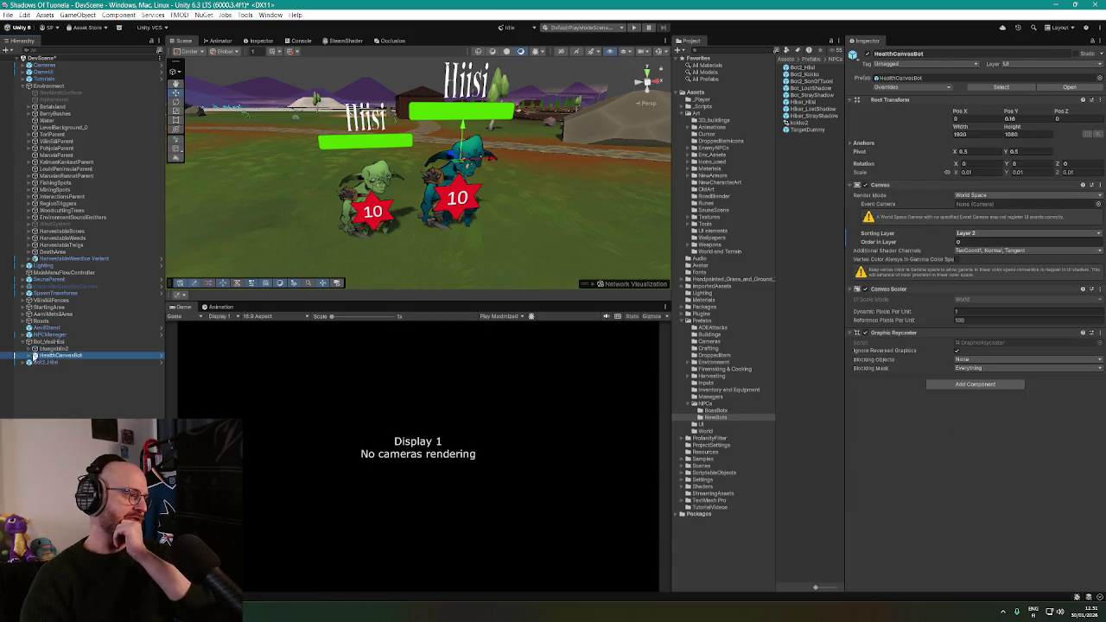
left_click(30, 355)
left_click(49, 368)
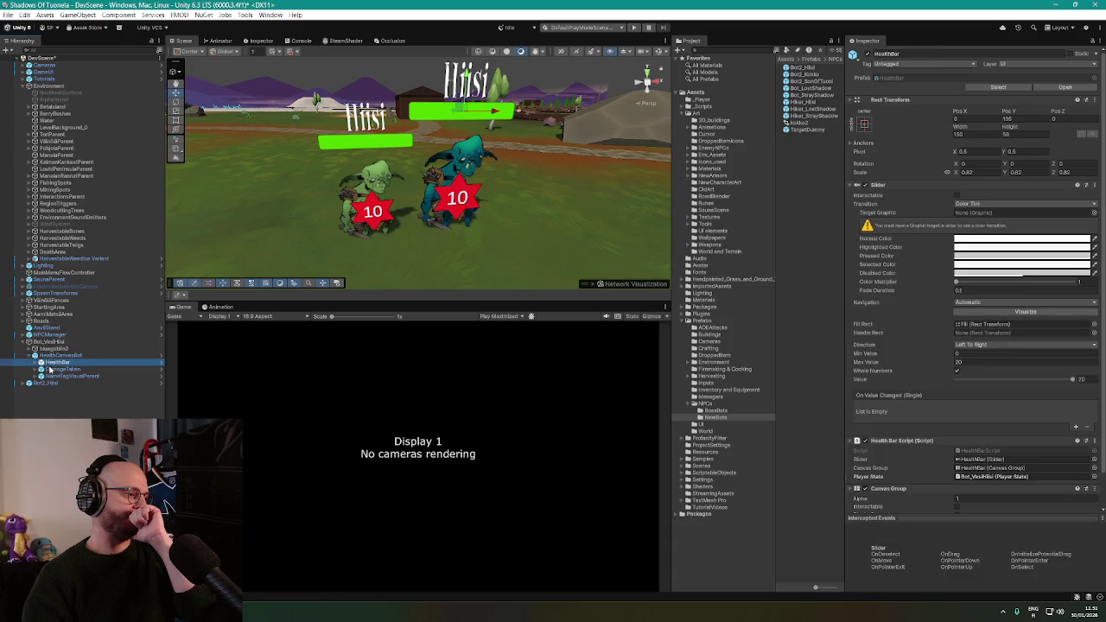
left_click(52, 377)
left_click(35, 377)
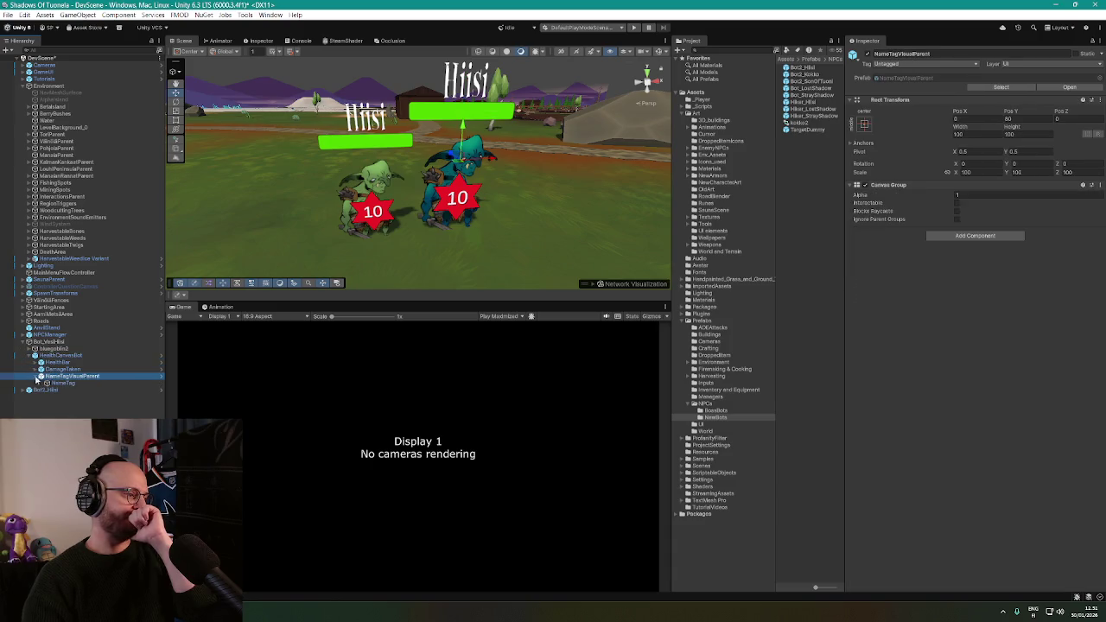
left_click(54, 383)
left_click(866, 219)
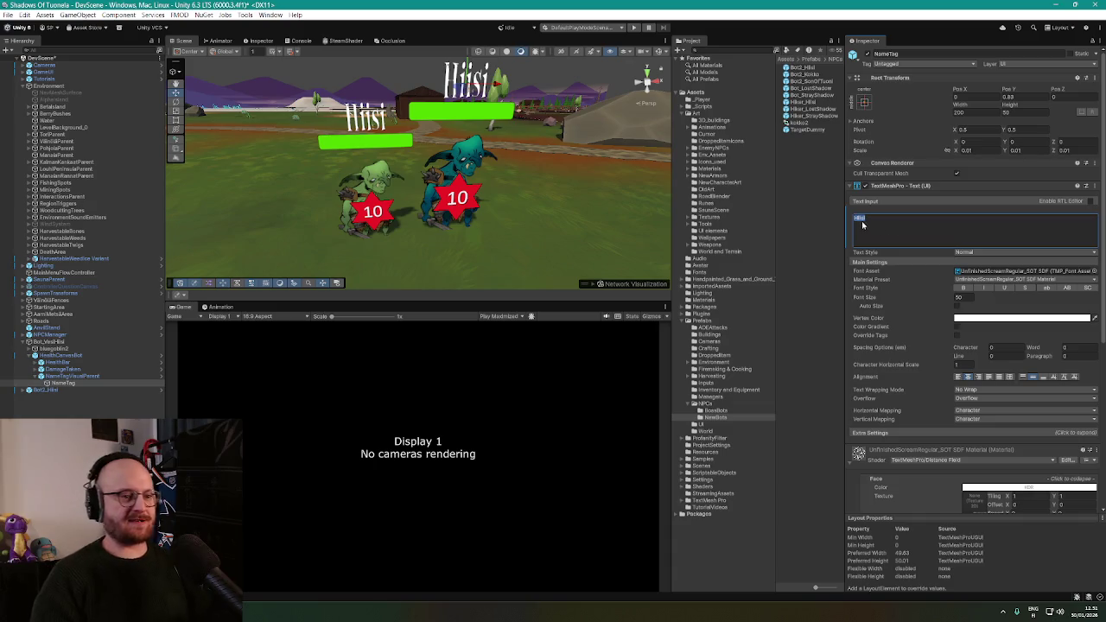
type("Vesihiisi")
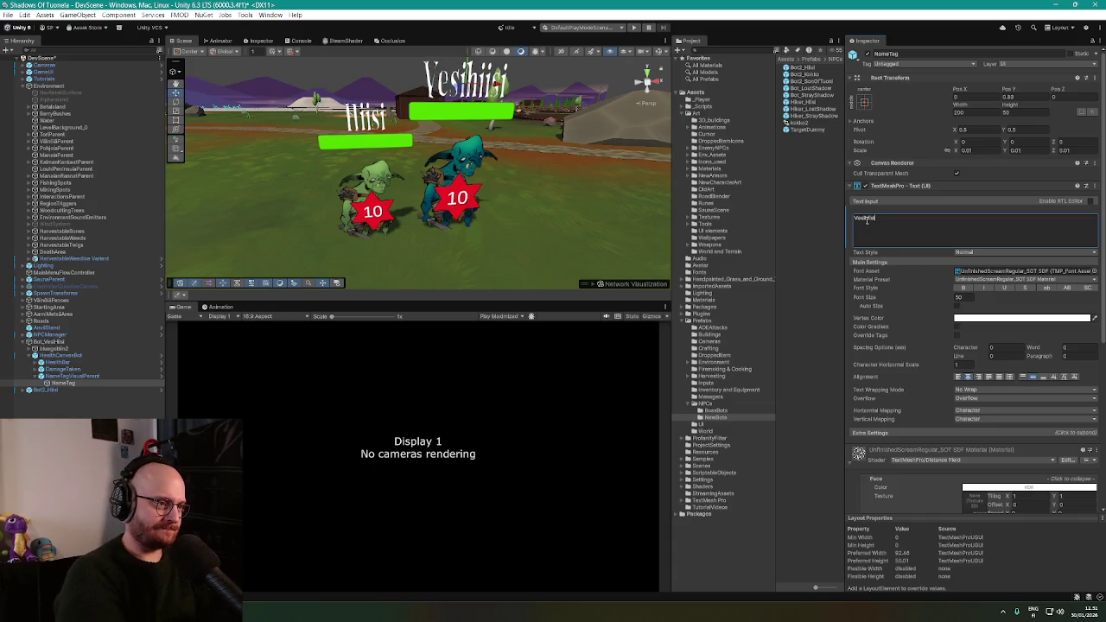
mouse_move(400, 178)
left_mouse_down()
mouse_move(401, 165)
mouse_move(363, 167)
left_mouse_up()
mouse_move(356, 167)
left_mouse_down()
mouse_move(458, 155)
mouse_move(377, 169)
left_mouse_up()
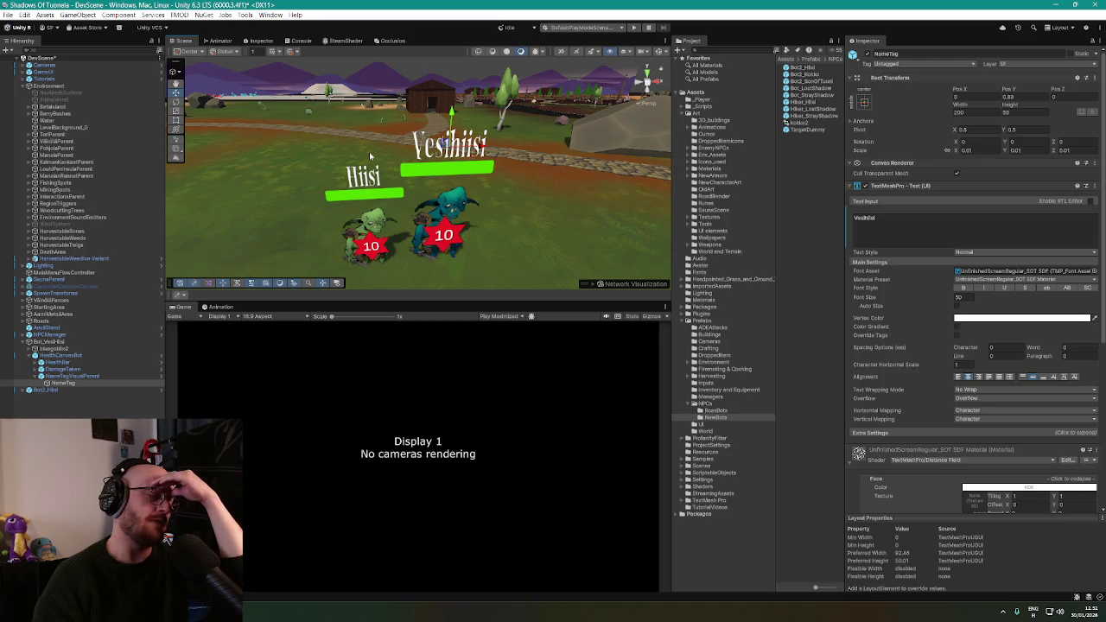
mouse_move(505, 171)
left_mouse_down()
mouse_move(519, 173)
mouse_move(488, 177)
left_mouse_up()
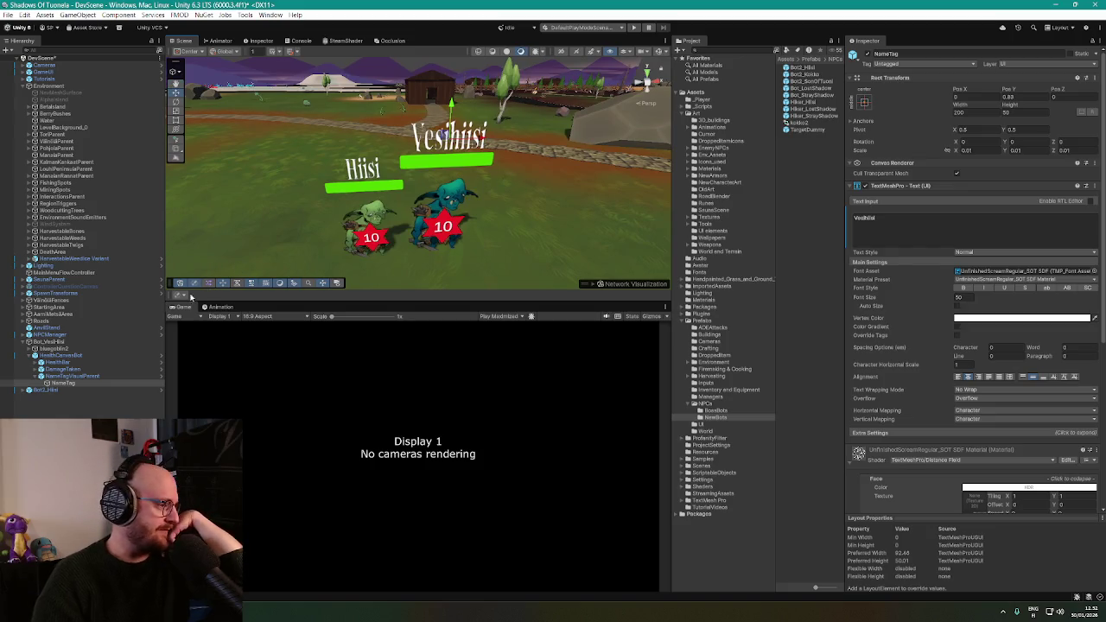
left_click(73, 376)
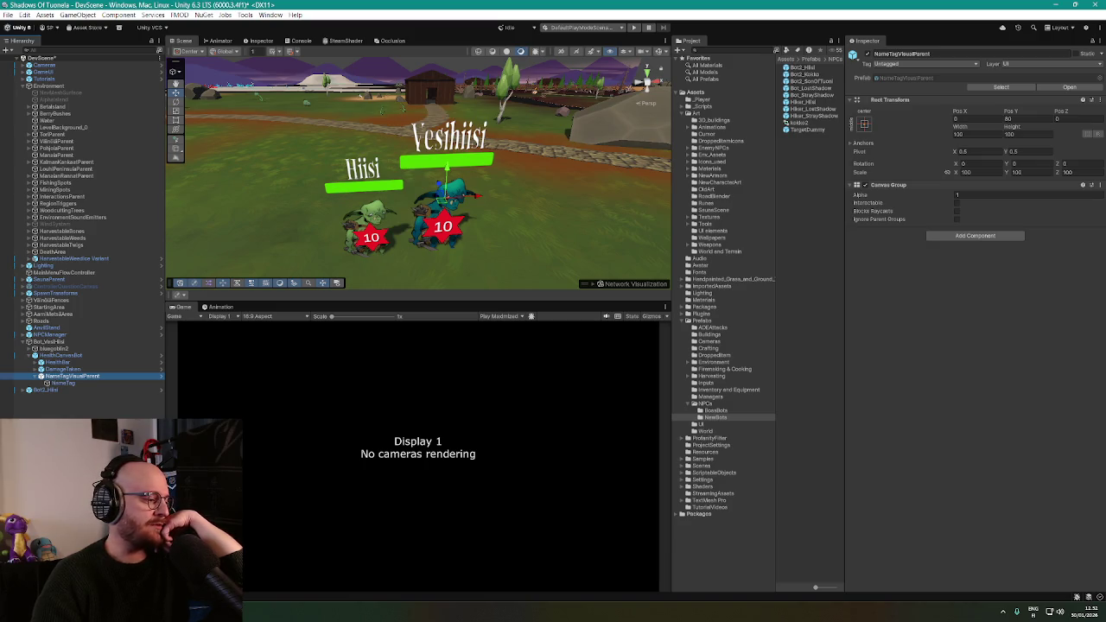
Orbit around the two goblins to check the Vesihiisi name label above the bot
key("alt+Tab")
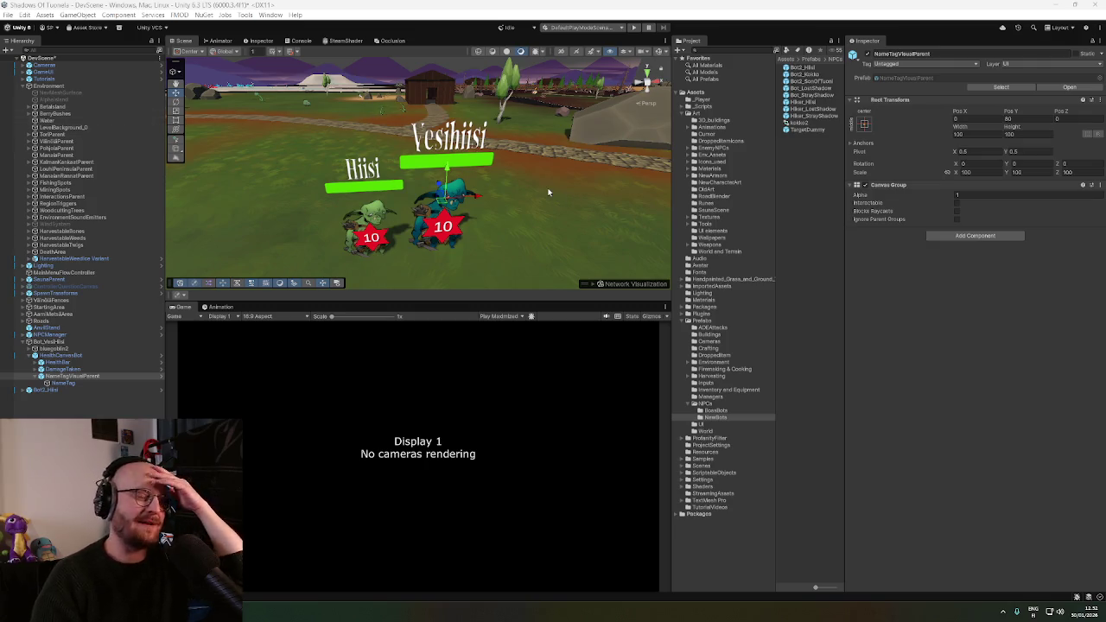
left_click_drag(547, 192, 547, 185)
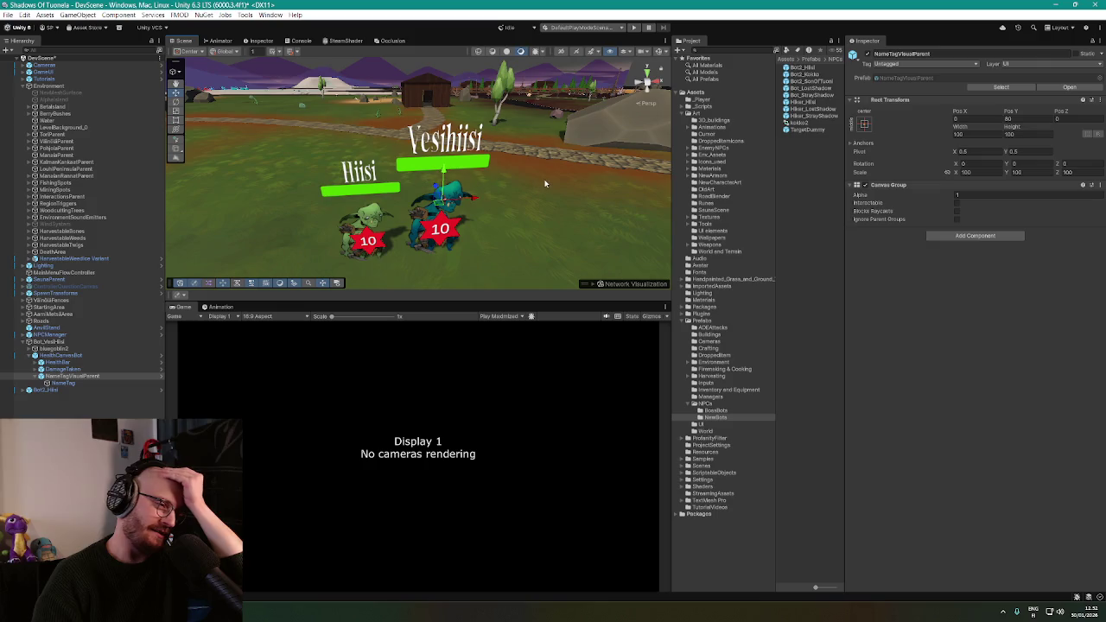
left_click_drag(543, 182, 550, 165)
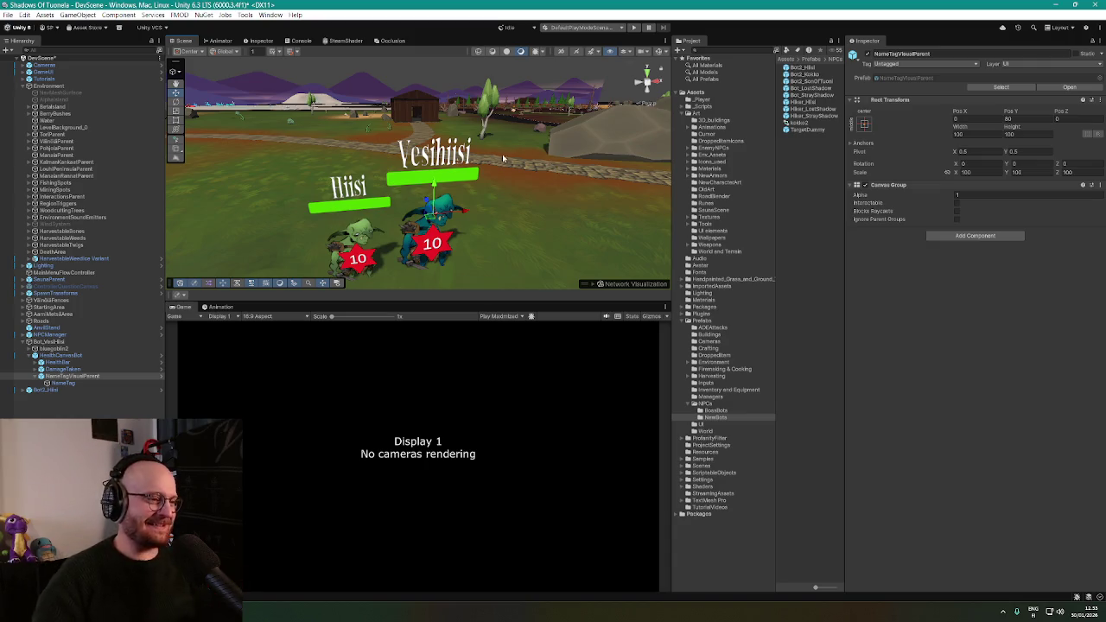
left_click_drag(551, 165, 539, 149)
scroll(542, 149, "up", 2)
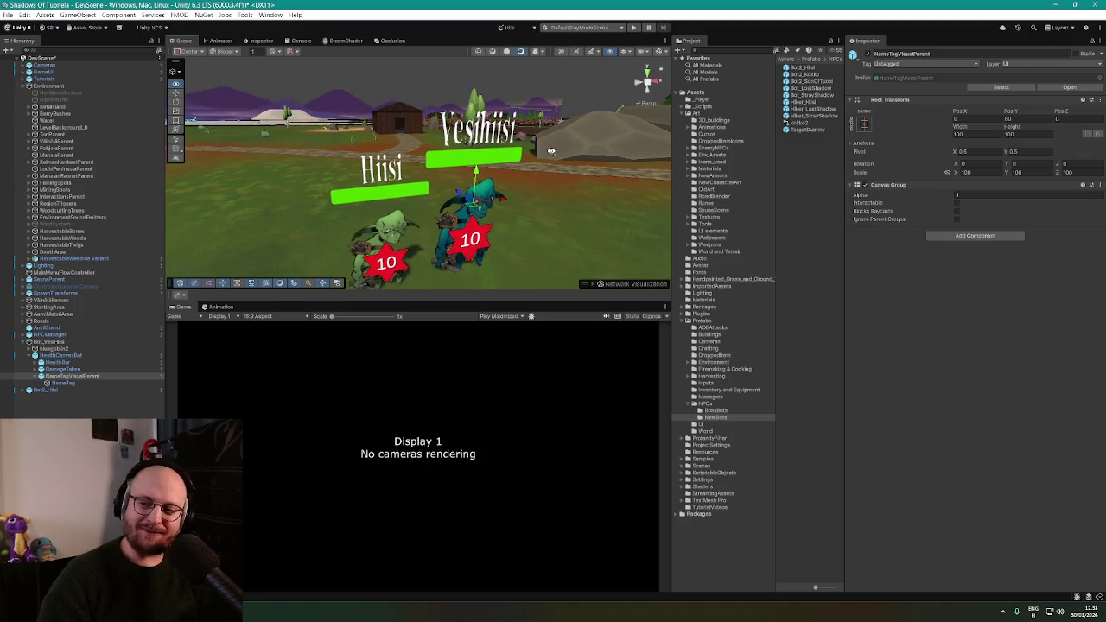
scroll(551, 152, "down", 3)
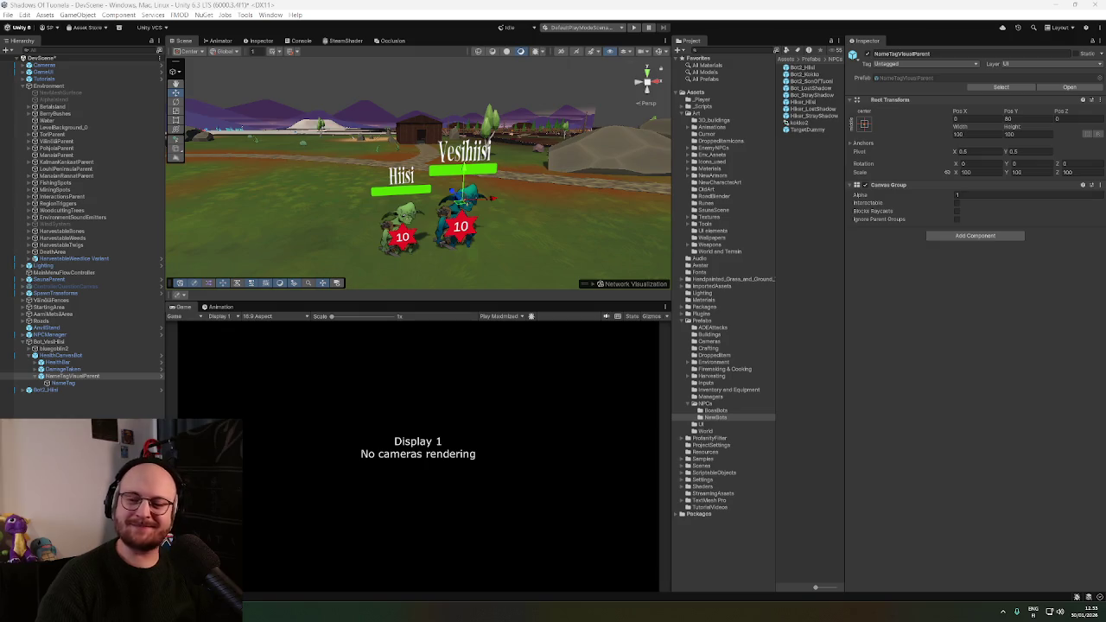
left_click_drag(566, 191, 550, 191)
left_click(460, 143)
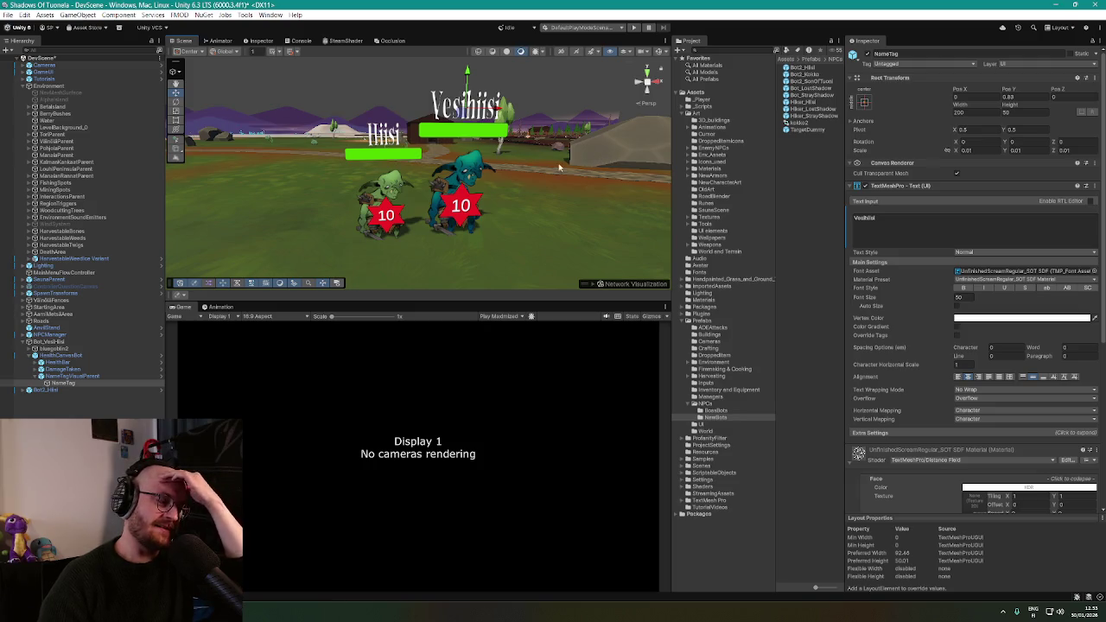
left_click_drag(568, 187, 576, 188)
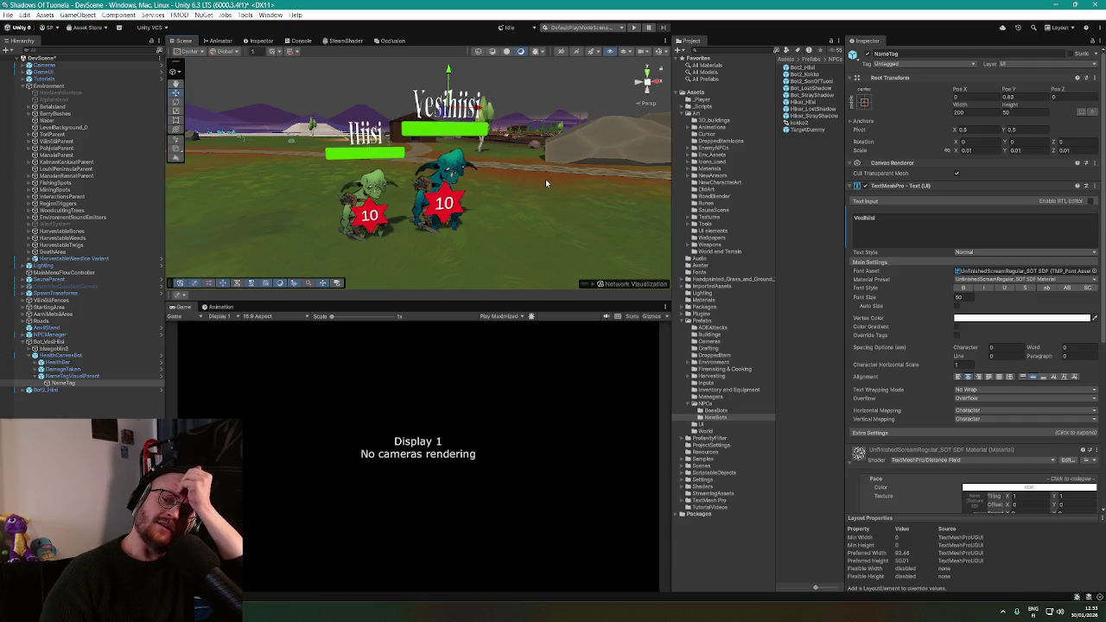
mouse_move(505, 173)
left_mouse_down()
mouse_move(427, 202)
mouse_move(413, 181)
left_mouse_up()
Inspect Bot_VesiHiisi's DamageTaken object and health bar settings
left_click(65, 369)
scroll(407, 186, "up", 3)
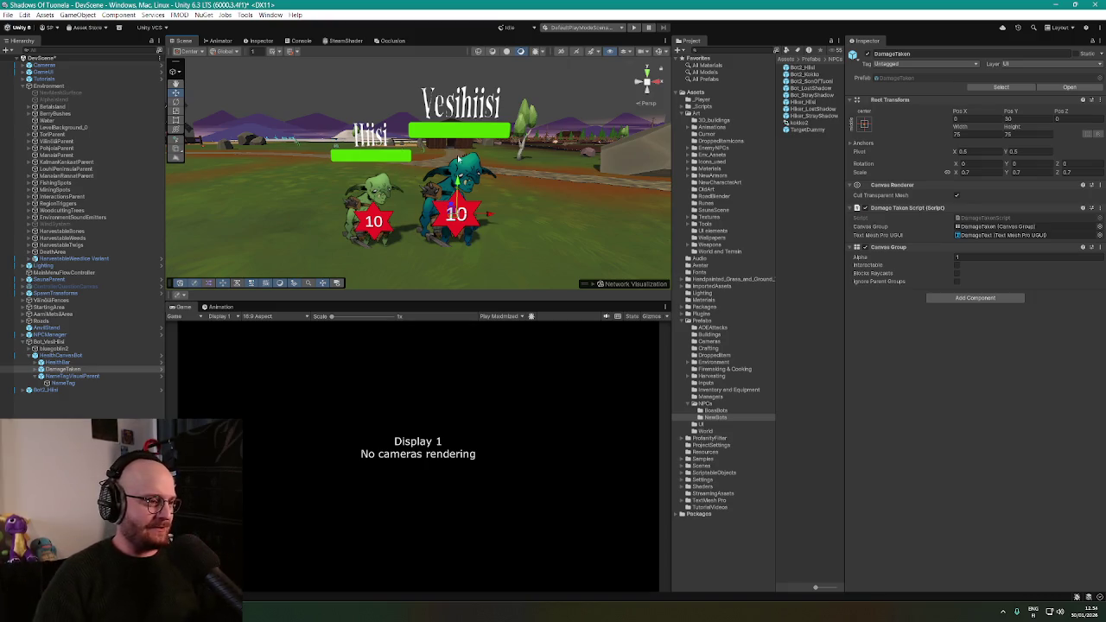
left_click(471, 134)
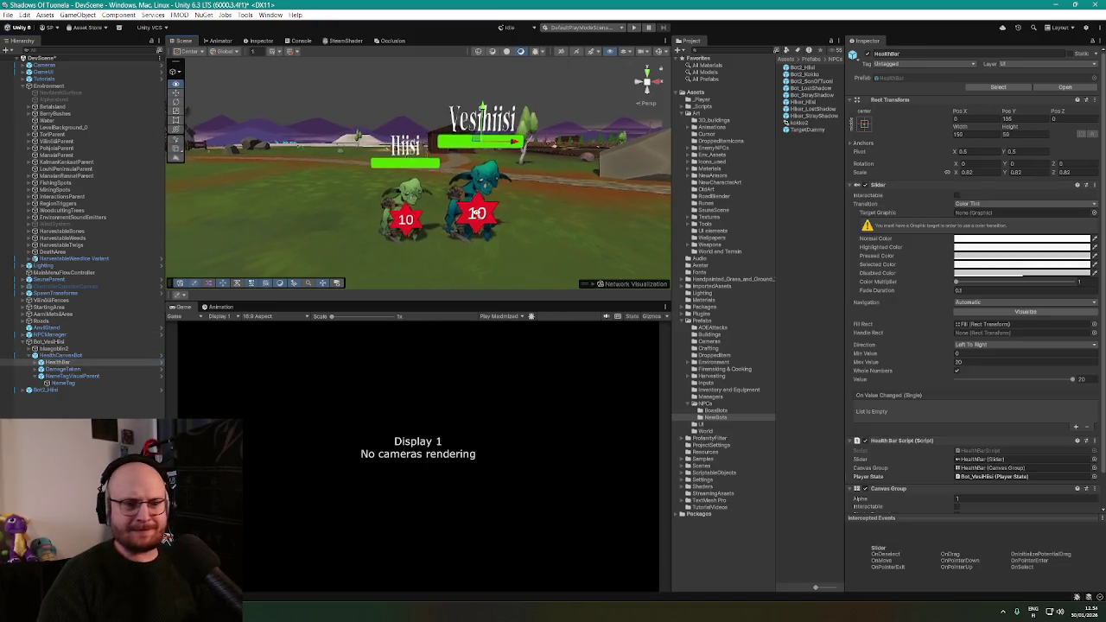
Select the bluegoblin2 model, then the Bot_VesiHiisi root object in the Hierarchy
scroll(888, 354, "down", 2)
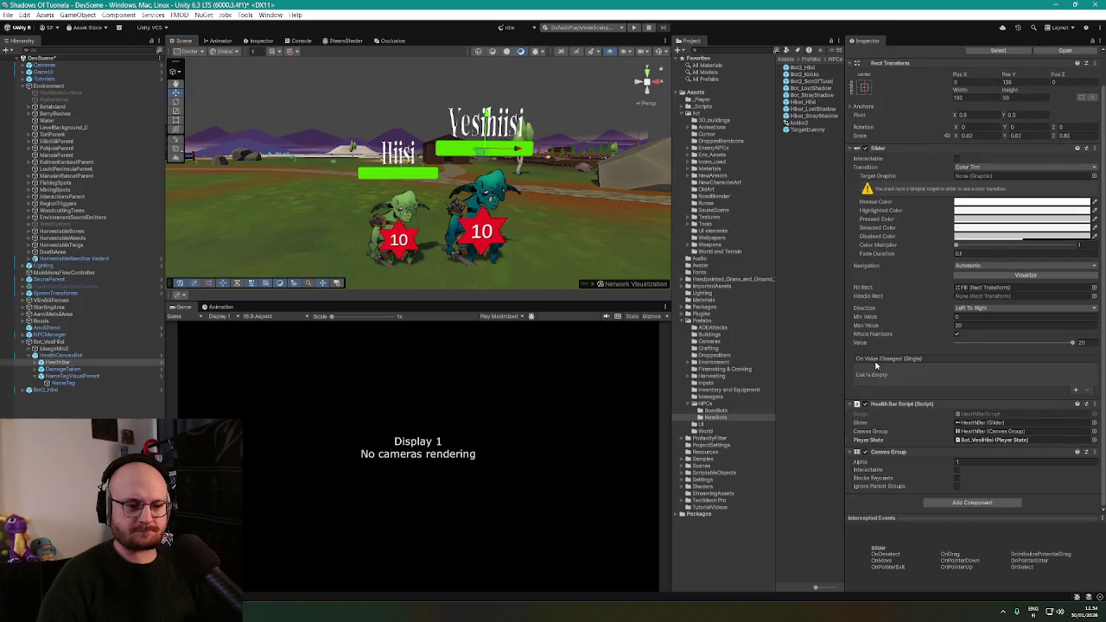
left_click(60, 349)
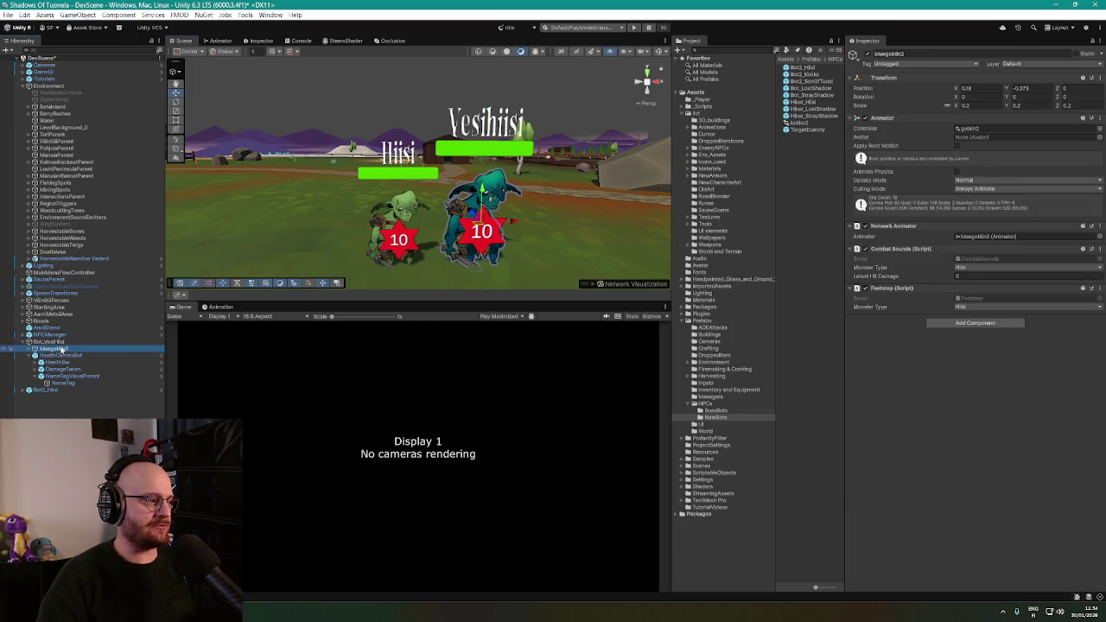
left_click(66, 341)
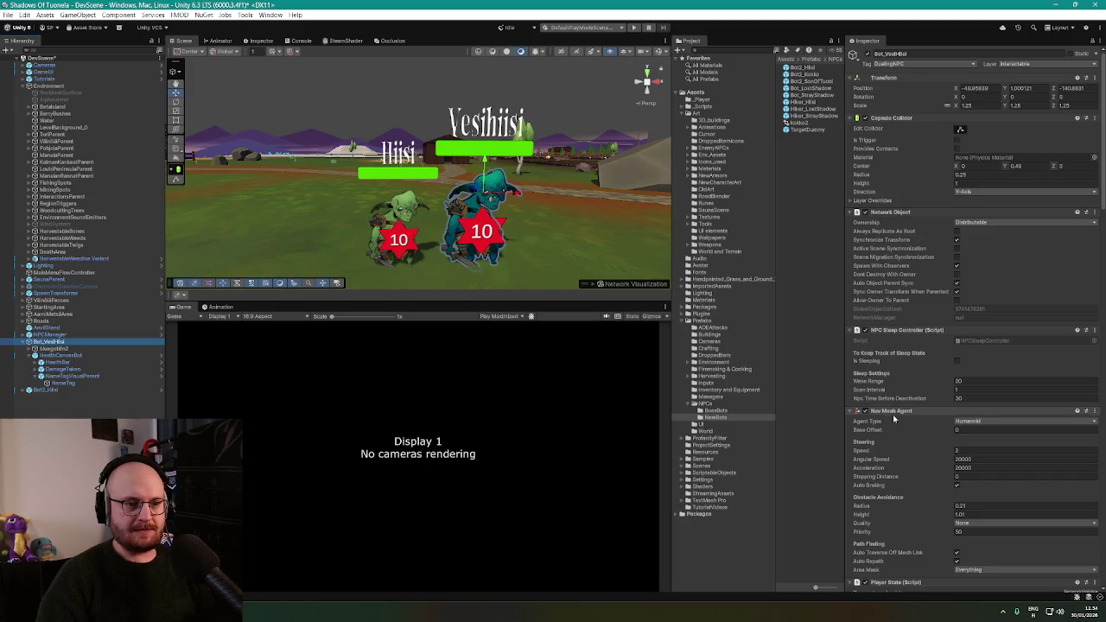
left_click_drag(1102, 168, 1101, 272)
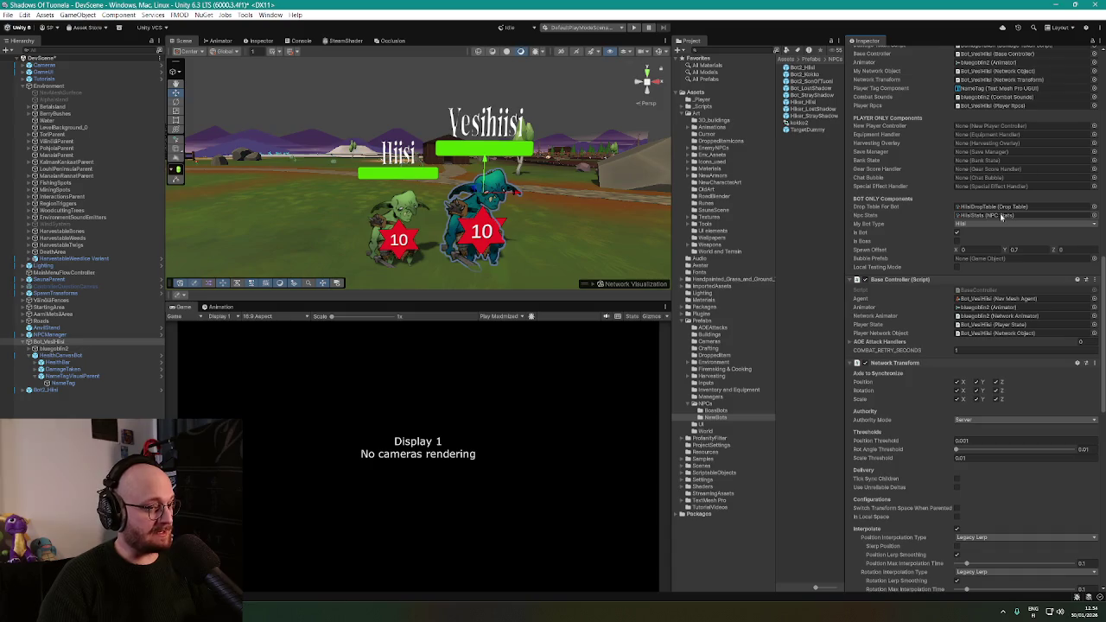
Review Bot_VesiHiisi's drop table and NPC stats components, then ping its PlayerState script
scroll(961, 226, "down", 4)
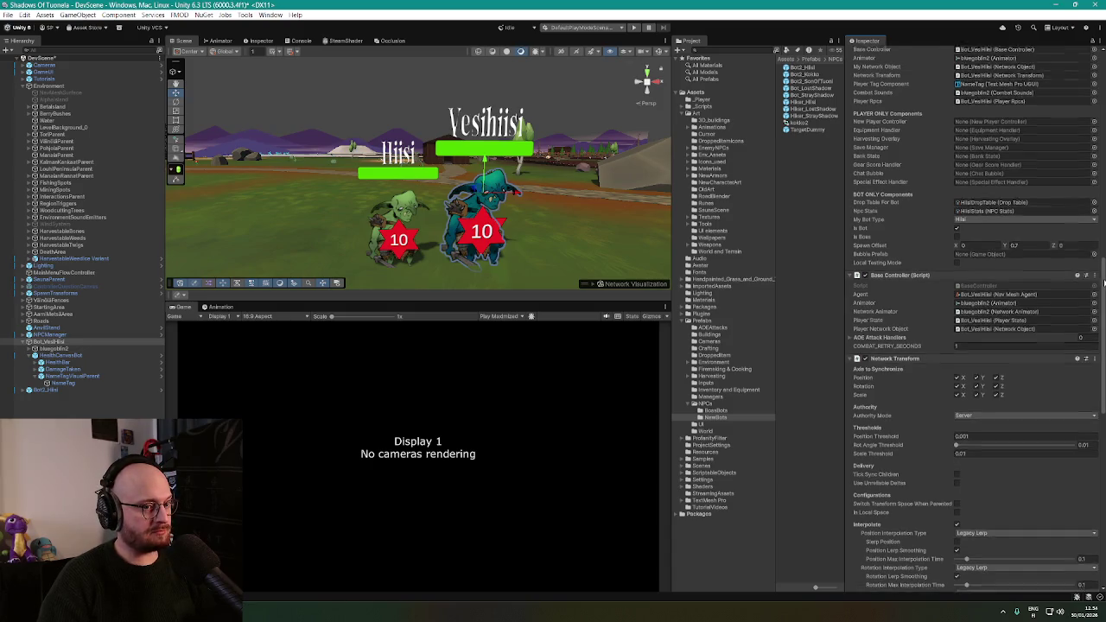
scroll(972, 318, "down", 8)
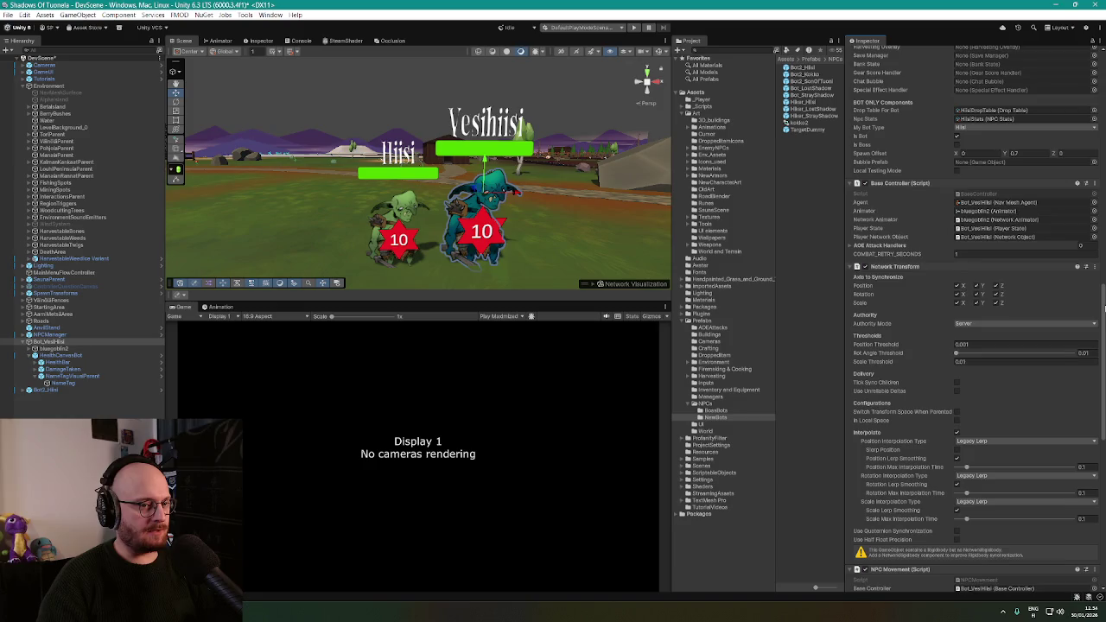
scroll(976, 320, "down", 9)
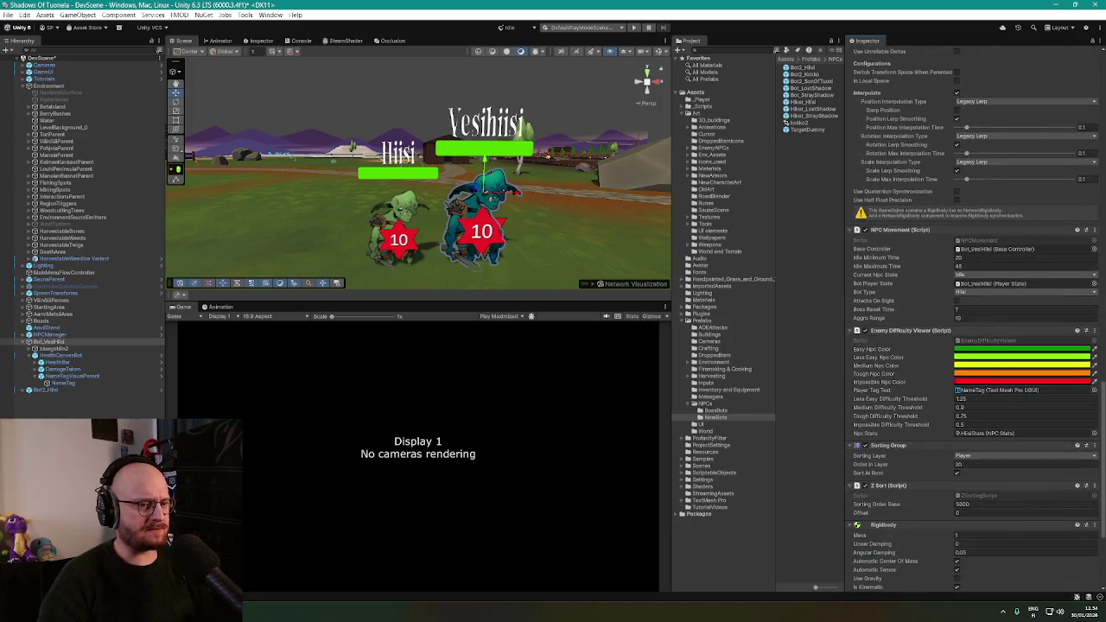
scroll(971, 320, "down", 4)
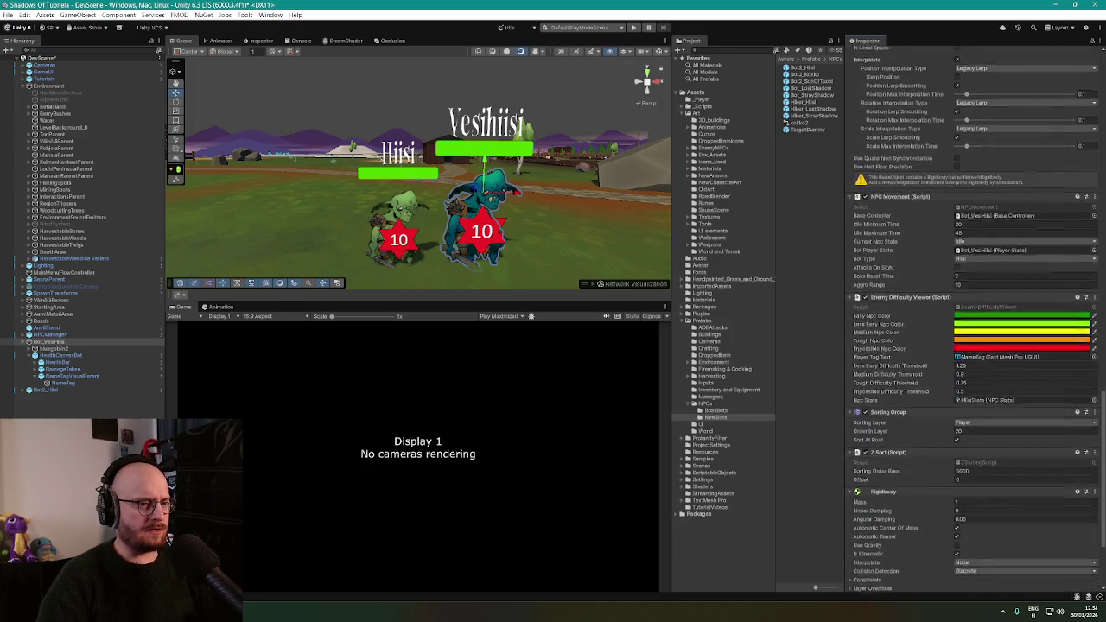
scroll(972, 319, "down", 3)
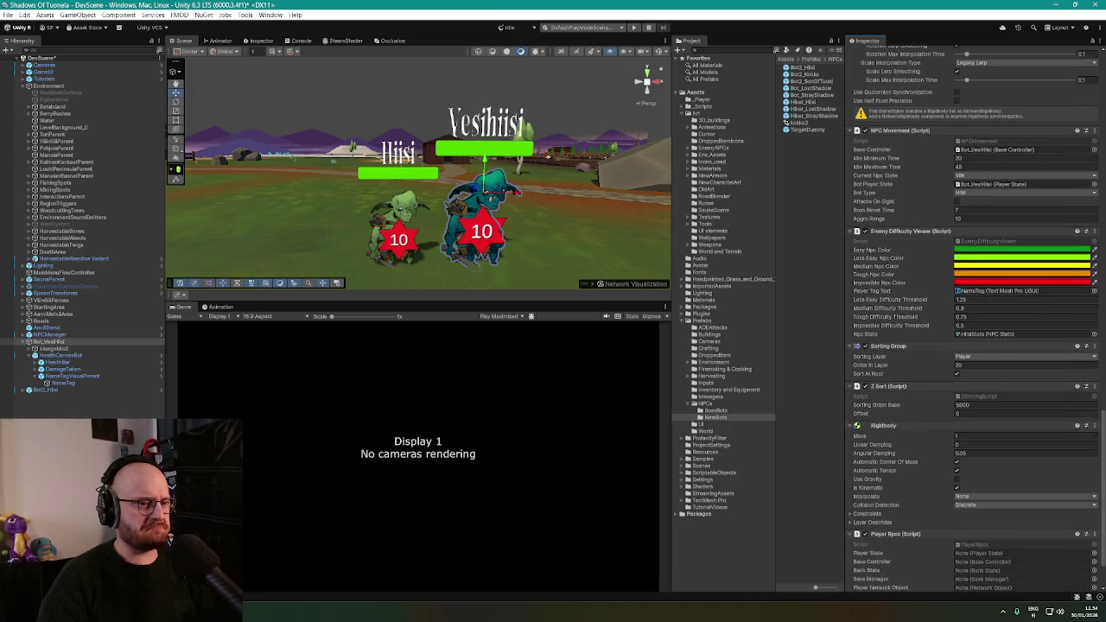
scroll(973, 320, "down", 2)
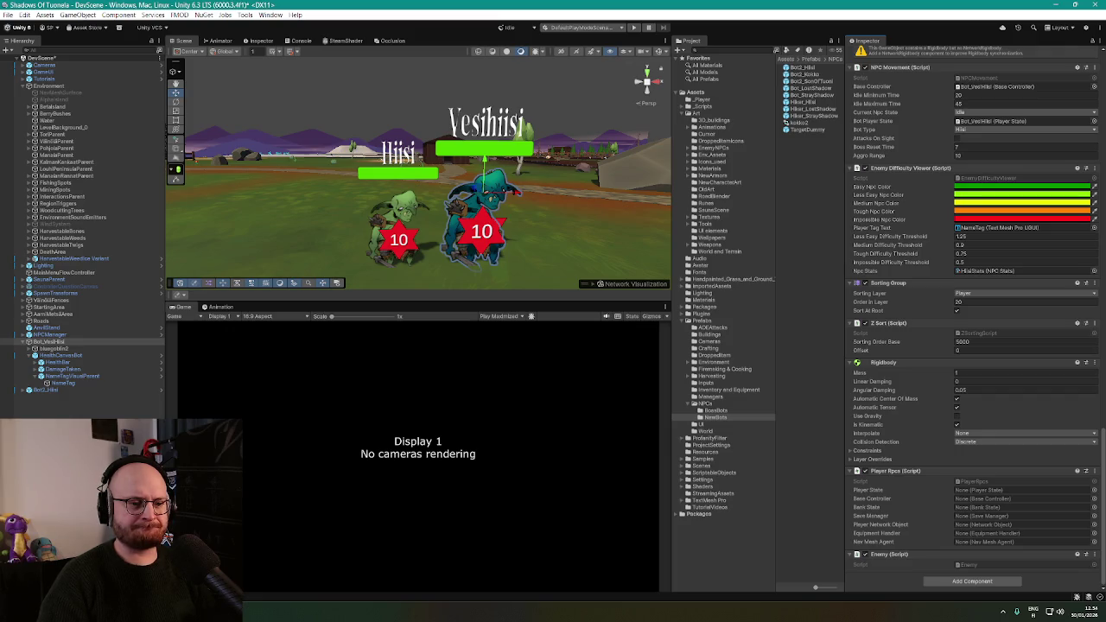
scroll(972, 319, "up", 10)
scroll(973, 319, "up", 10)
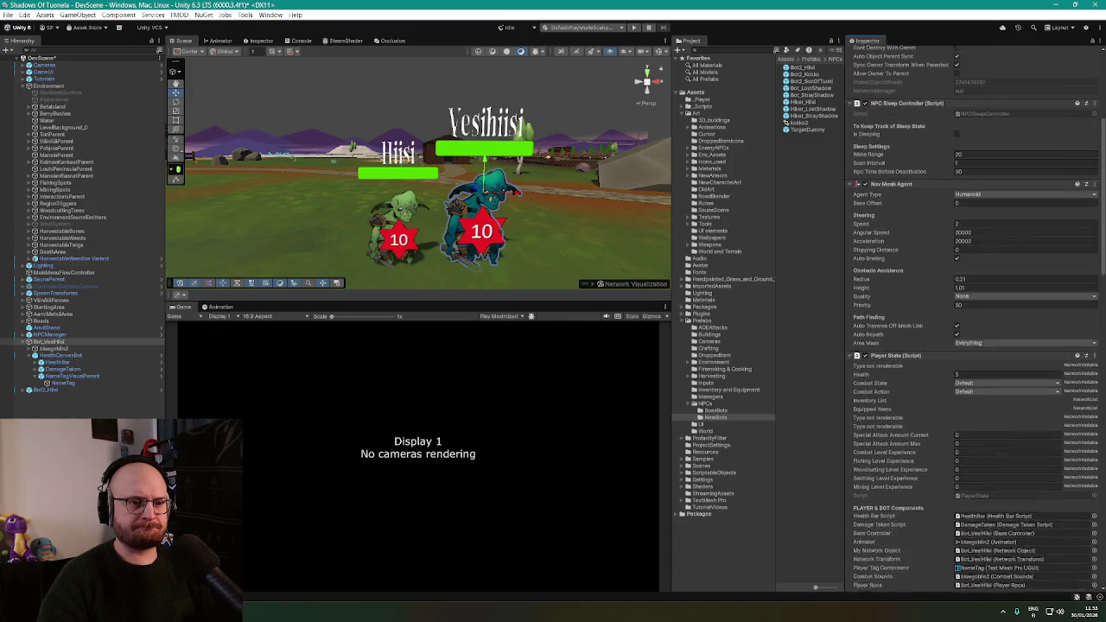
scroll(973, 320, "down", 5)
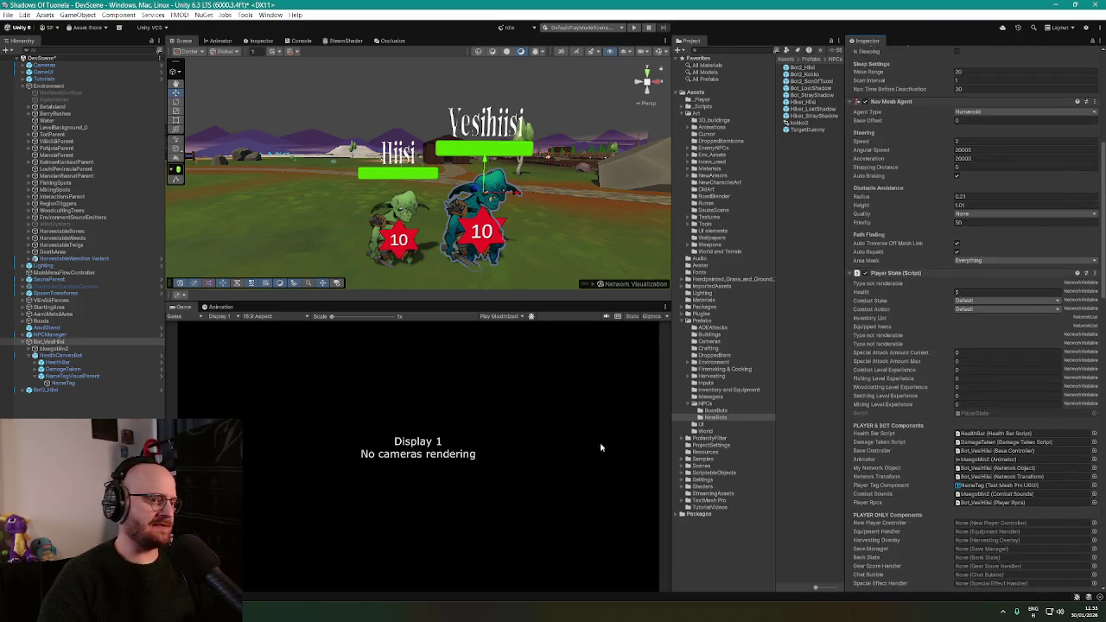
scroll(883, 340, "up", 1)
left_click(972, 438)
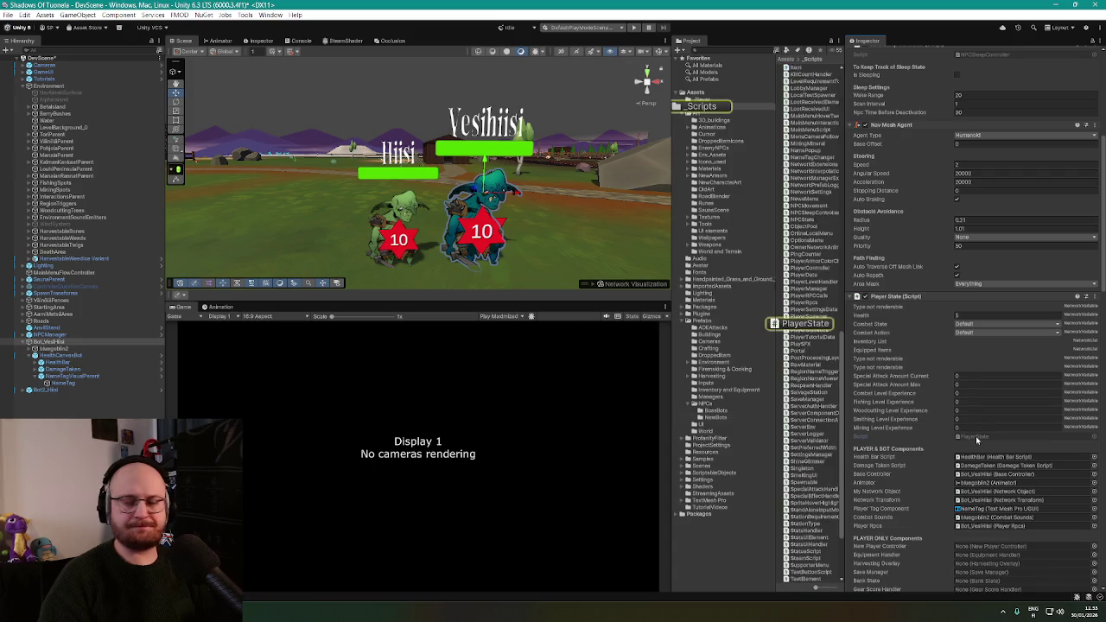
Open PlayerState.cs in VS Code and read its network variable fields around line 19
double_click(977, 438)
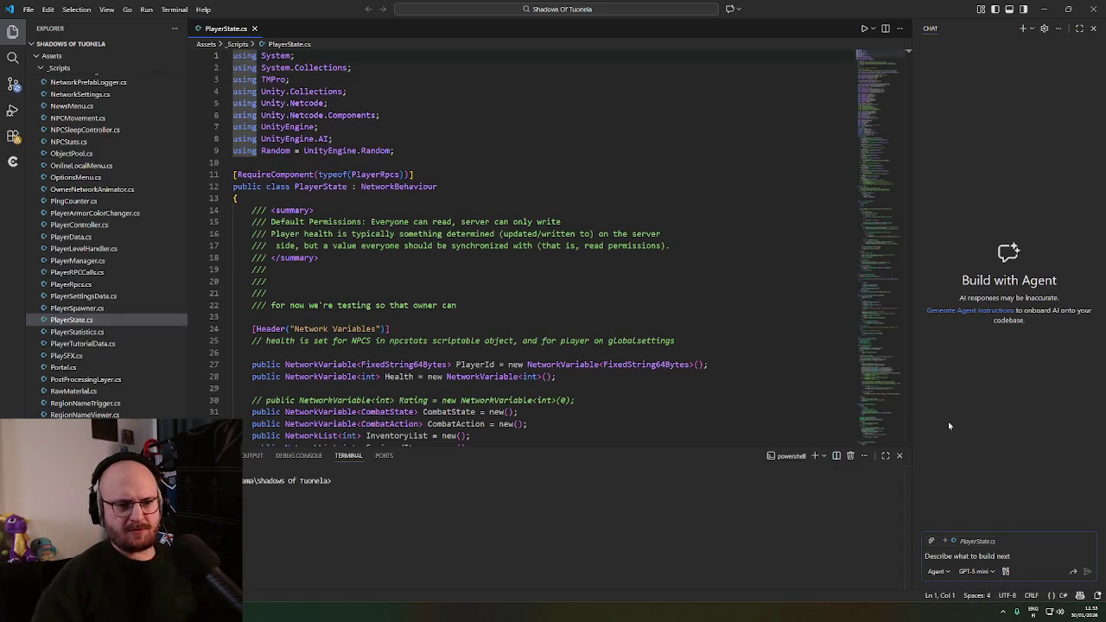
scroll(635, 328, "down", 8)
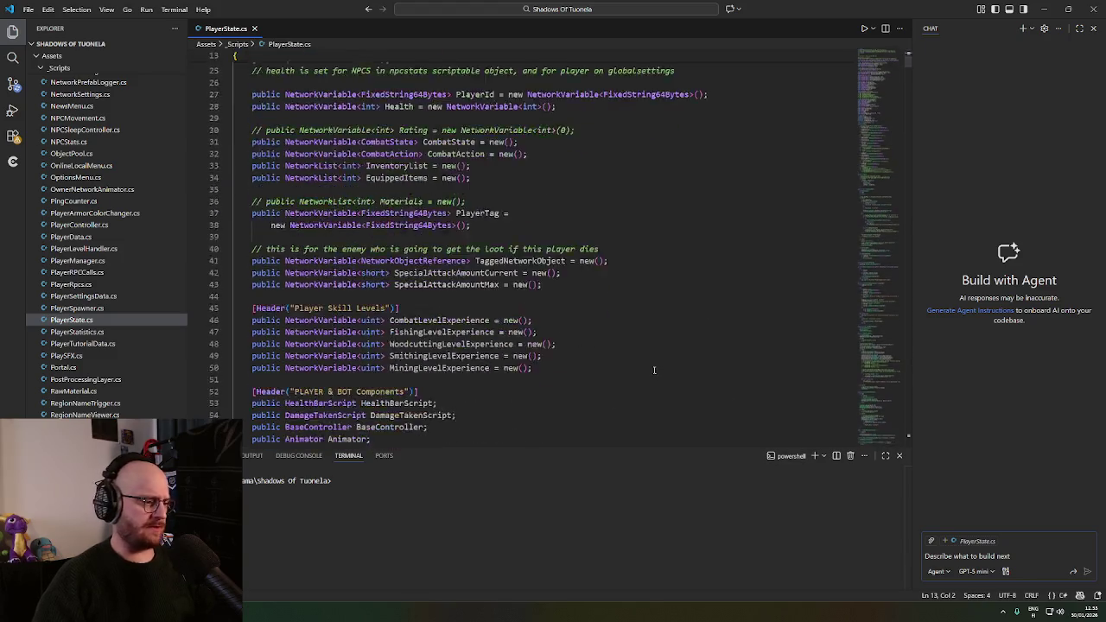
scroll(637, 377, "up", 8)
left_click(562, 162)
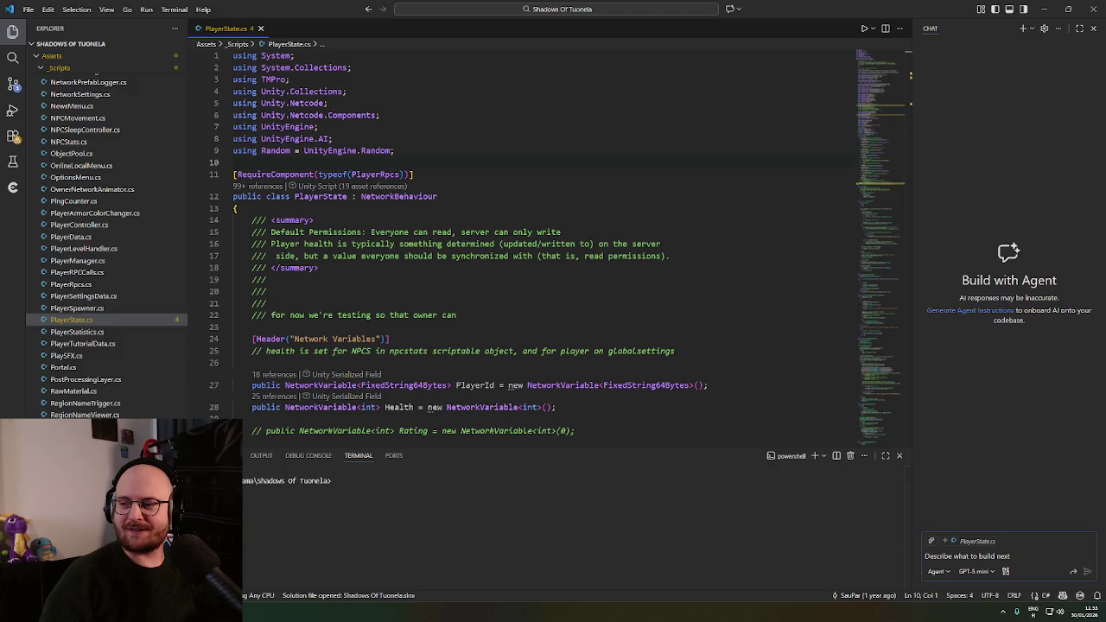
scroll(698, 217, "down", 4)
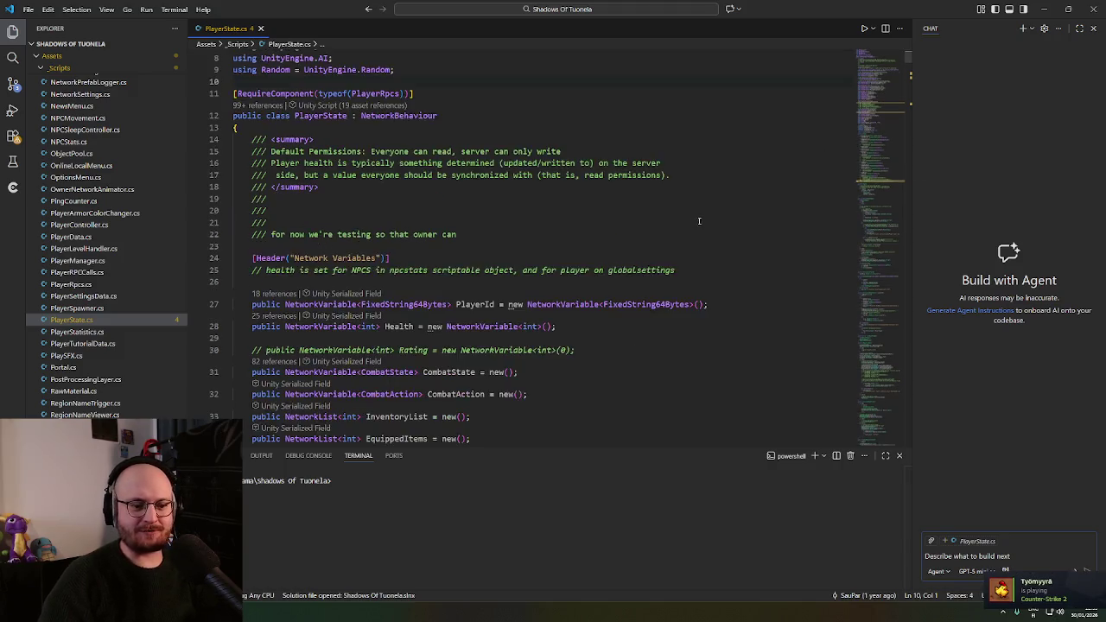
scroll(527, 314, "up", 3)
left_click(624, 251)
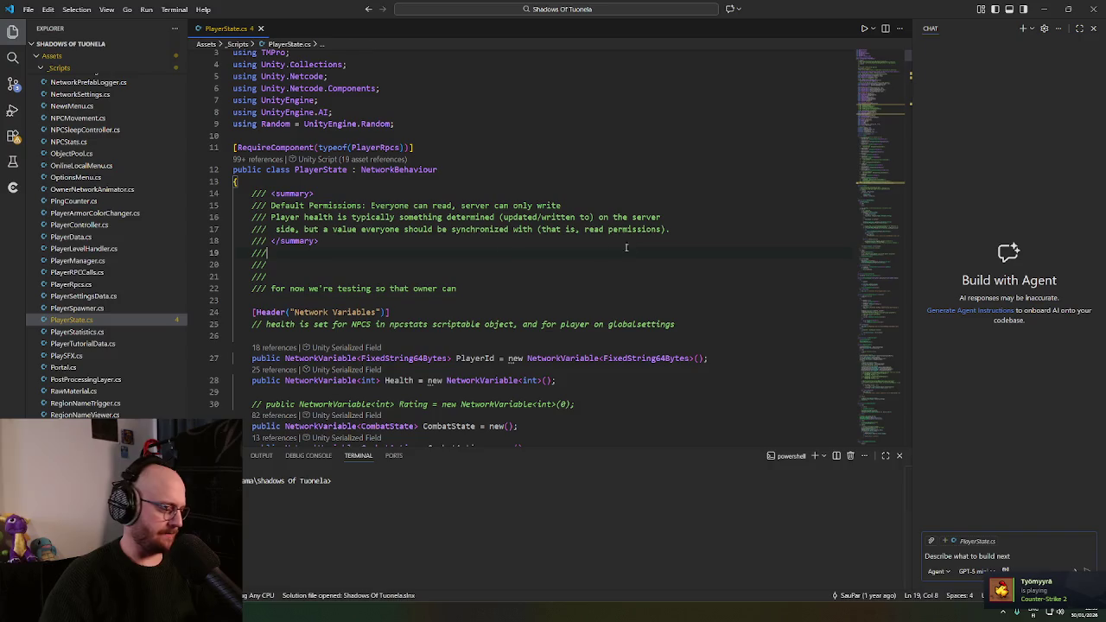
Expand the pending changes in Source Control and write a commit message about created navmesh obstacles
left_click(14, 88)
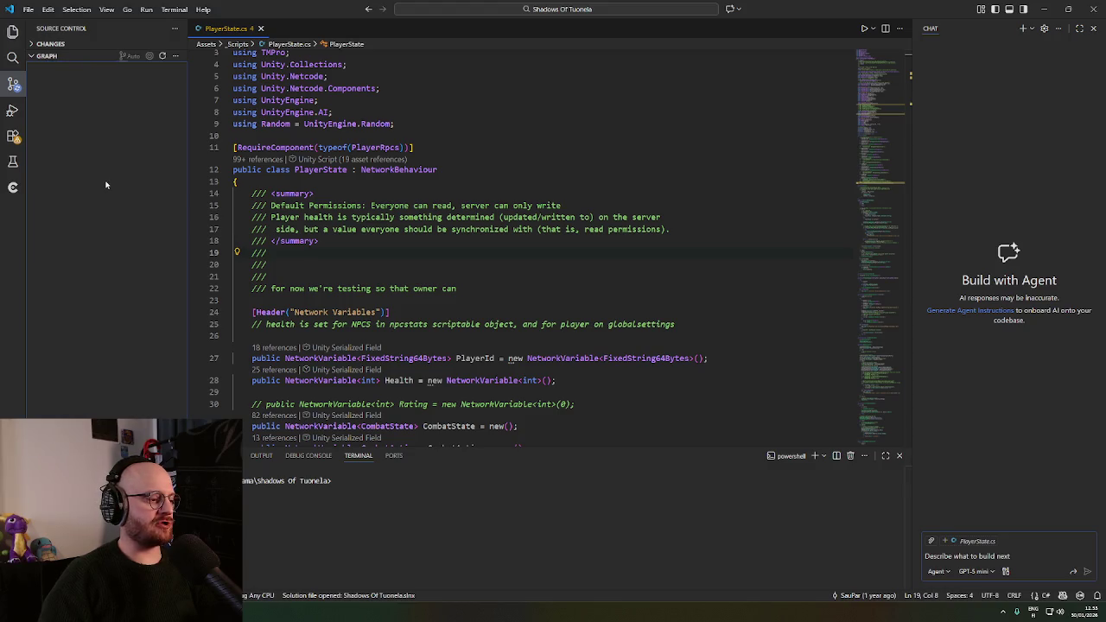
left_click(33, 50)
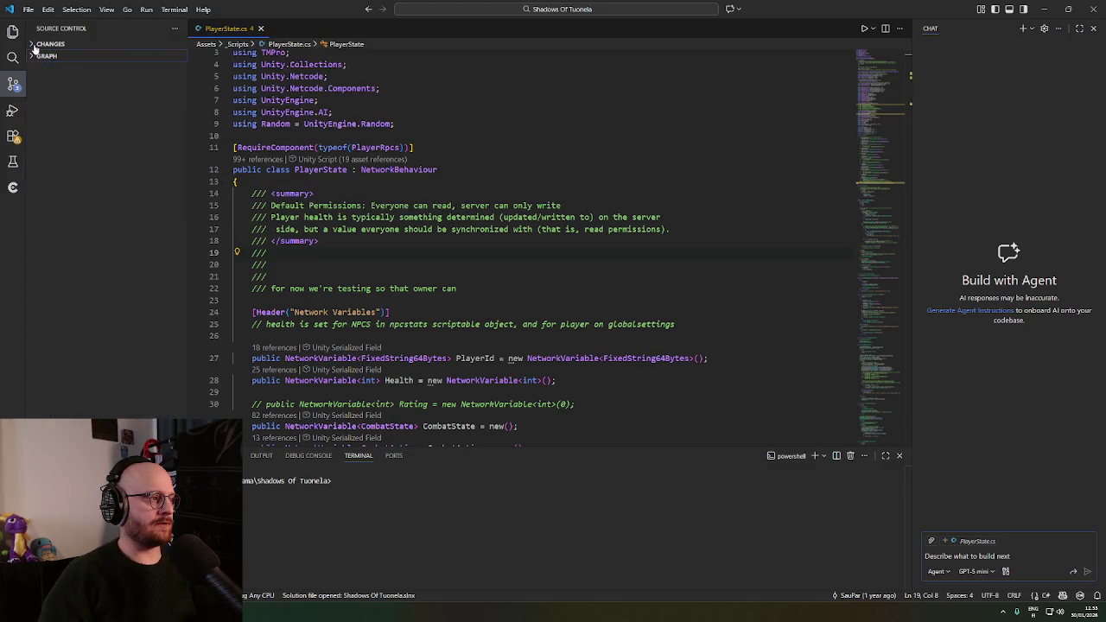
left_click(35, 44)
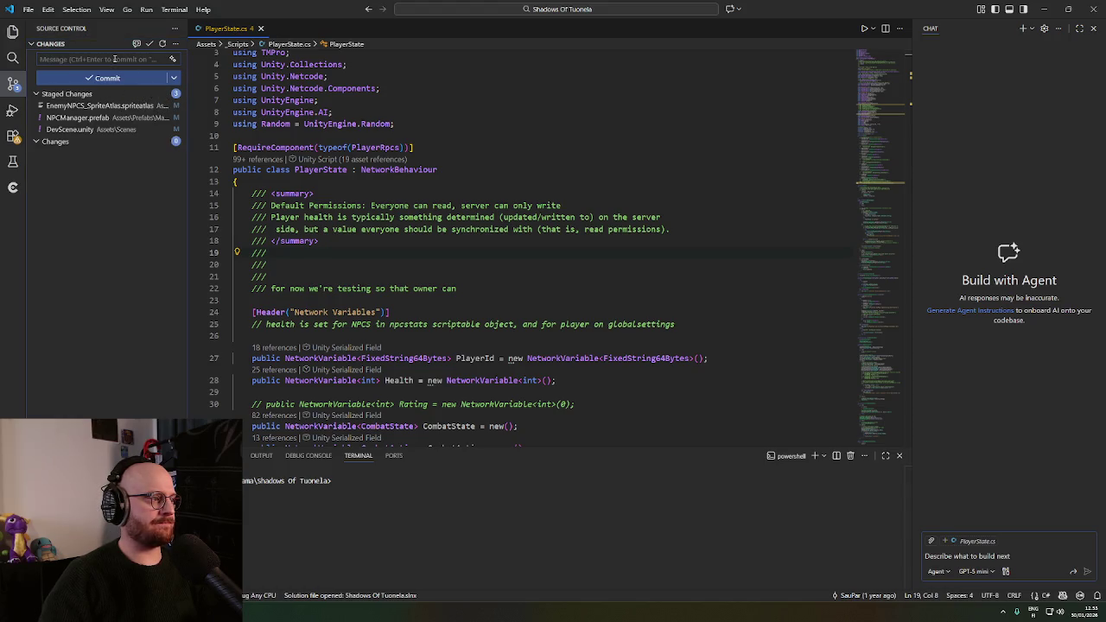
left_click(115, 59)
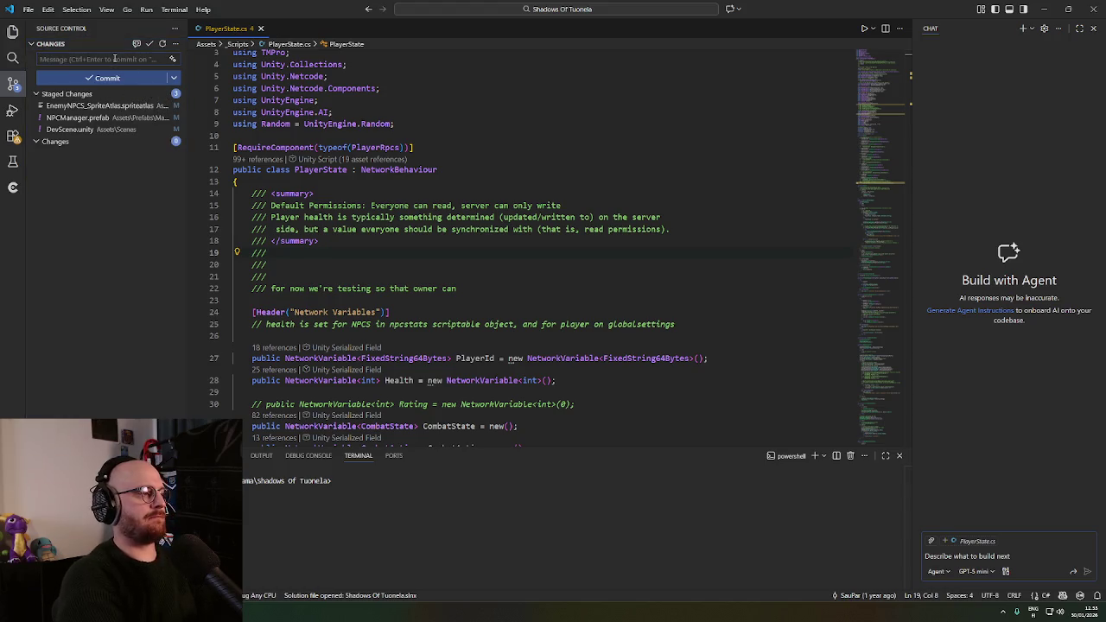
type("updated npcmanager prefab.")
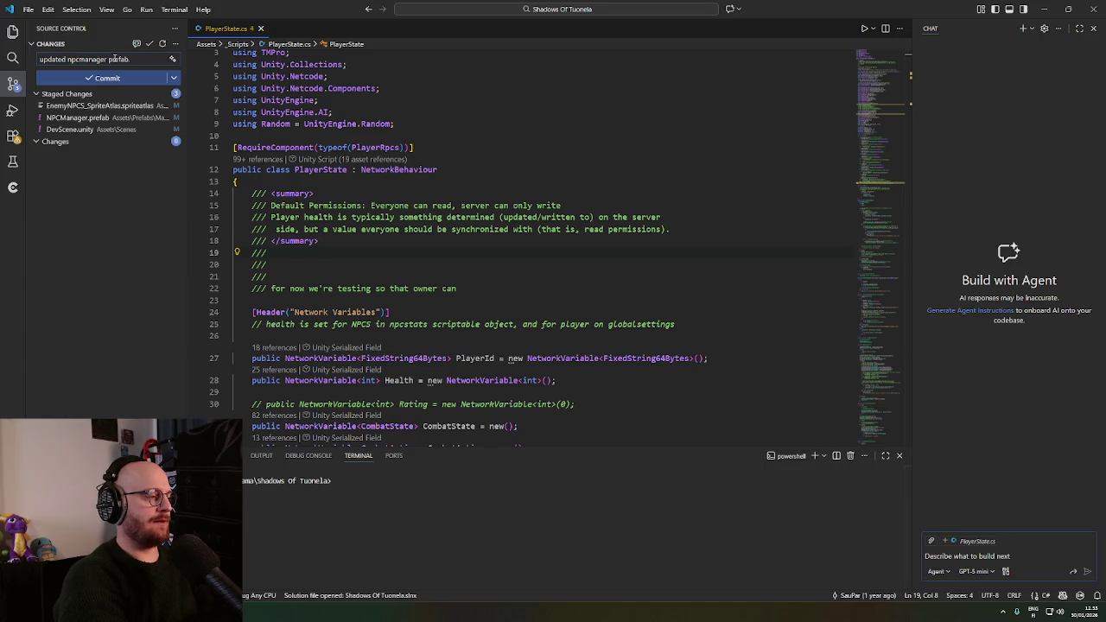
type("eated a")
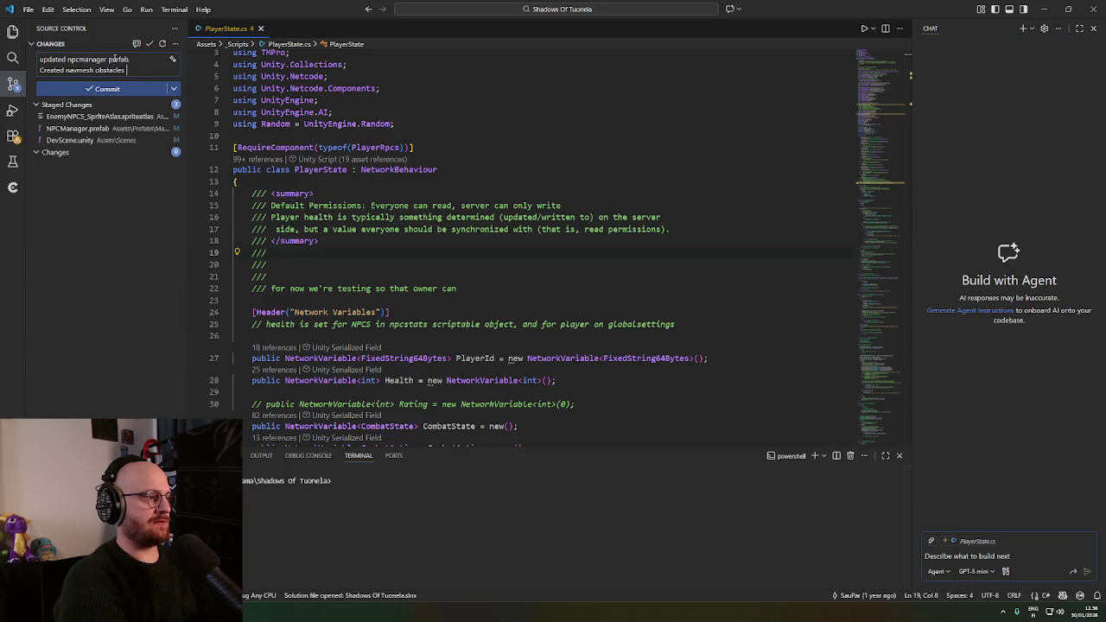
type("aarnimetsä")
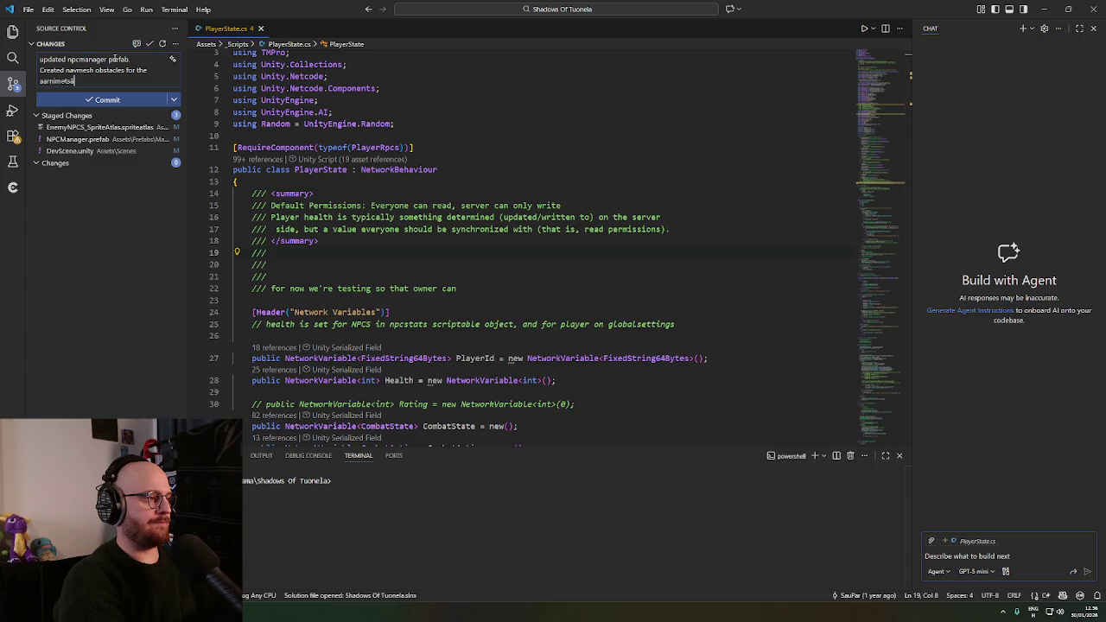
Commit the staged sprite atlas, NPCManager prefab and DevScene changes and sync them
left_click(130, 100)
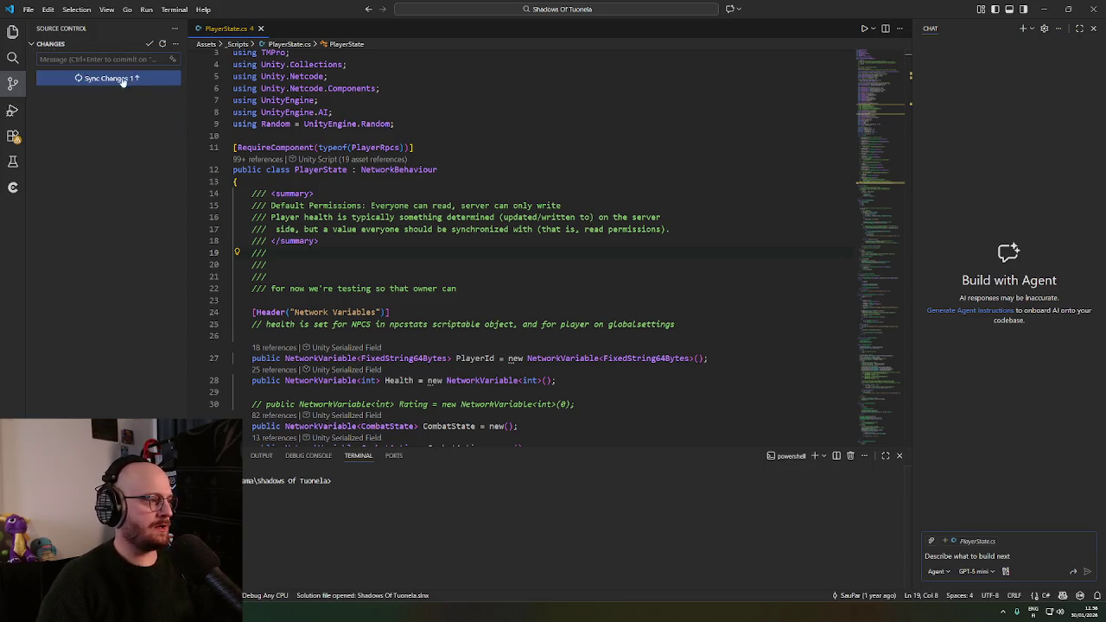
left_click(123, 80)
left_click(13, 55)
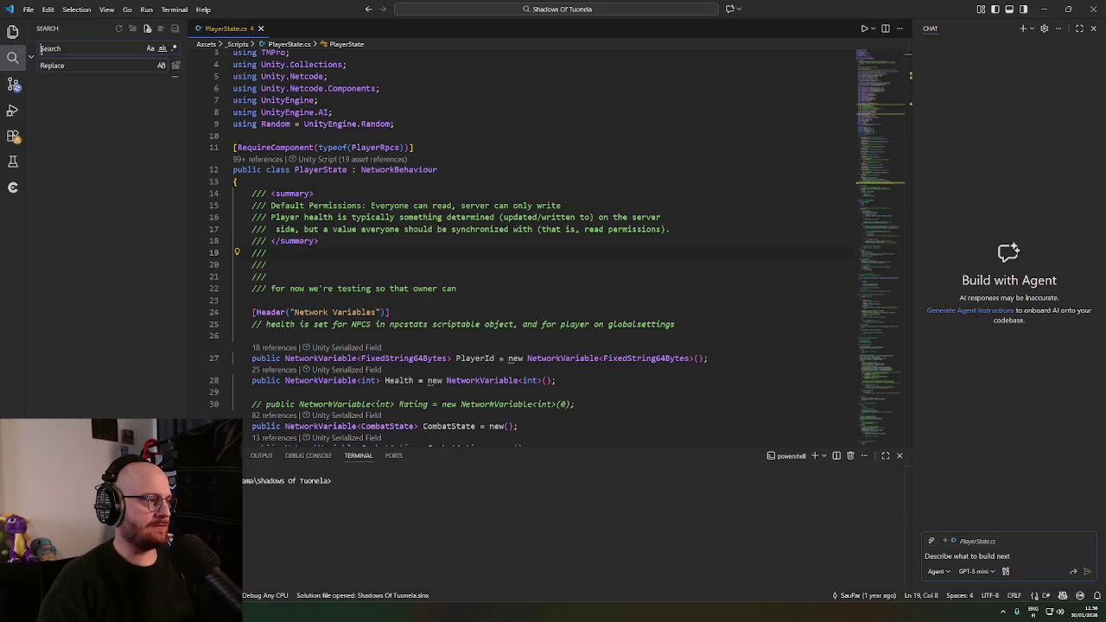
Search the project for 'npctyp' and 'mynpc', then clear the search query
type("n")
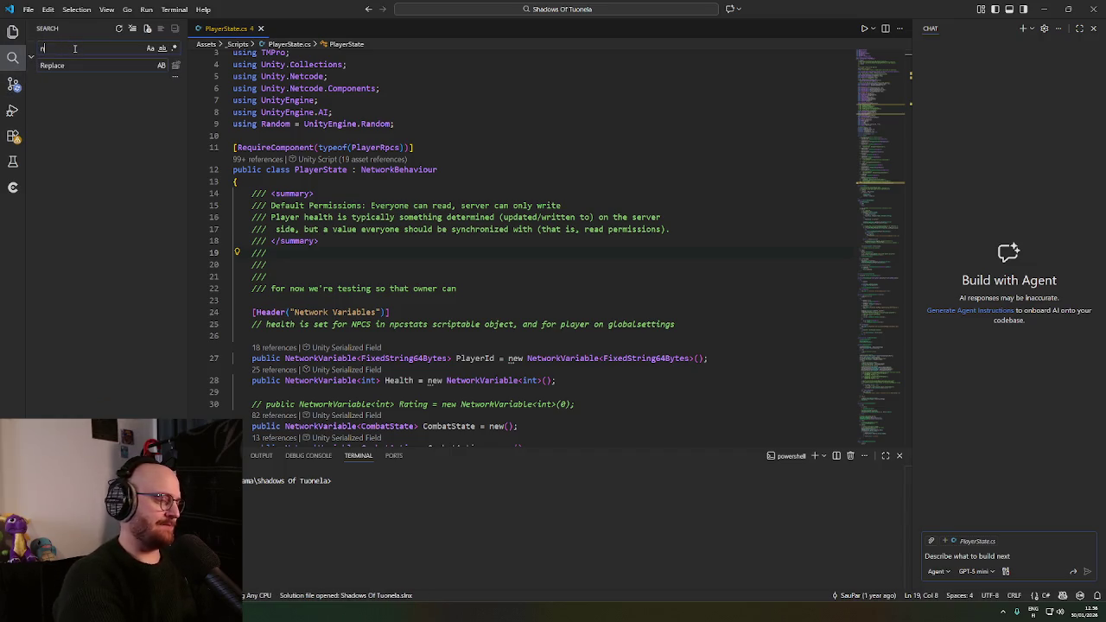
type("pctyp")
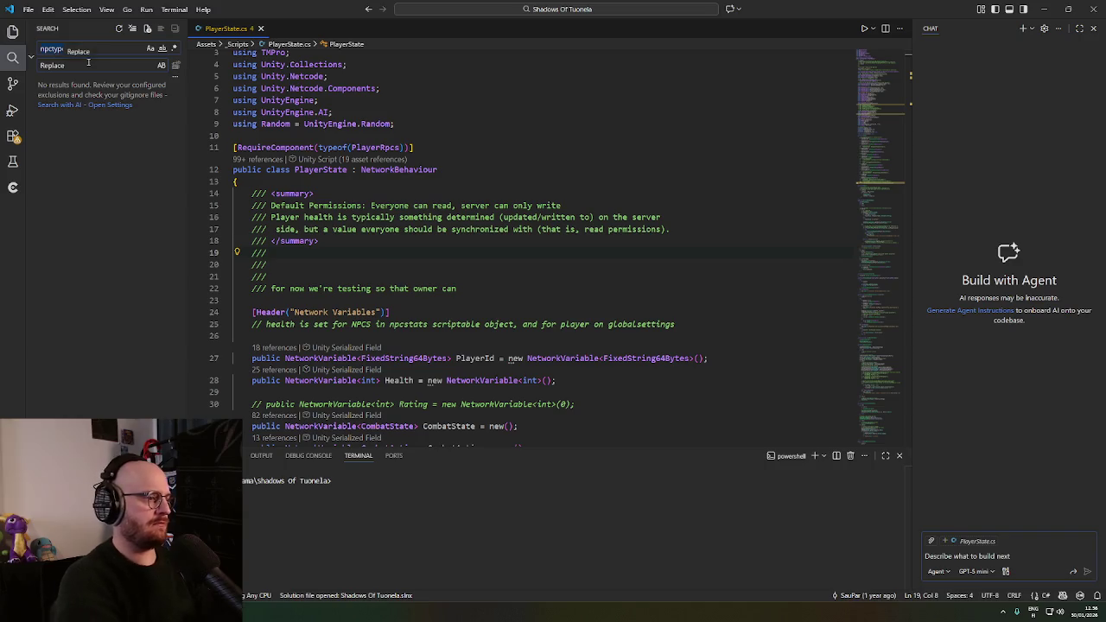
type("mynpc")
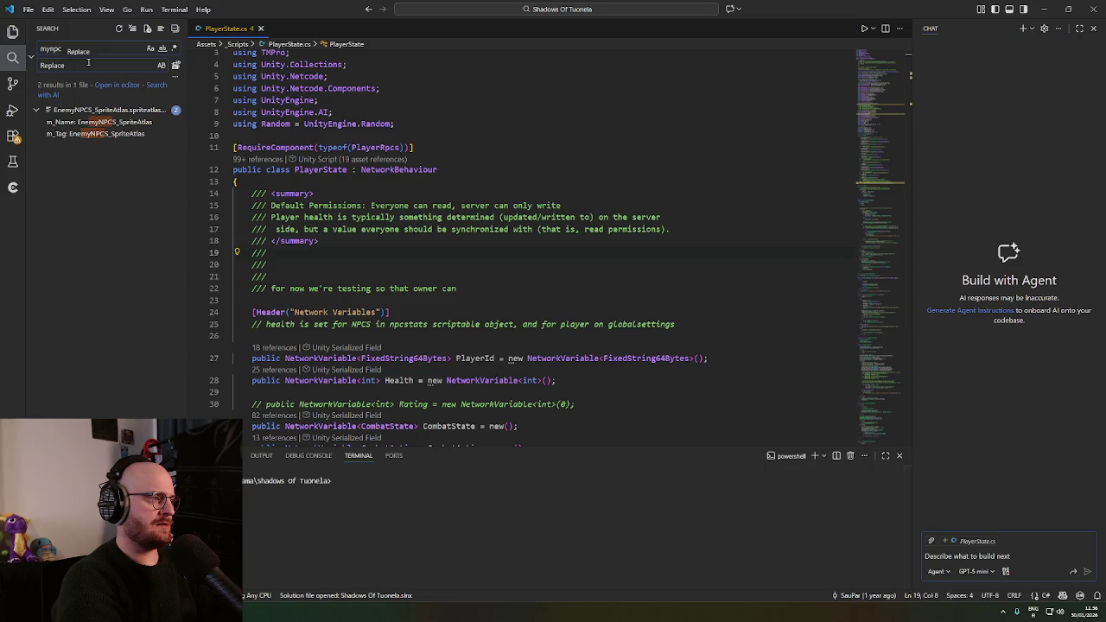
key("ctrl+a")
type("e")
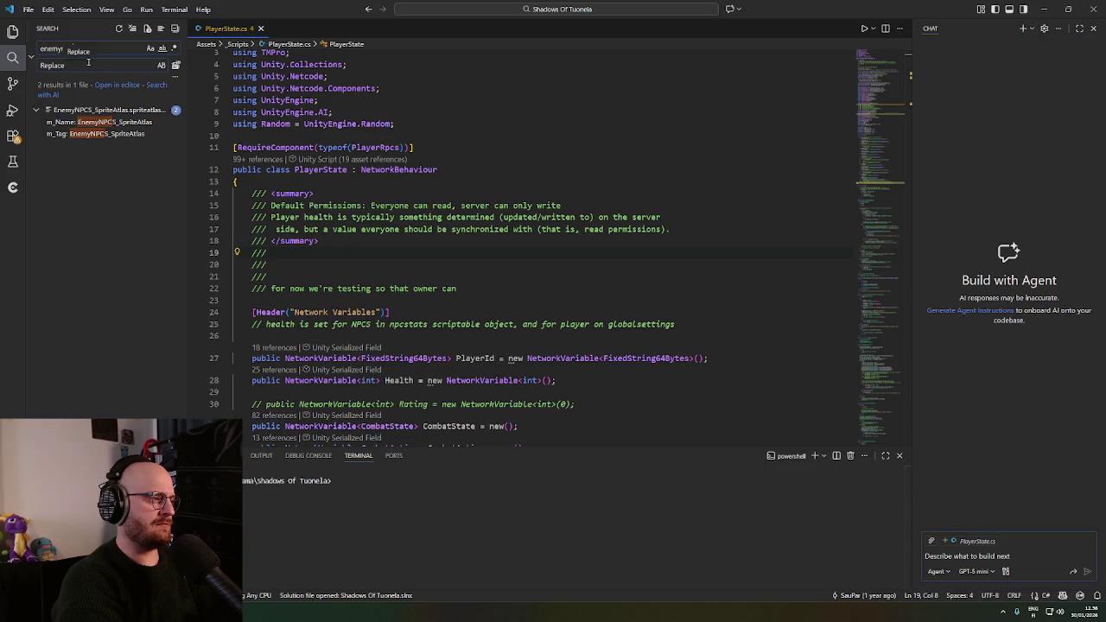
key("ctrl+a")
key("BackSpace")
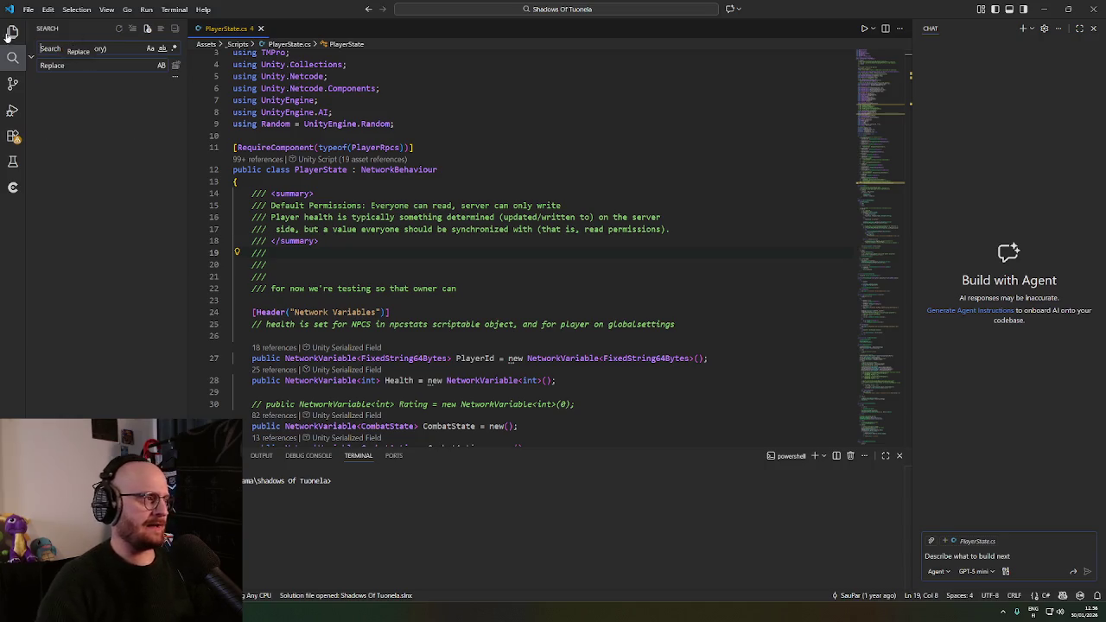
Find 'npc' in PlayerState.cs to reach the bot-only fields and open the BotType enum
left_click(12, 33)
left_click(428, 217)
scroll(428, 211, "down", 5)
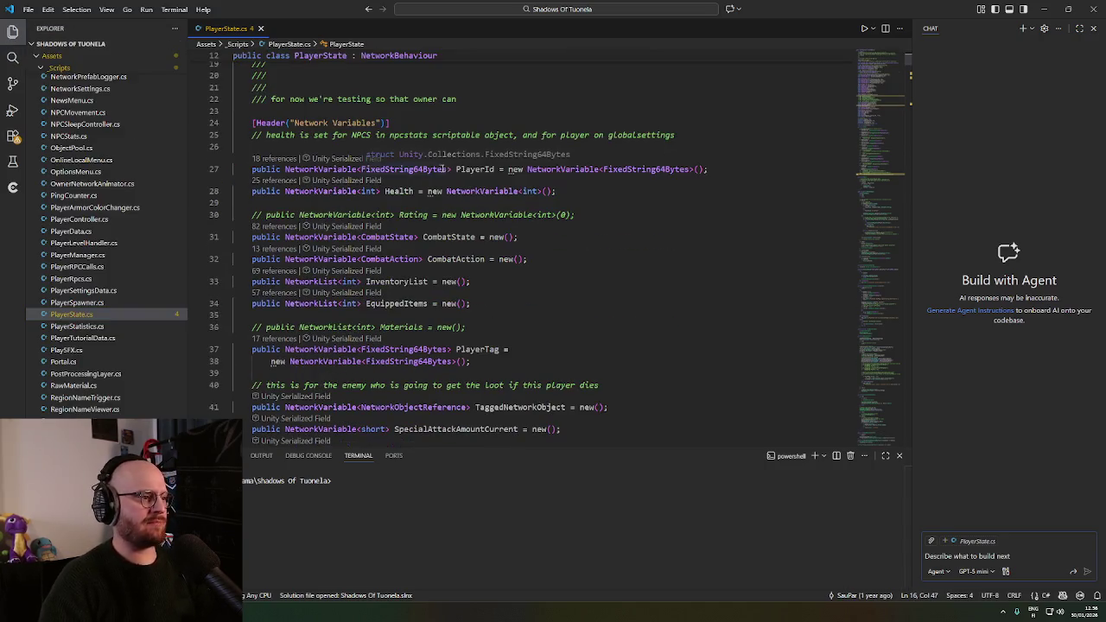
scroll(433, 227, "down", 6)
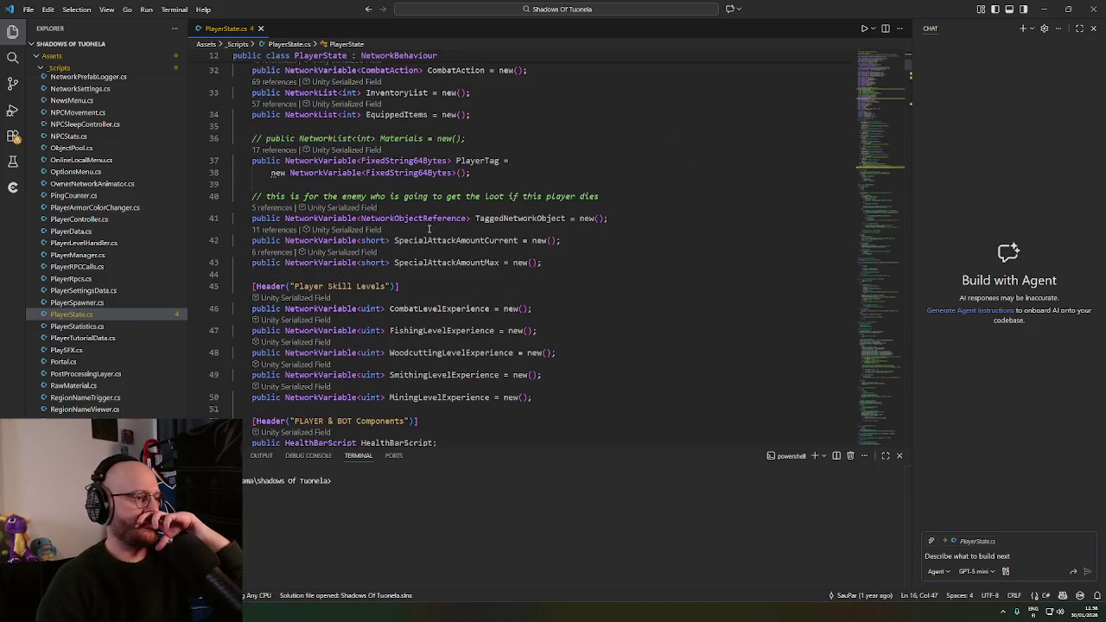
left_click(666, 209)
key("ctrl+f")
type("npc")
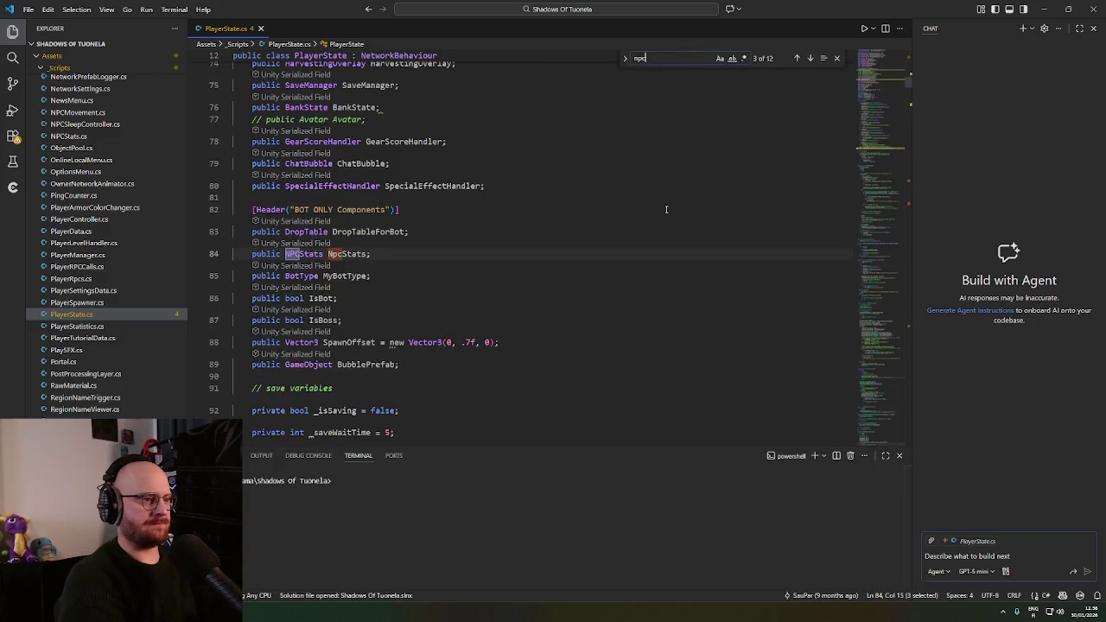
left_click(314, 276, "ctrl")
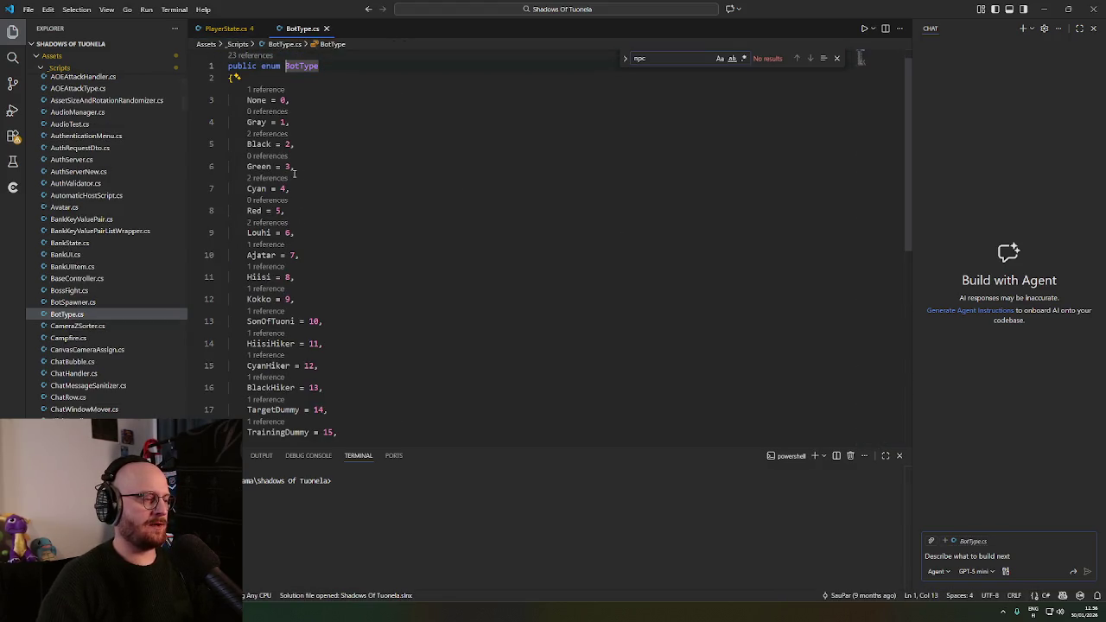
Add Vesihiisi = 16, Vorna = 17 and Goat = 18 after TrainingDummy = 15 and save BotType.cs
scroll(306, 260, "down", 1)
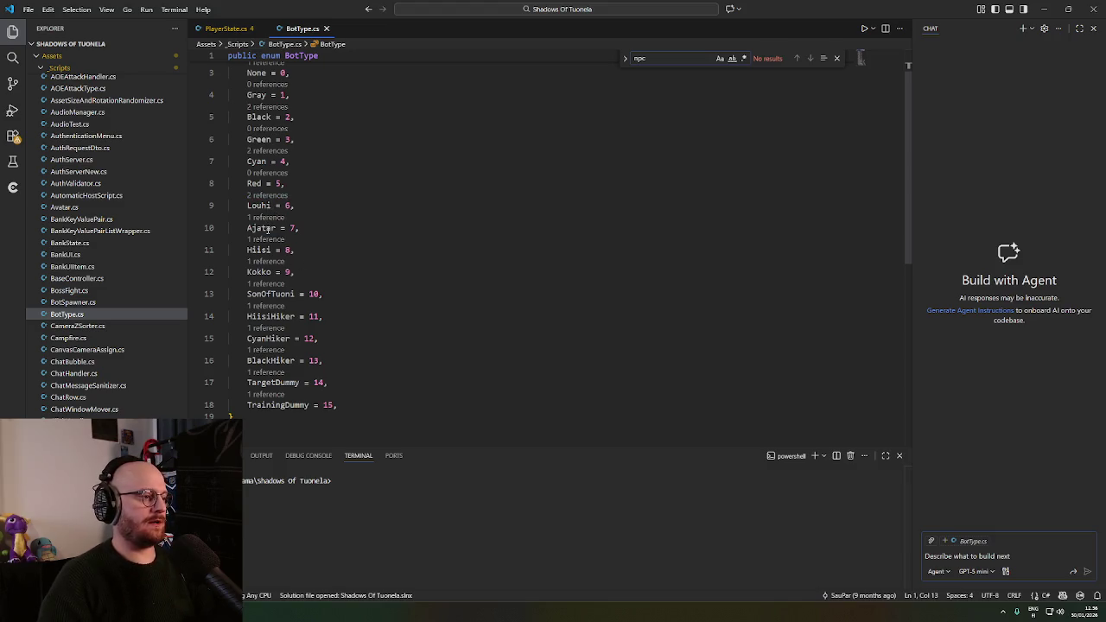
scroll(298, 348, "down", 1)
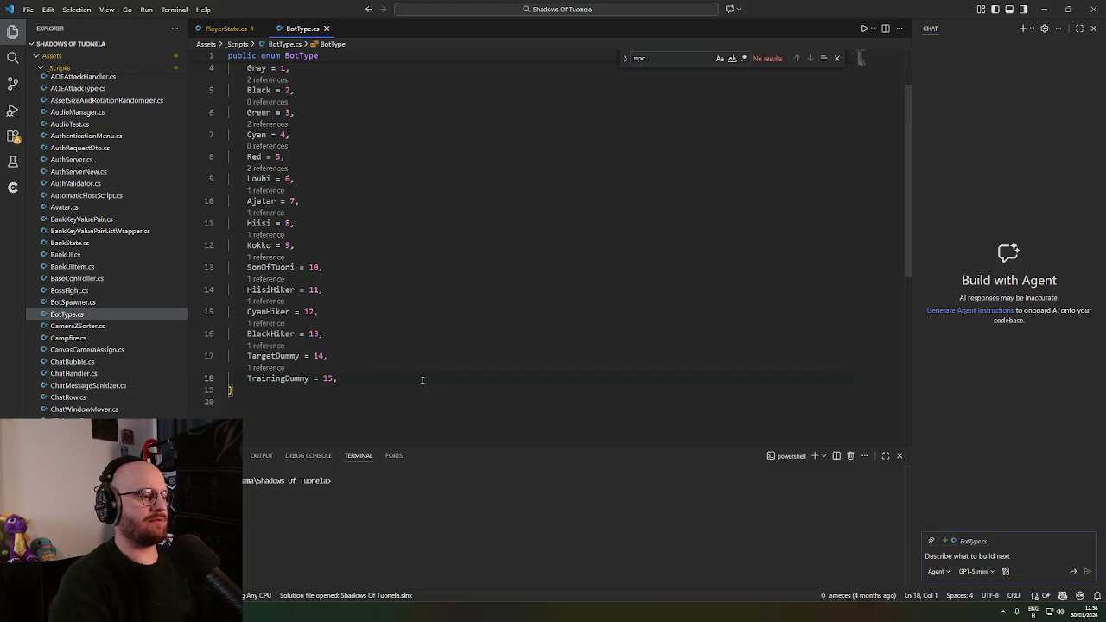
key("shift+Left")
left_click(392, 383)
key("Return")
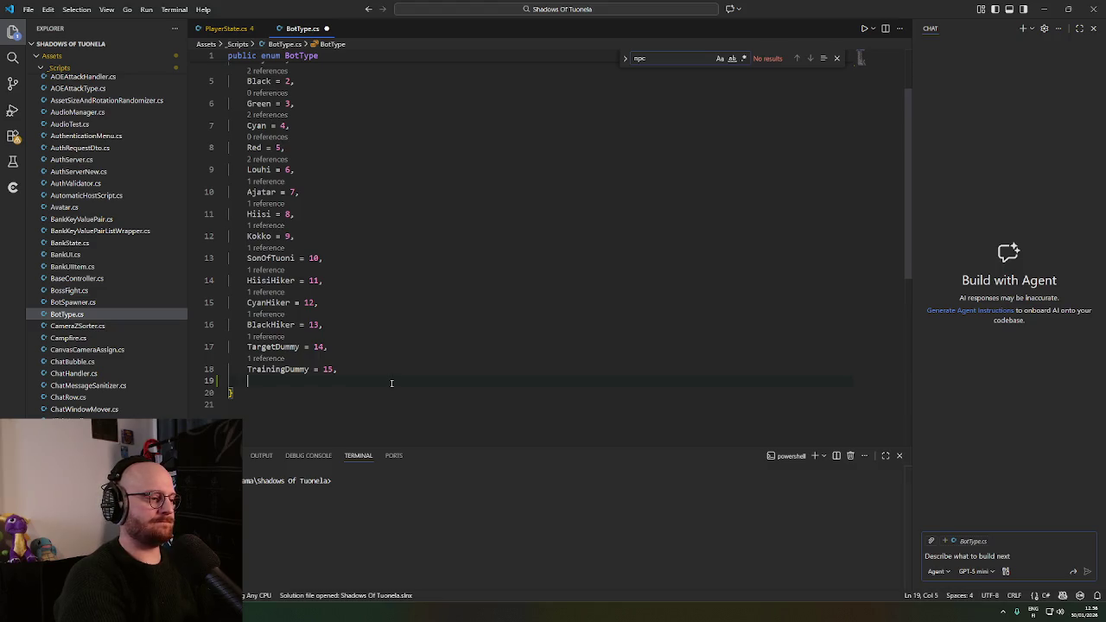
type("Vesihiisi ")
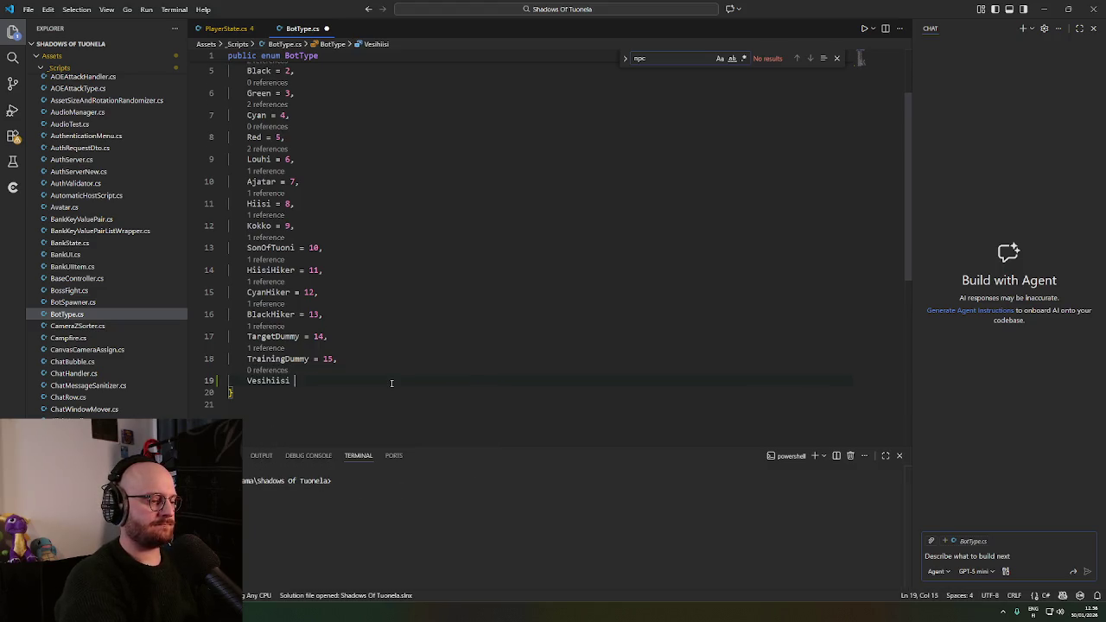
type("= 16,")
key("Return")
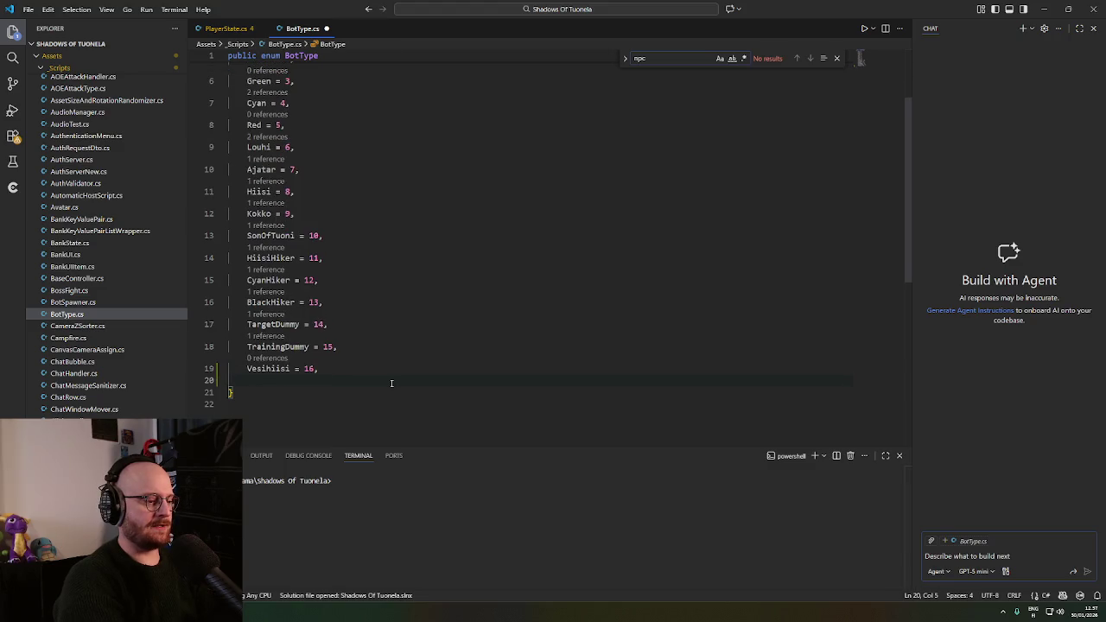
type("Vorna = ")
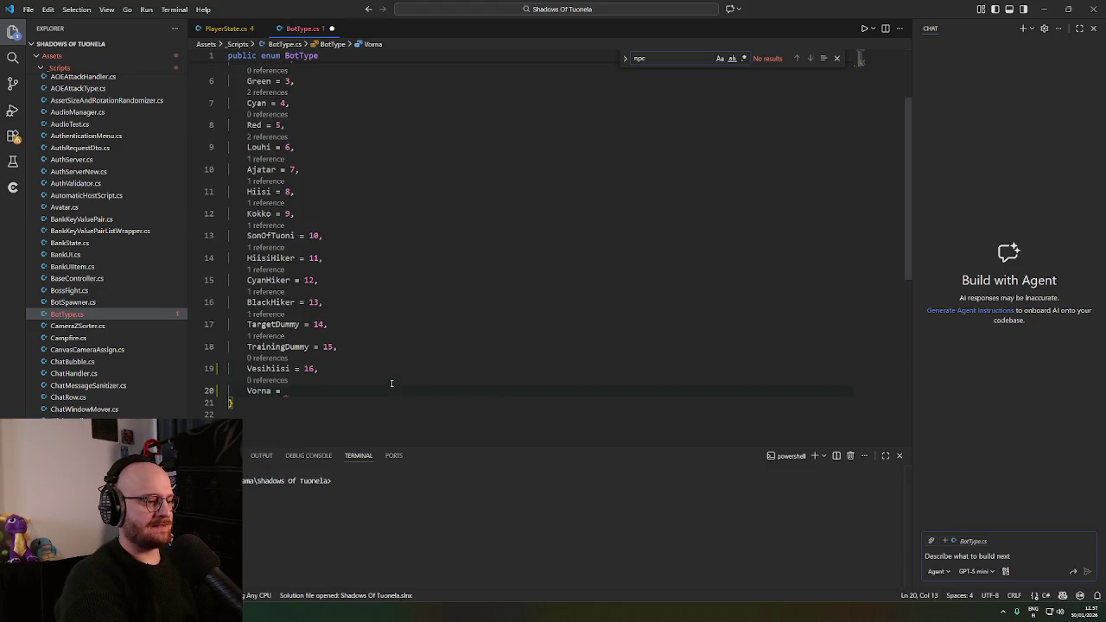
type("17,")
key("Return")
type("Goat = ")
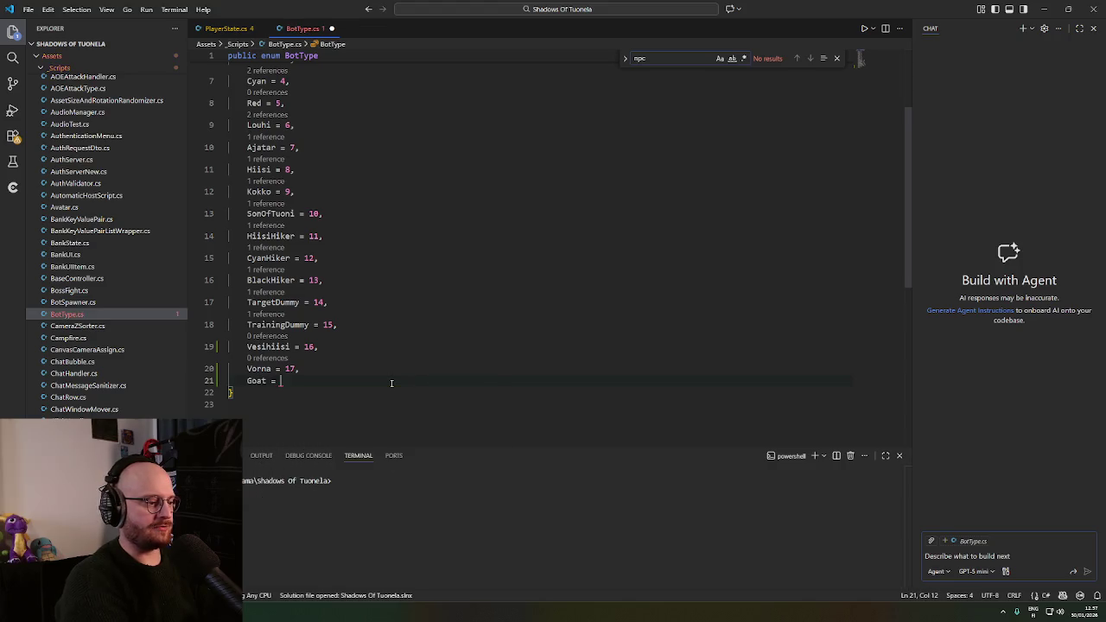
type("18,")
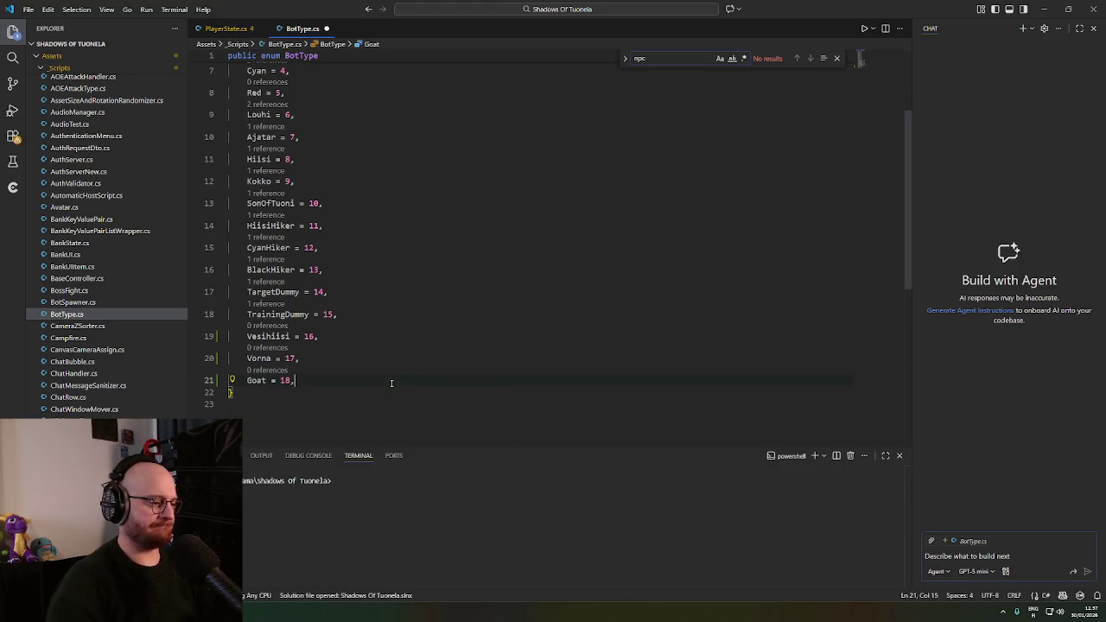
key("ctrl+s")
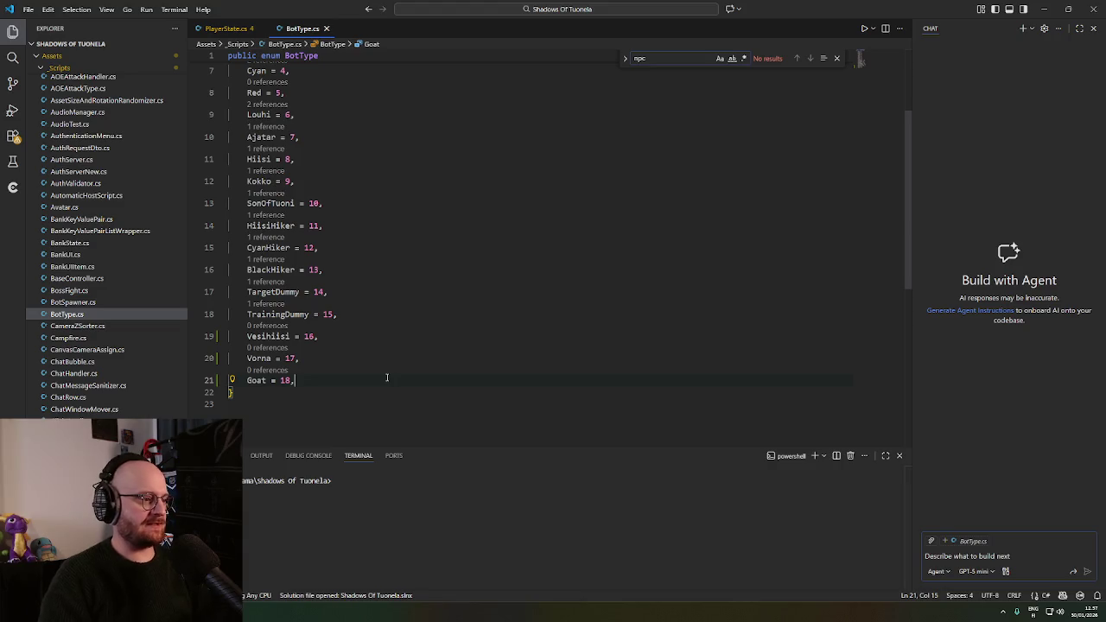
Check the new enum entries, then return to the Unity editor
scroll(406, 364, "up", 3)
scroll(406, 364, "down", 3)
left_click(412, 307)
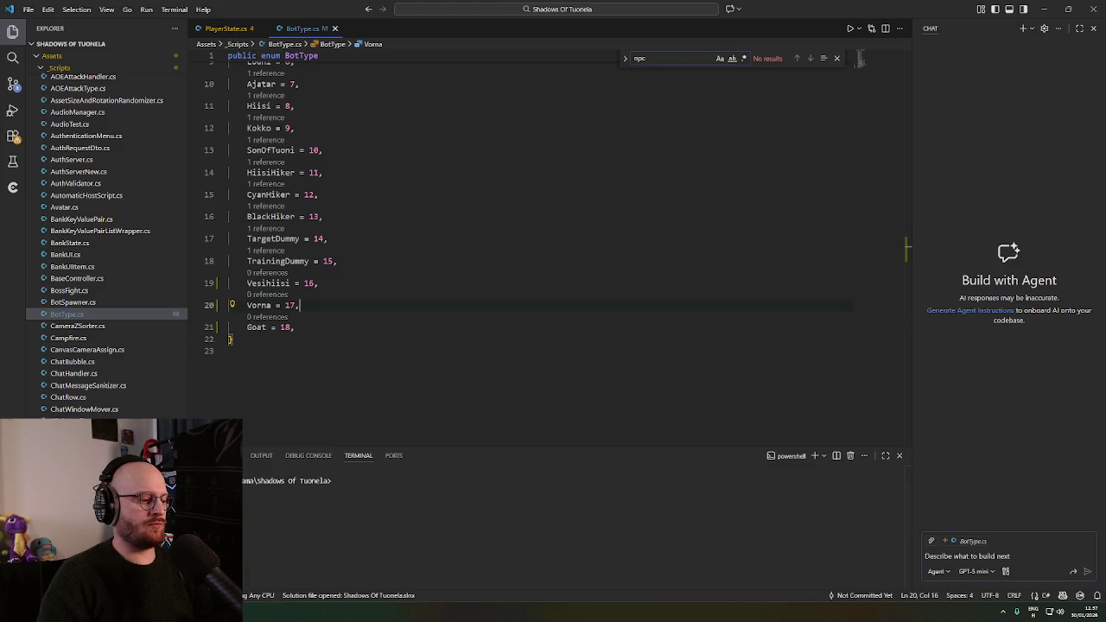
key("alt+Tab")
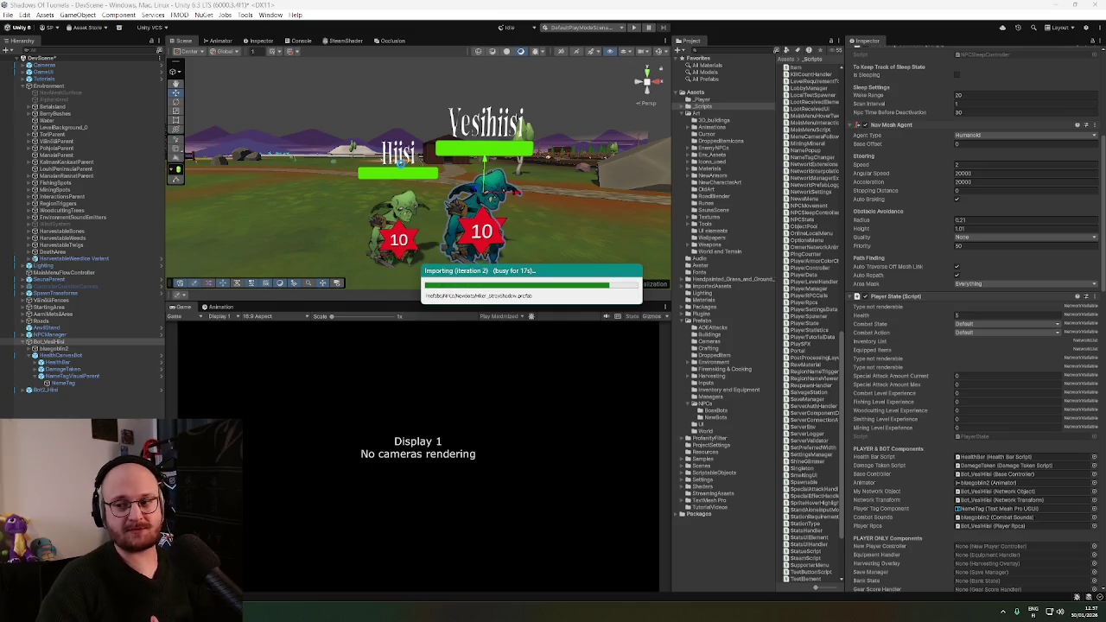
Change Player State's My Bot Type from Hiisi to Vesihiisi under BOT ONLY Components
mouse_move(403, 169)
left_mouse_down()
mouse_move(602, 178)
mouse_move(385, 167)
mouse_move(426, 177)
mouse_move(387, 187)
mouse_move(399, 189)
left_mouse_up()
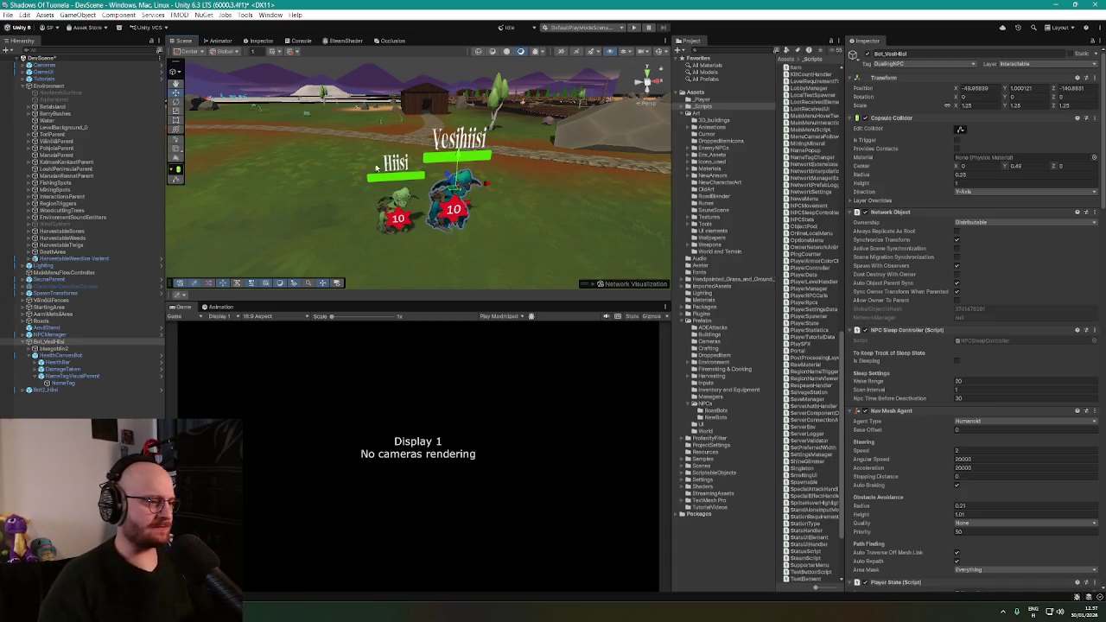
left_click_drag(399, 188, 445, 166)
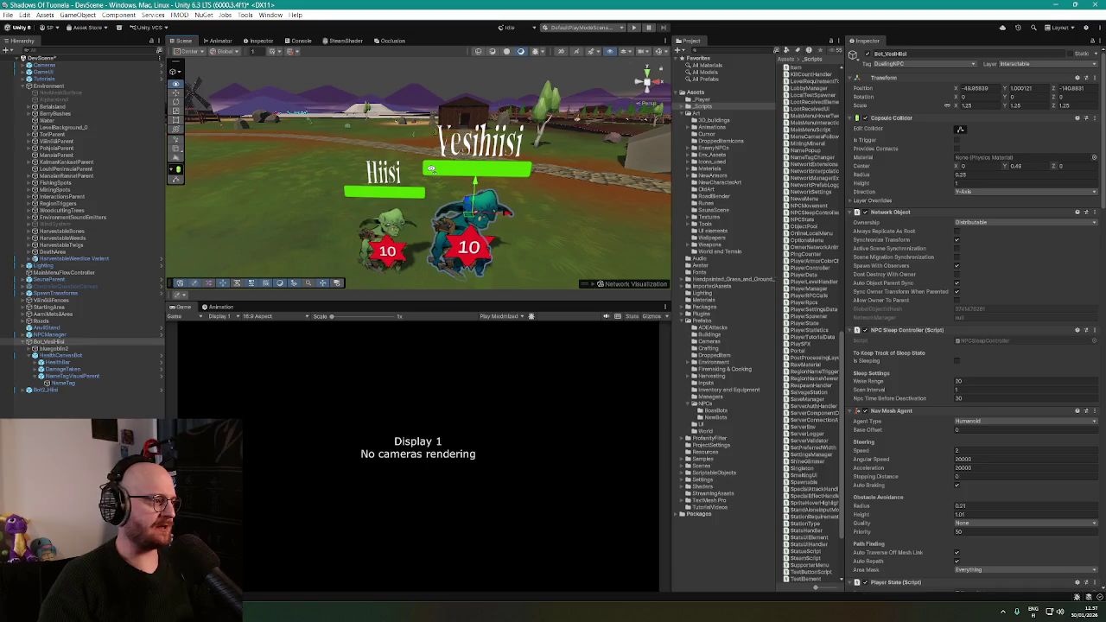
scroll(412, 222, "down", 5)
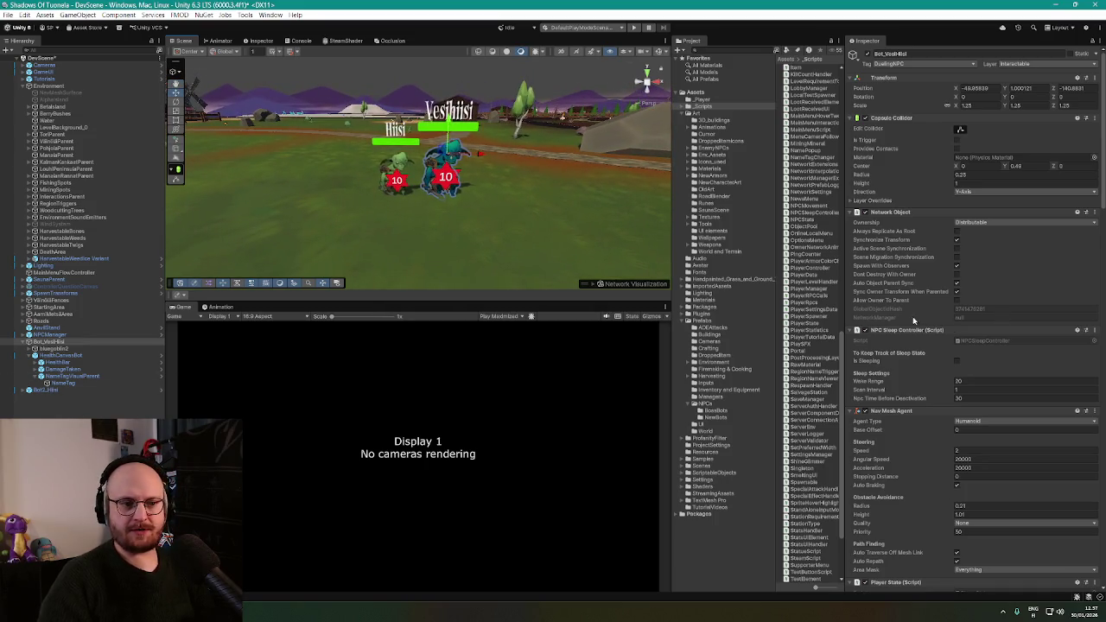
scroll(913, 321, "down", 1)
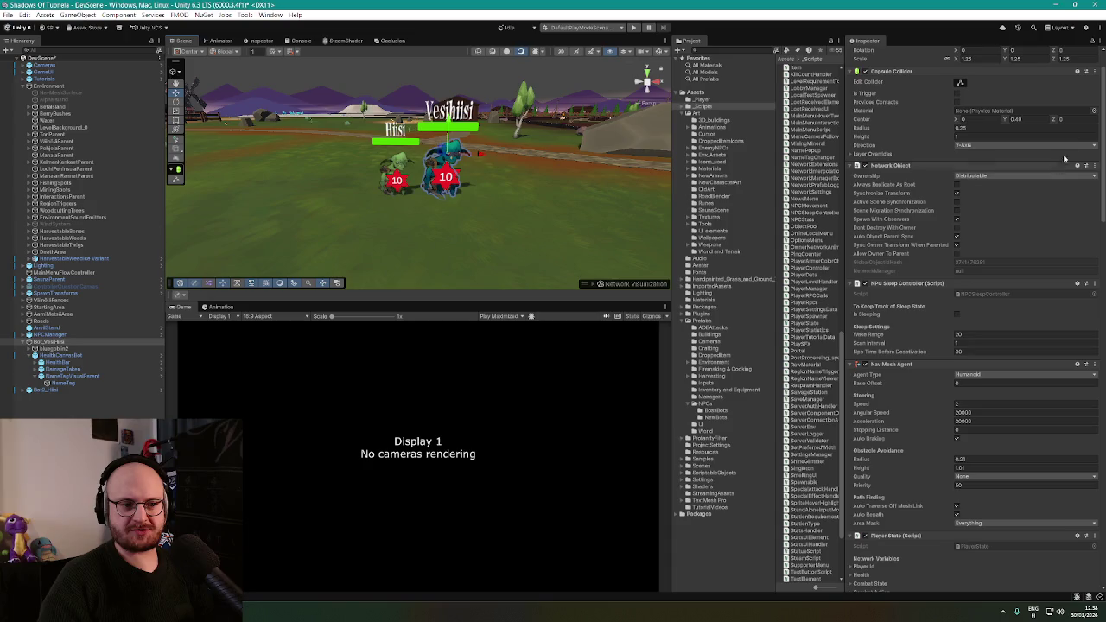
scroll(1090, 294, "down", 10)
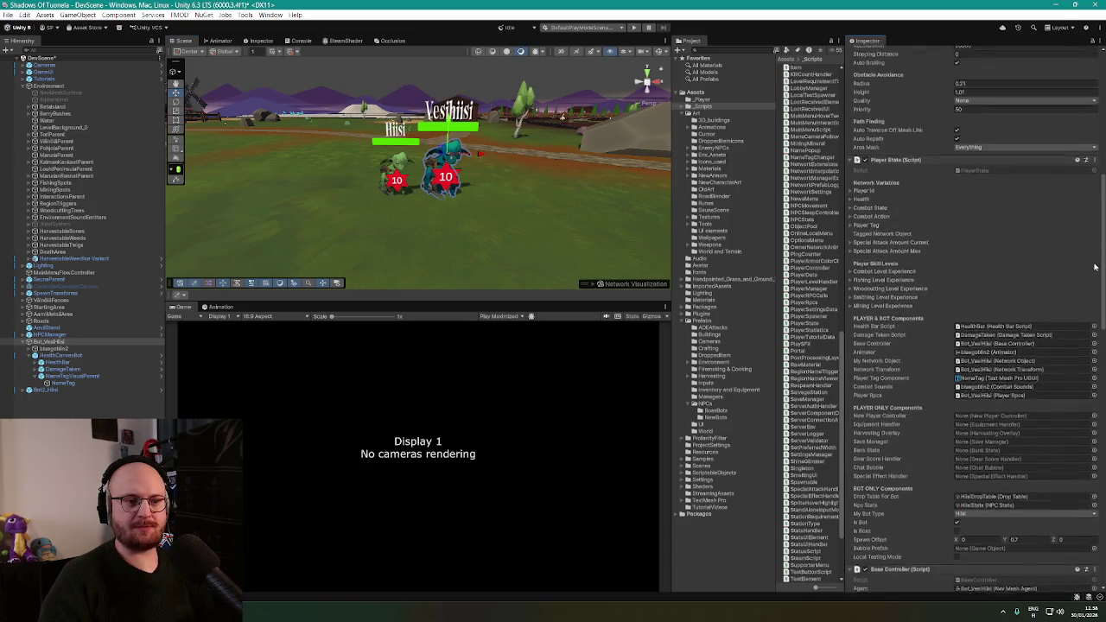
scroll(1090, 294, "down", 3)
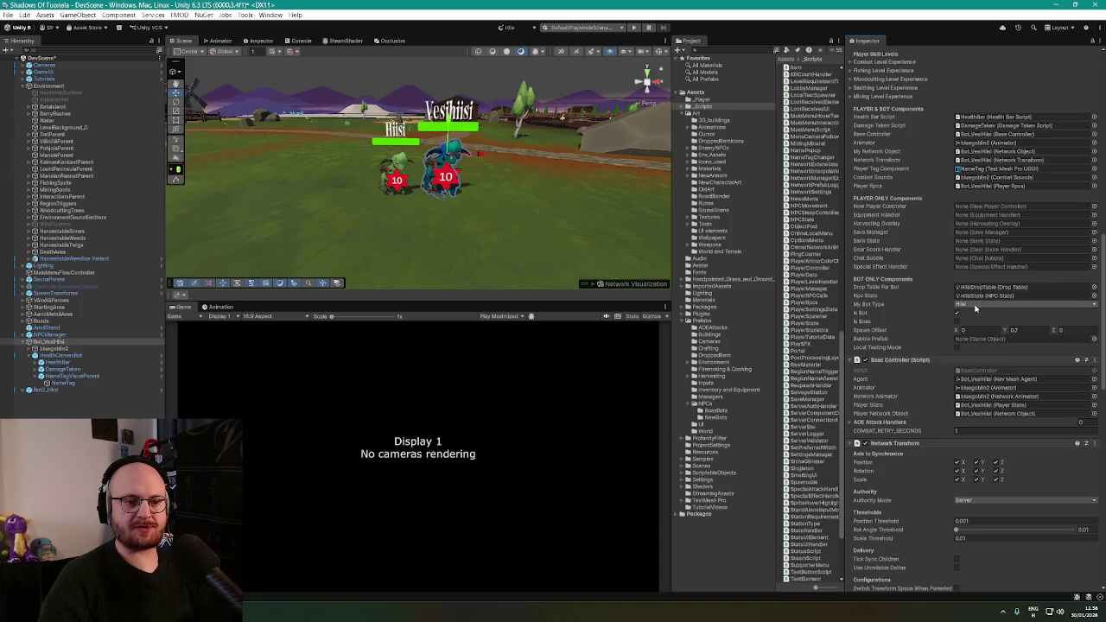
left_click(976, 308)
left_click(984, 489)
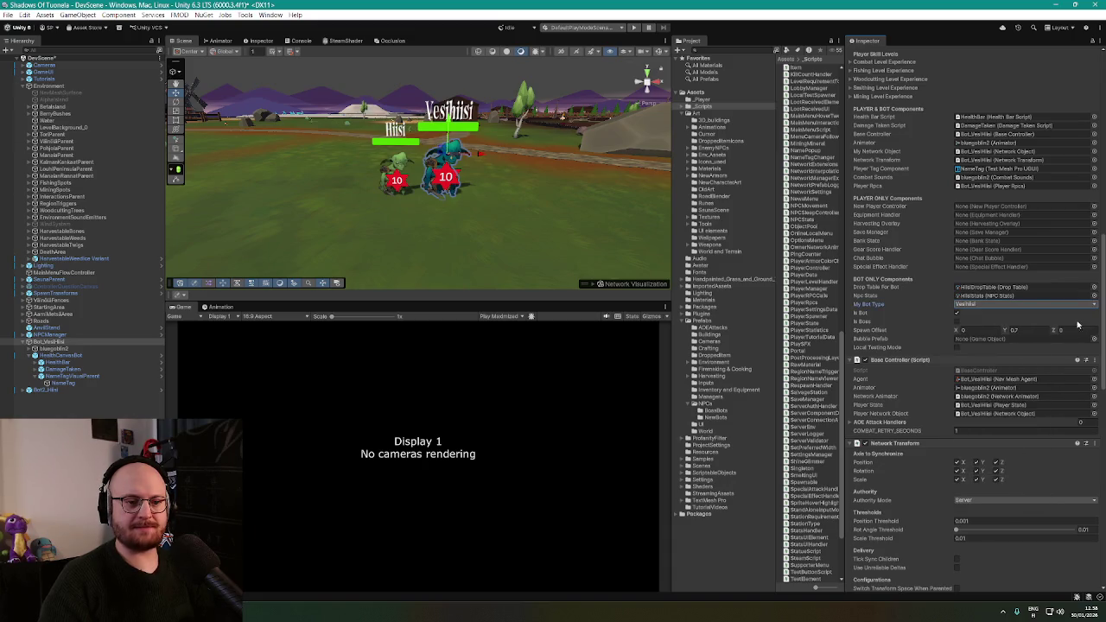
scroll(1090, 337, "down", 5)
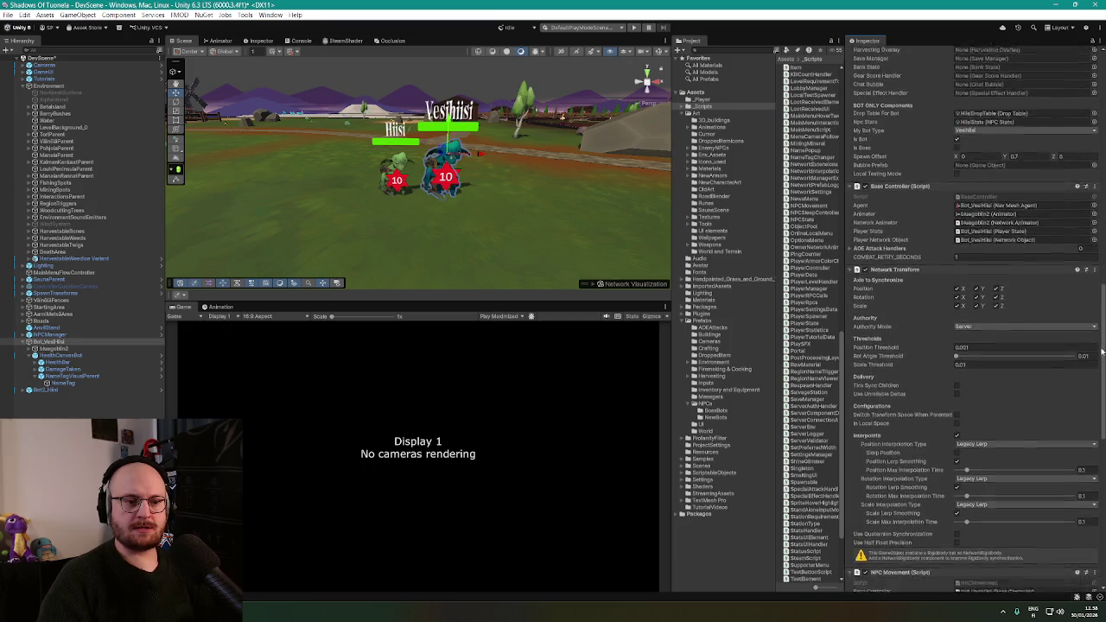
left_click_drag(1101, 352, 1093, 482)
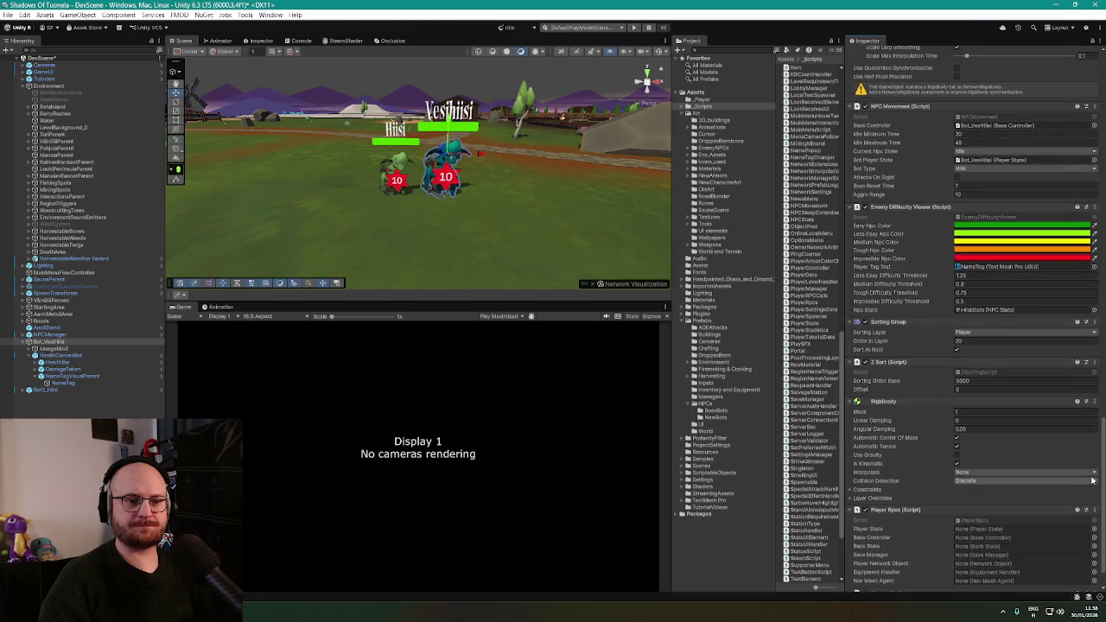
Set the NPC Movement component's Bot Type to Vesihiisi
left_click(985, 170)
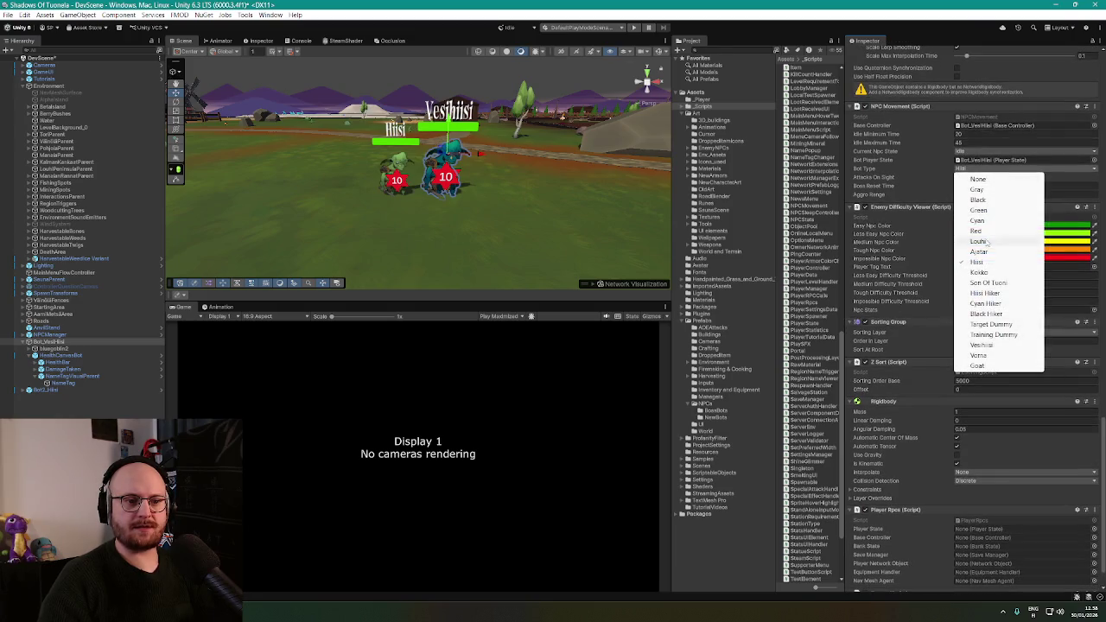
left_click(993, 344)
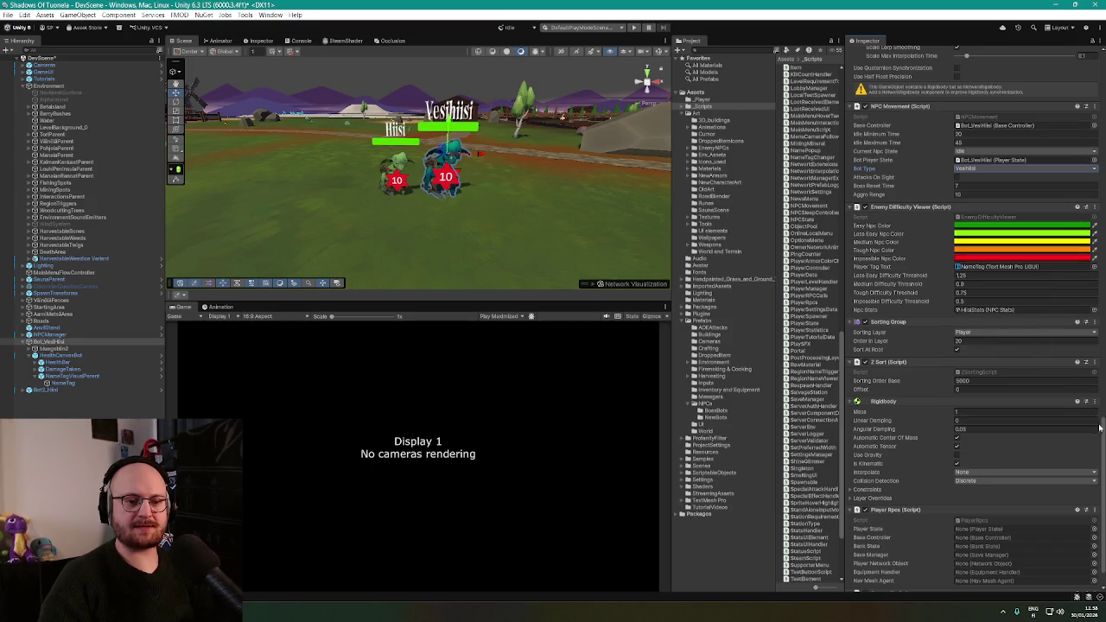
left_click_drag(1103, 430, 1102, 451)
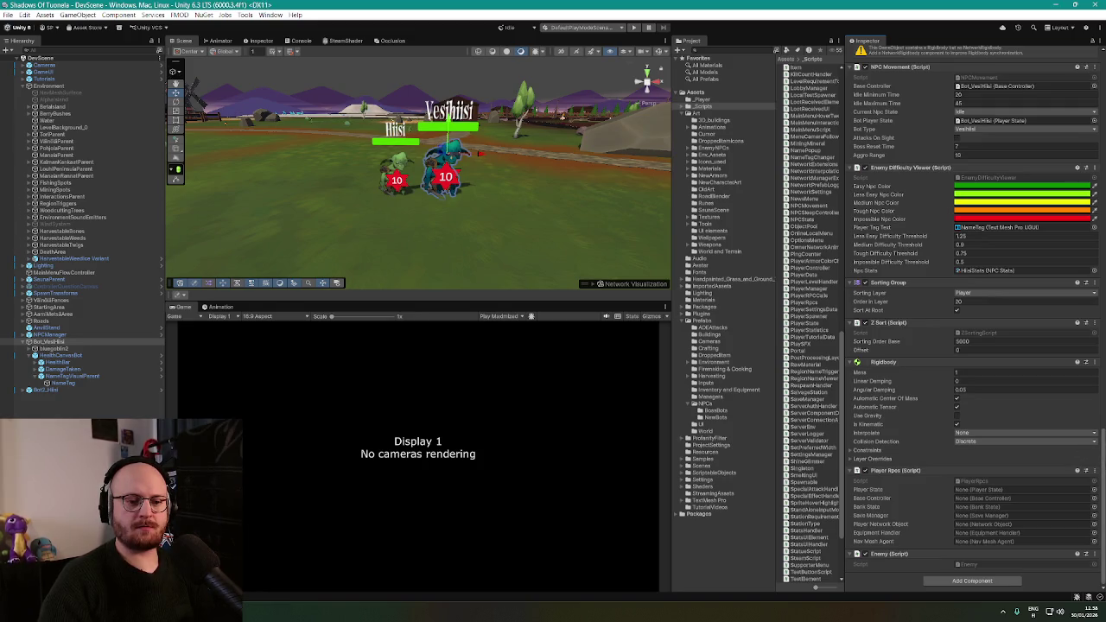
mouse_move(1103, 460)
left_mouse_down()
mouse_move(1088, 119)
mouse_move(1085, 340)
mouse_move(1051, 461)
left_mouse_up()
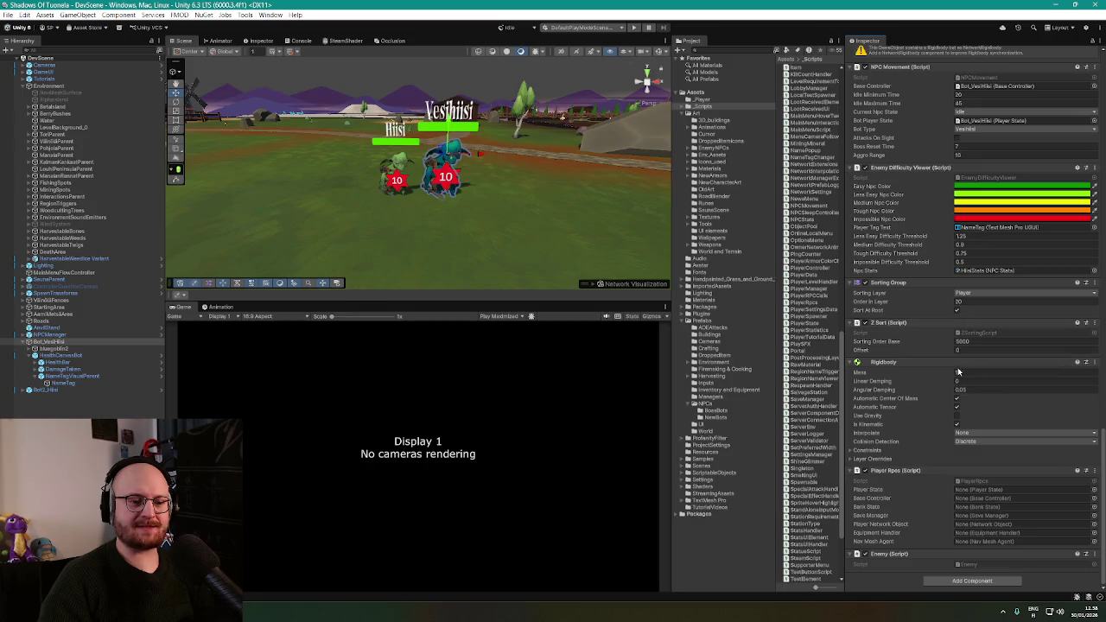
Ping the HiisiStats asset from the Npc Stats field and select it
scroll(968, 410, "up", 3)
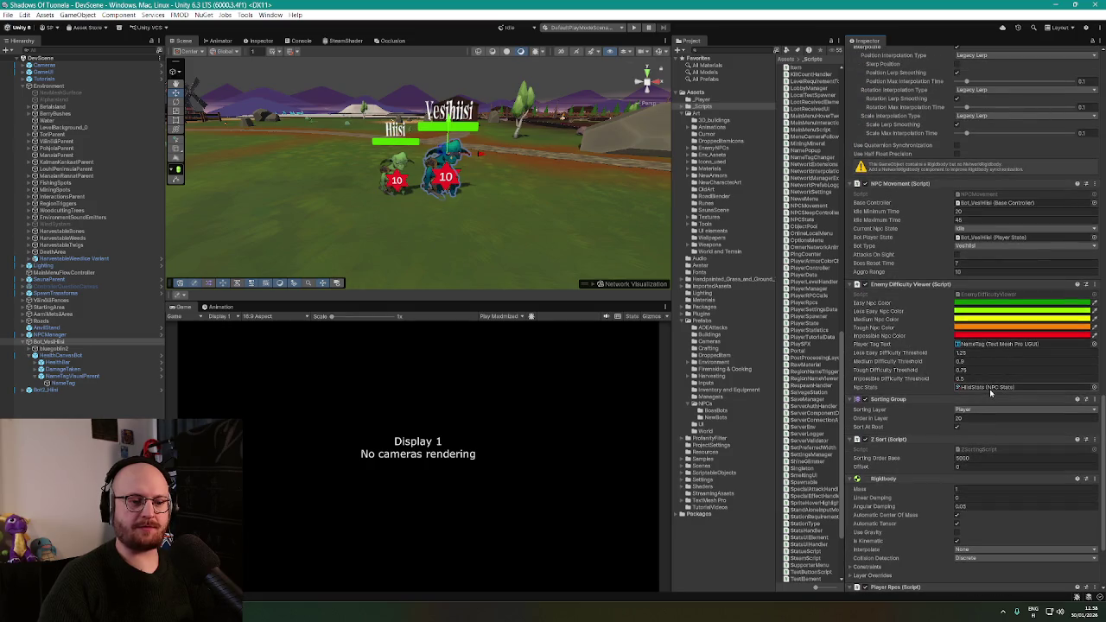
left_click(990, 387)
left_click(800, 89)
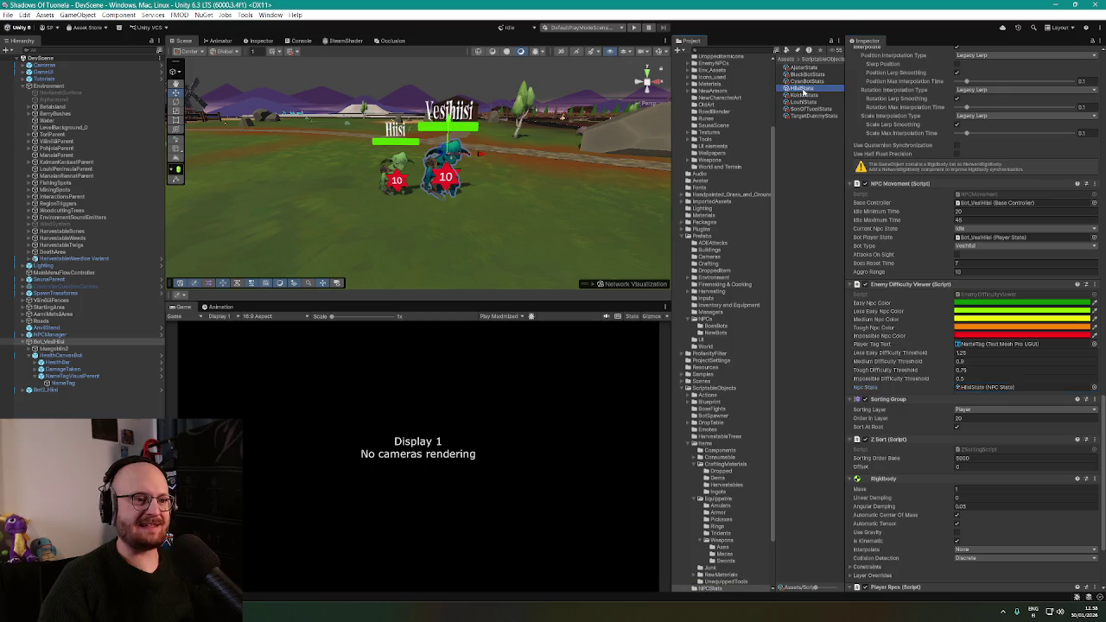
Duplicate HiisiStats as VesihiisiStats and set its Playertag Name to Vesihiisi
key("ctrl+d")
key("F2")
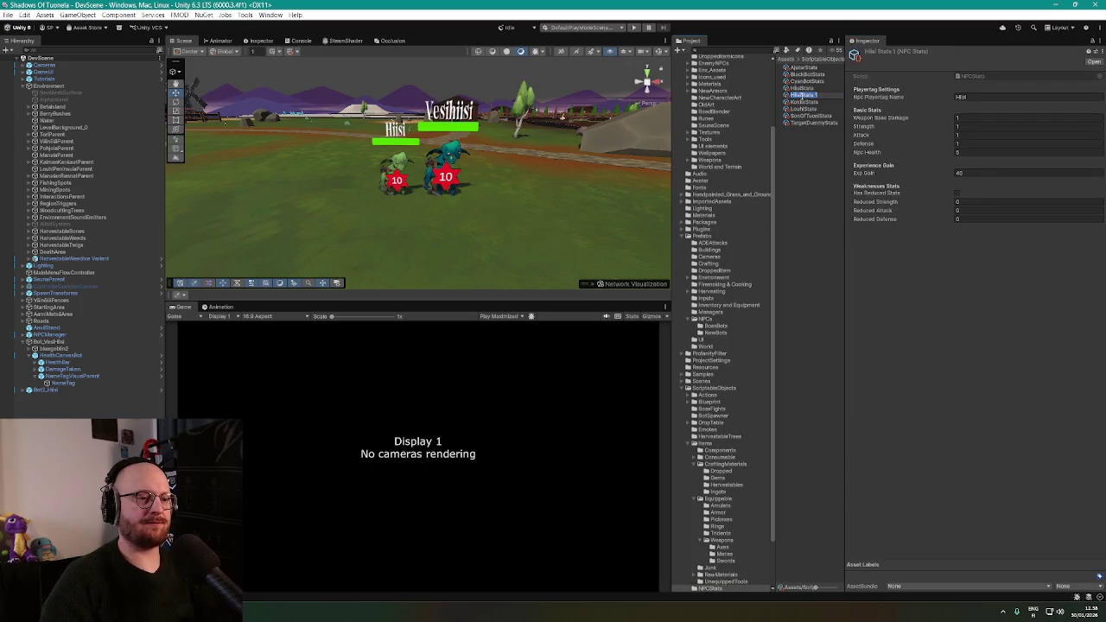
type("Vesti")
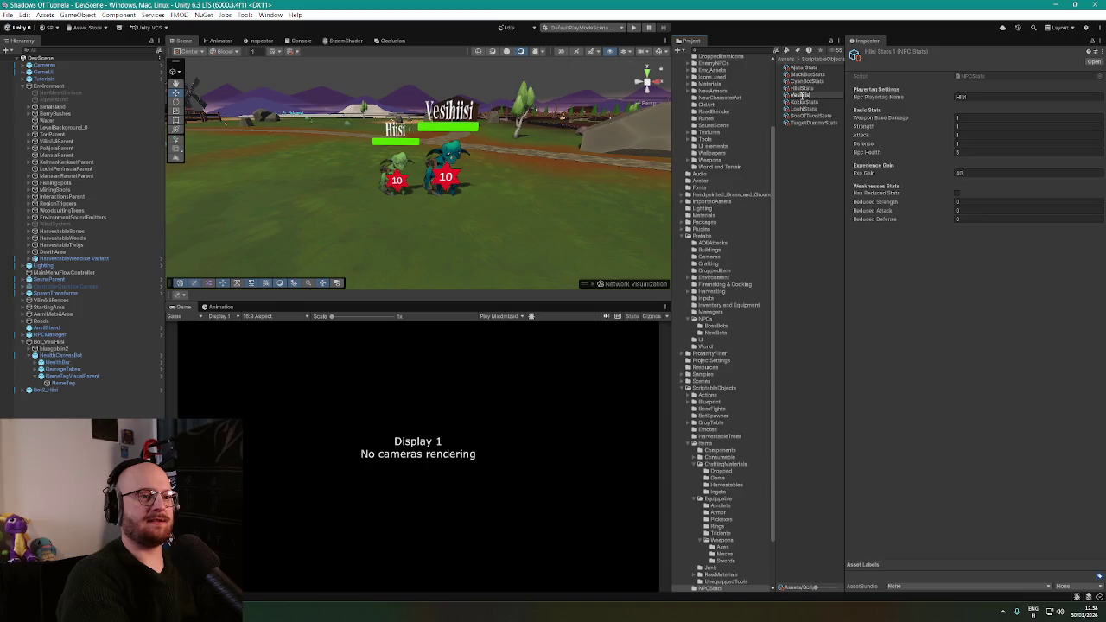
type("Stats")
key("Return")
left_click(982, 97)
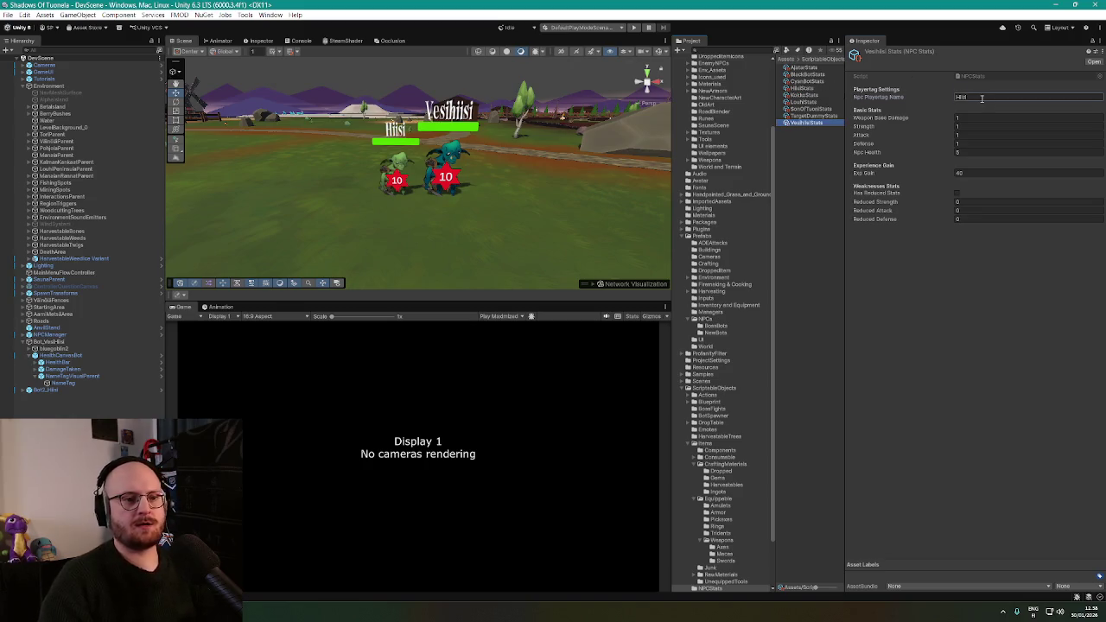
type("Vest")
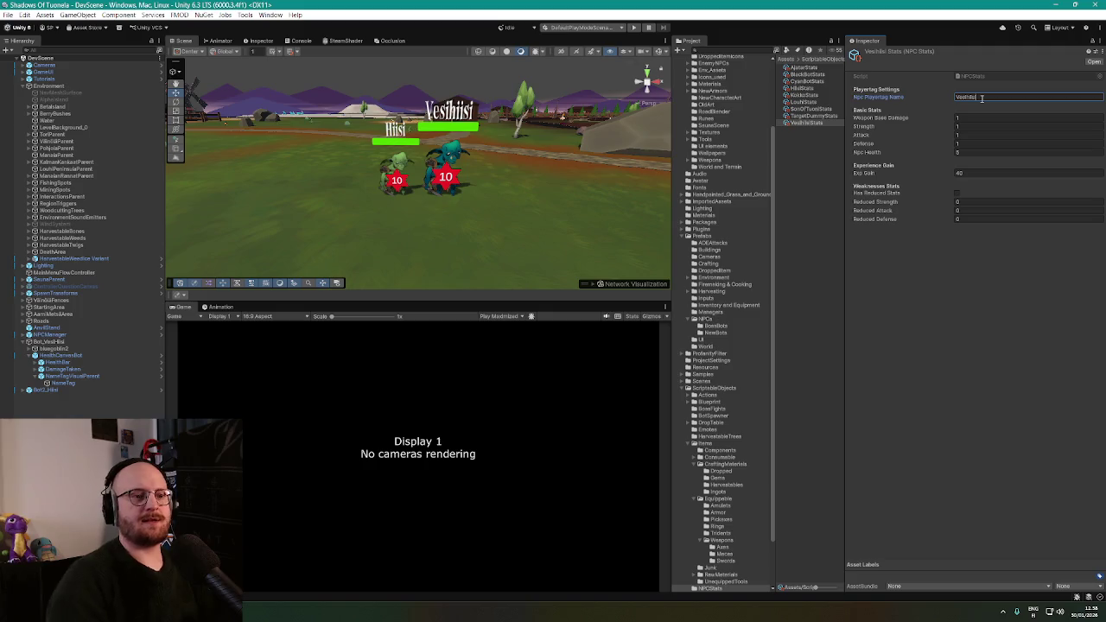
Set Weapon Base Damage to 2, comparing against the Black Bot stats
left_click(978, 117)
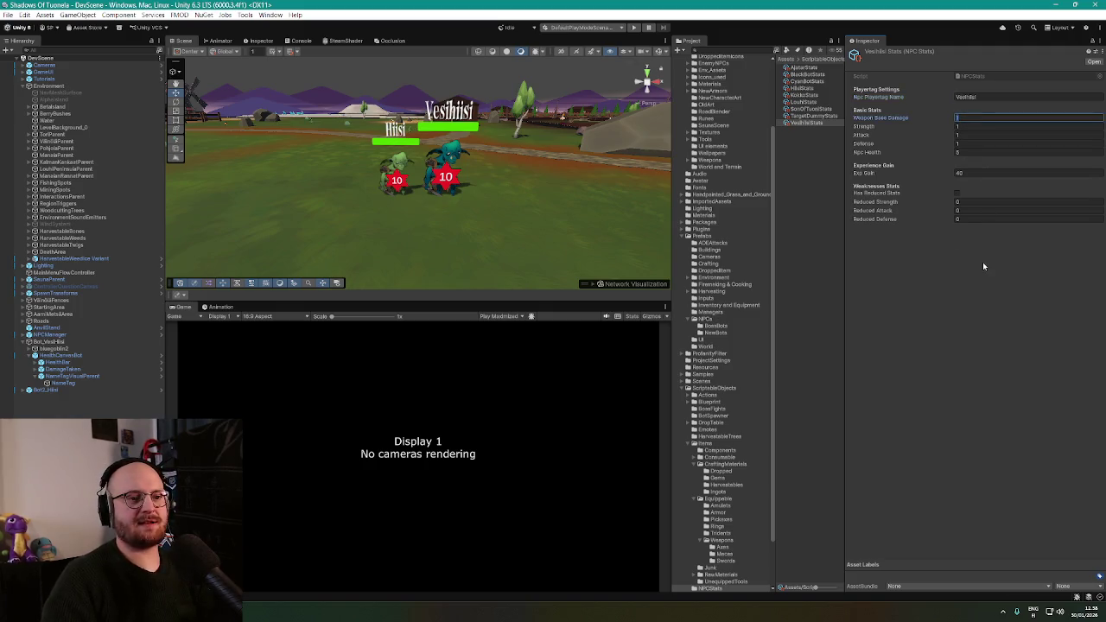
type("2")
left_click(974, 127)
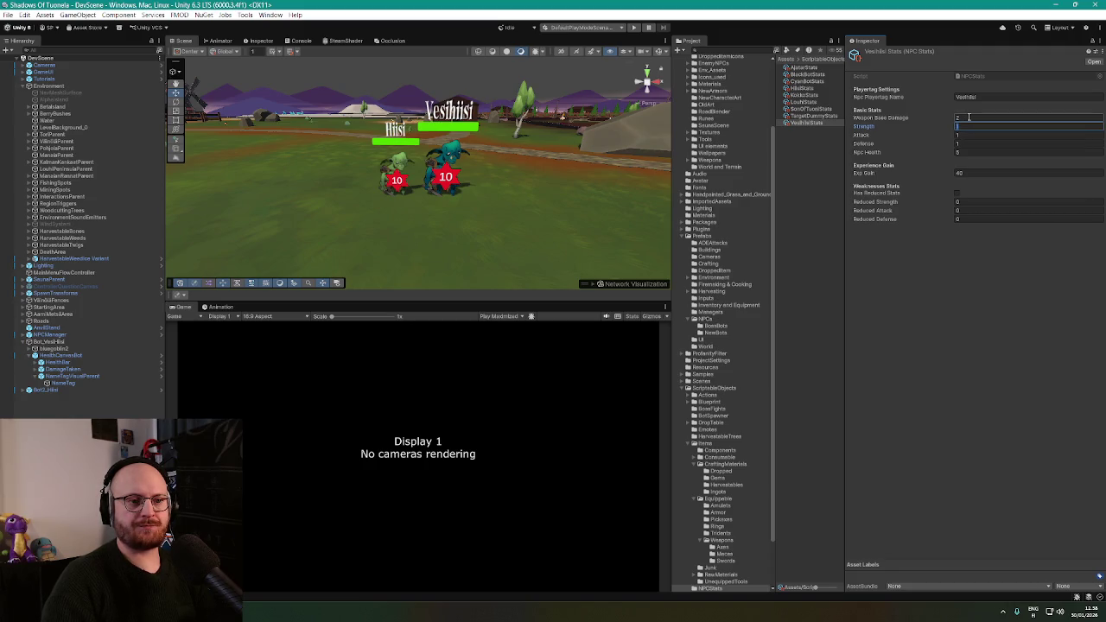
left_click(937, 238)
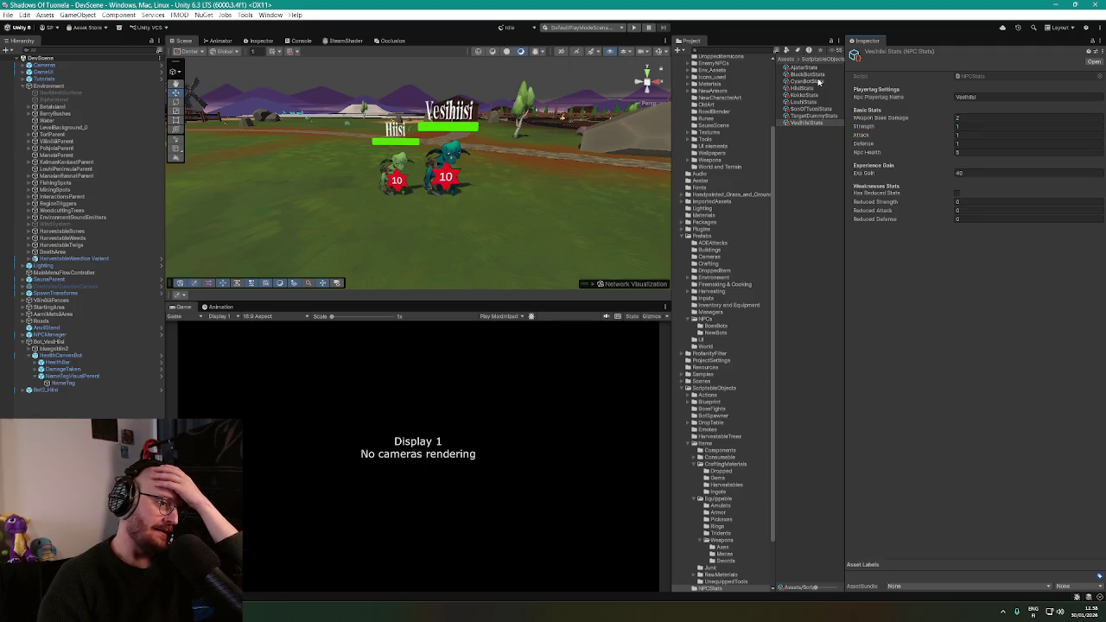
left_click(818, 76)
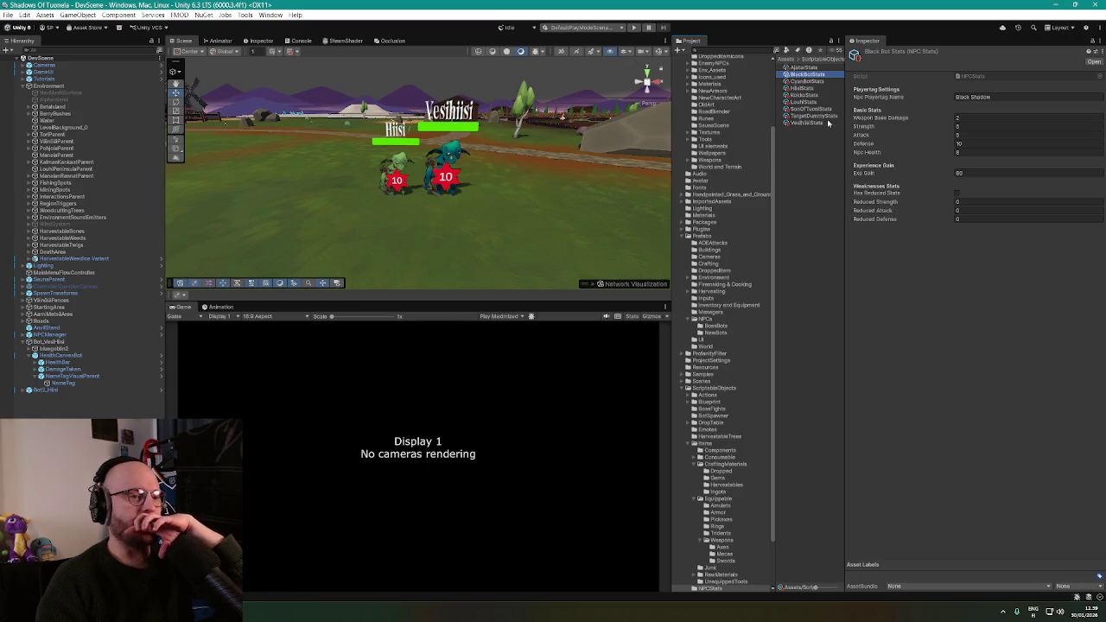
left_click(809, 123)
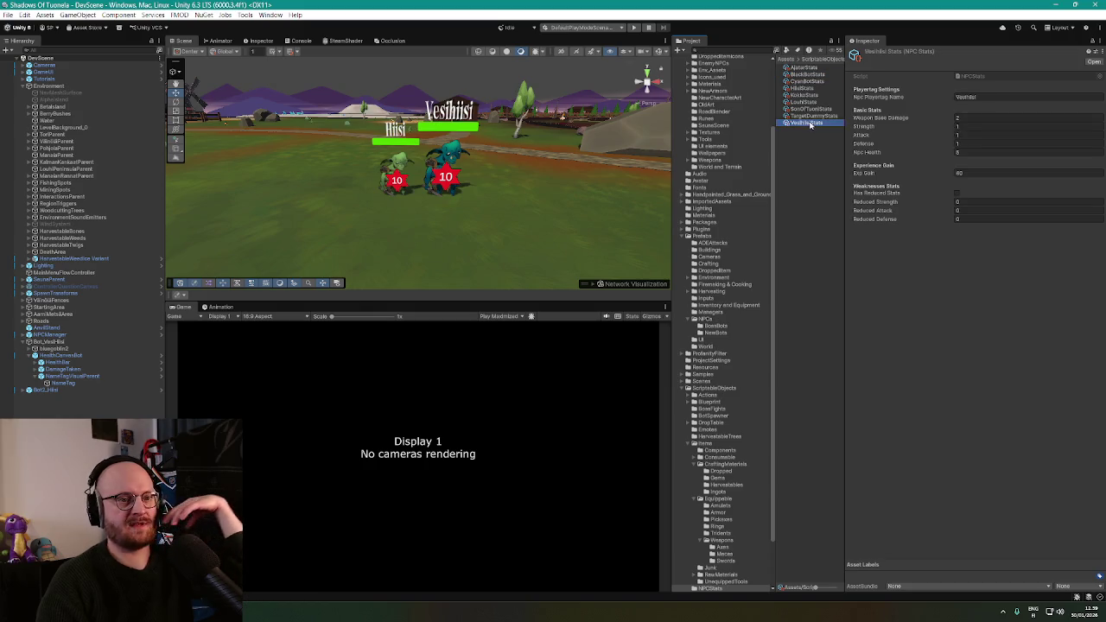
Set Strength, Attack and Defense to 5 and Npc Health to 7
left_click(967, 126)
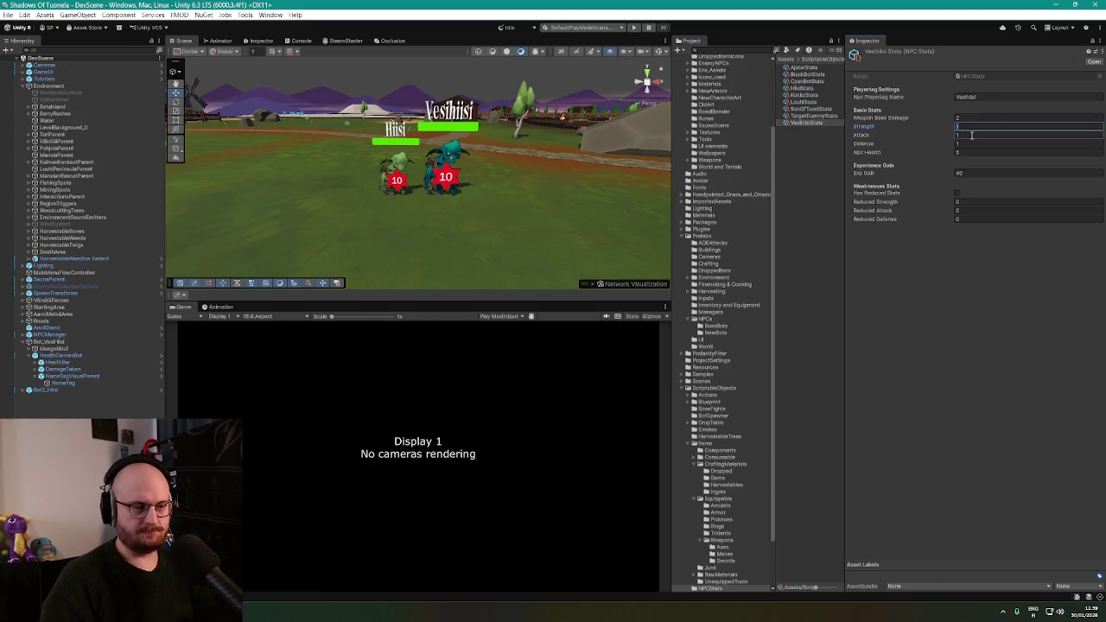
type("5")
left_click(971, 135)
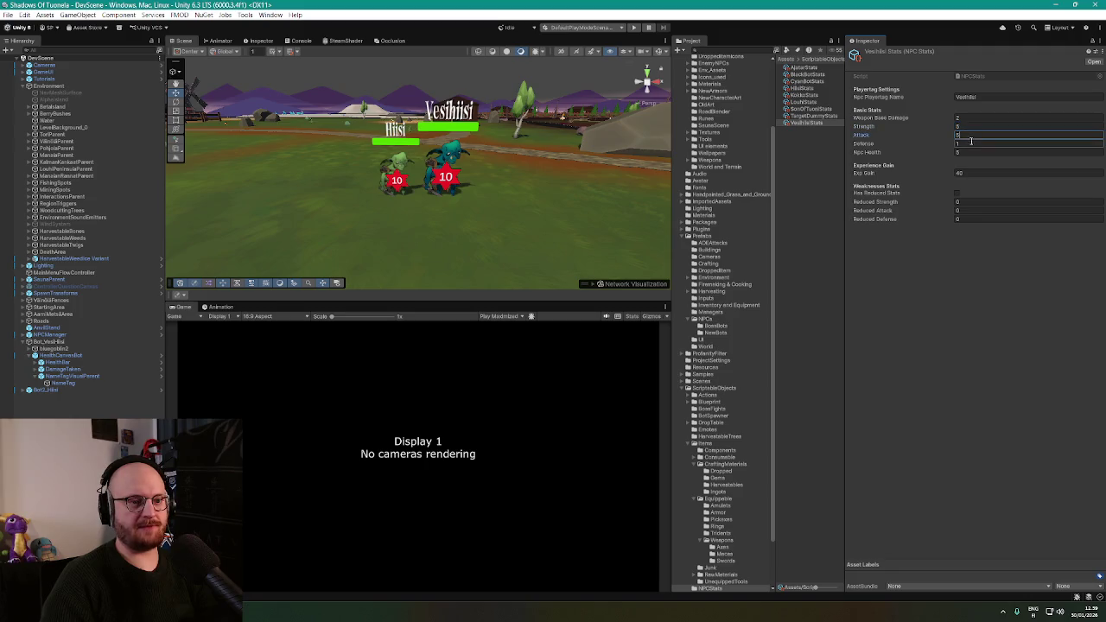
type("5")
left_click(970, 144)
type("5")
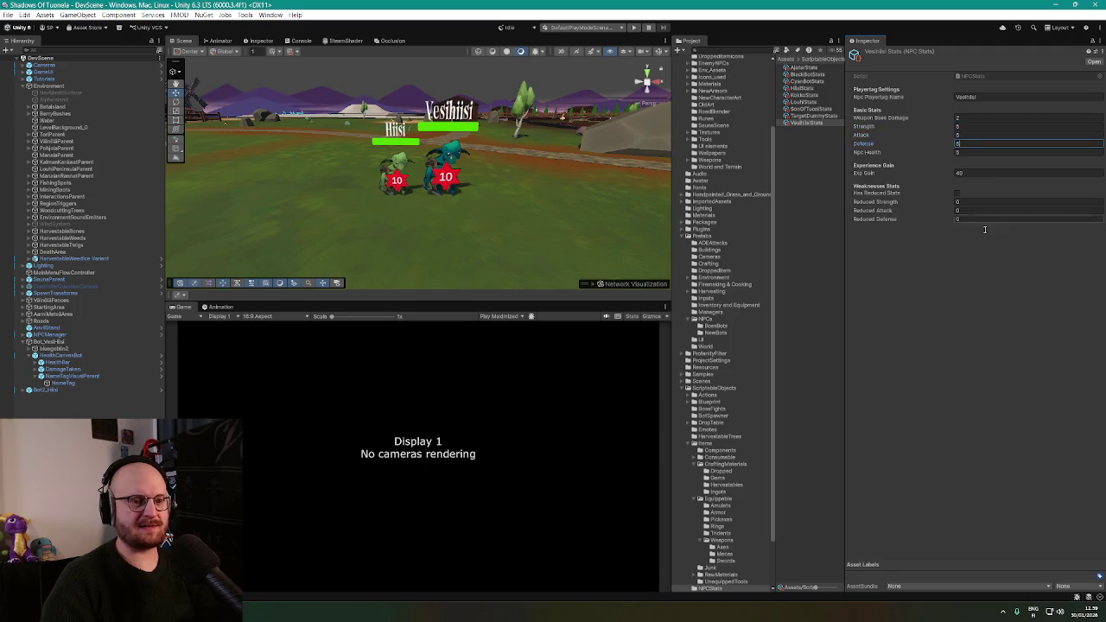
left_click(963, 153)
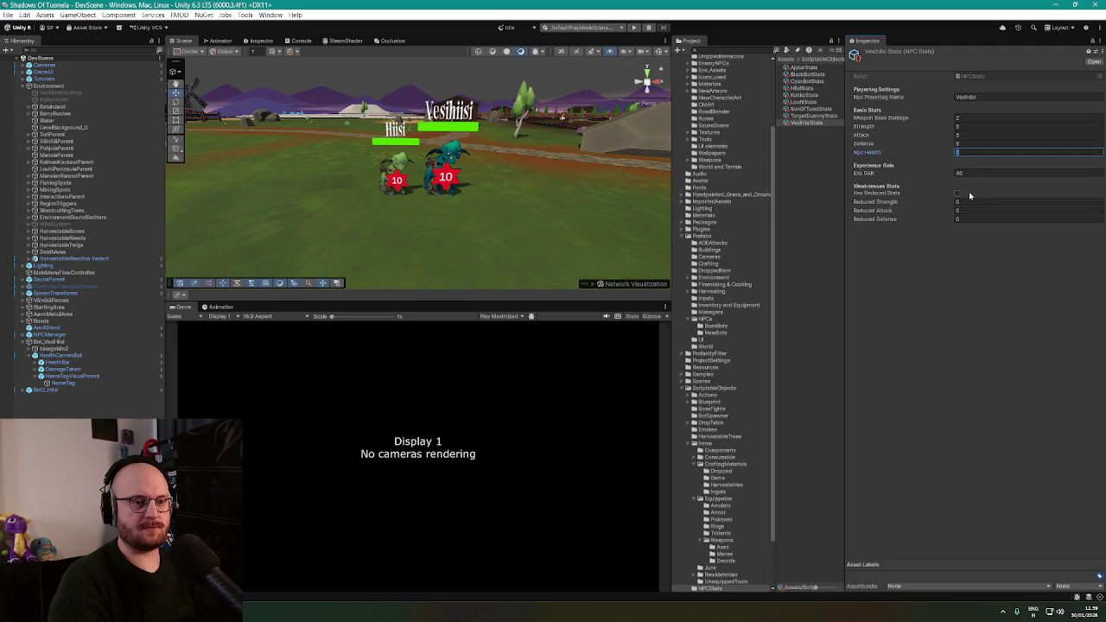
type("7")
key("Return")
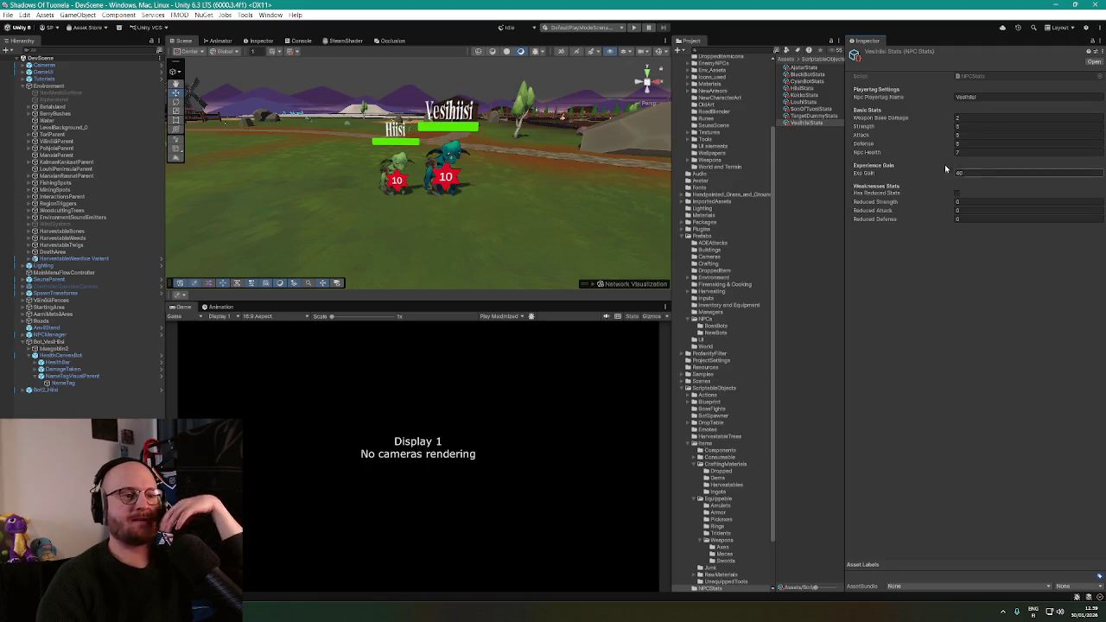
Set Exp Gain to 60 after rechecking the Black Bot stats
left_click(804, 75)
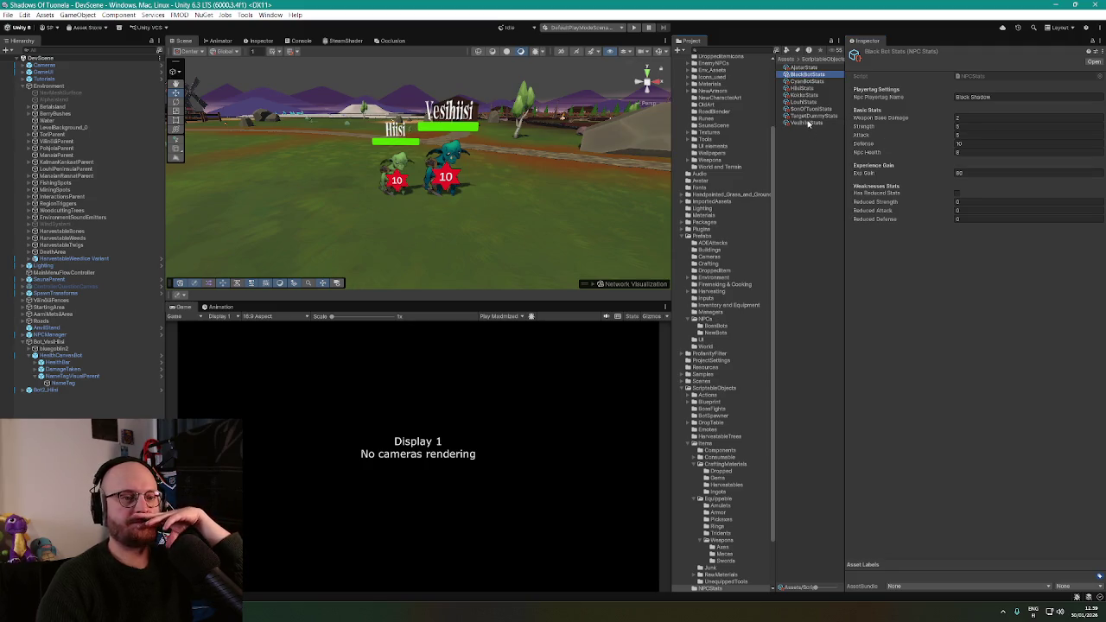
left_click(806, 122)
left_click(985, 176)
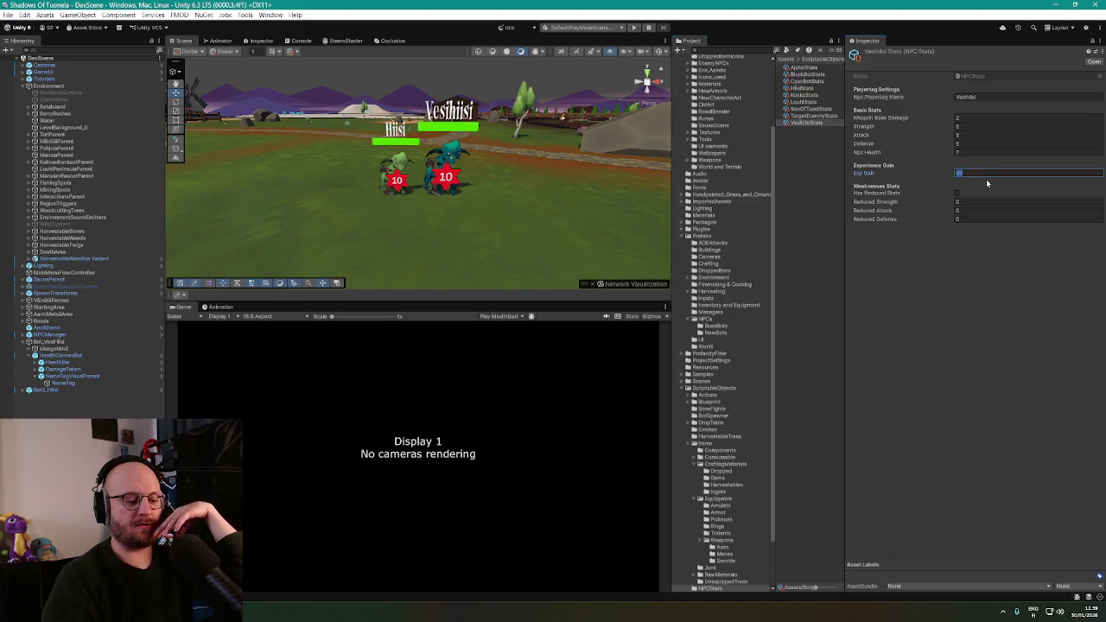
left_click(905, 272)
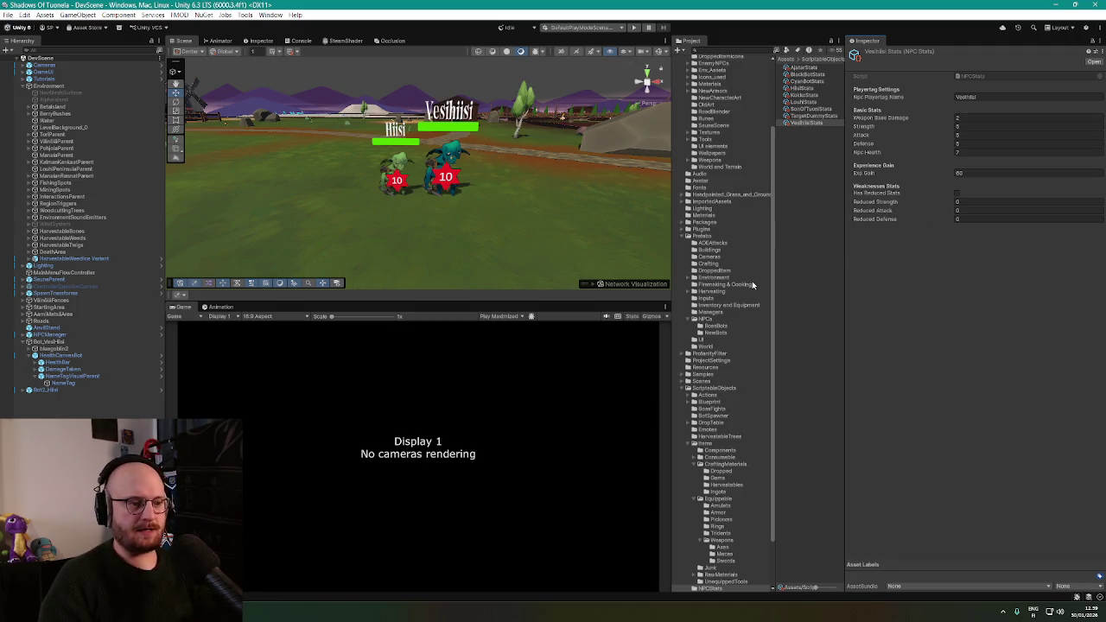
scroll(750, 302, "down", 2)
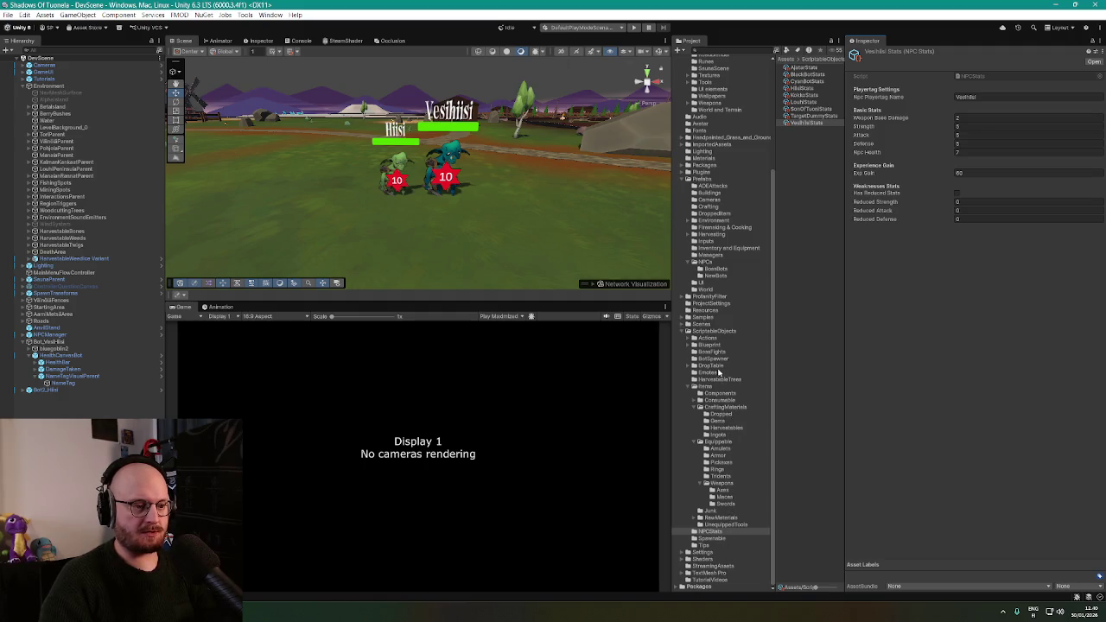
Duplicate HiisiDropTable in NPC Droptables and rename the copy VesihiisiDroptable
left_click(716, 367)
double_click(811, 81)
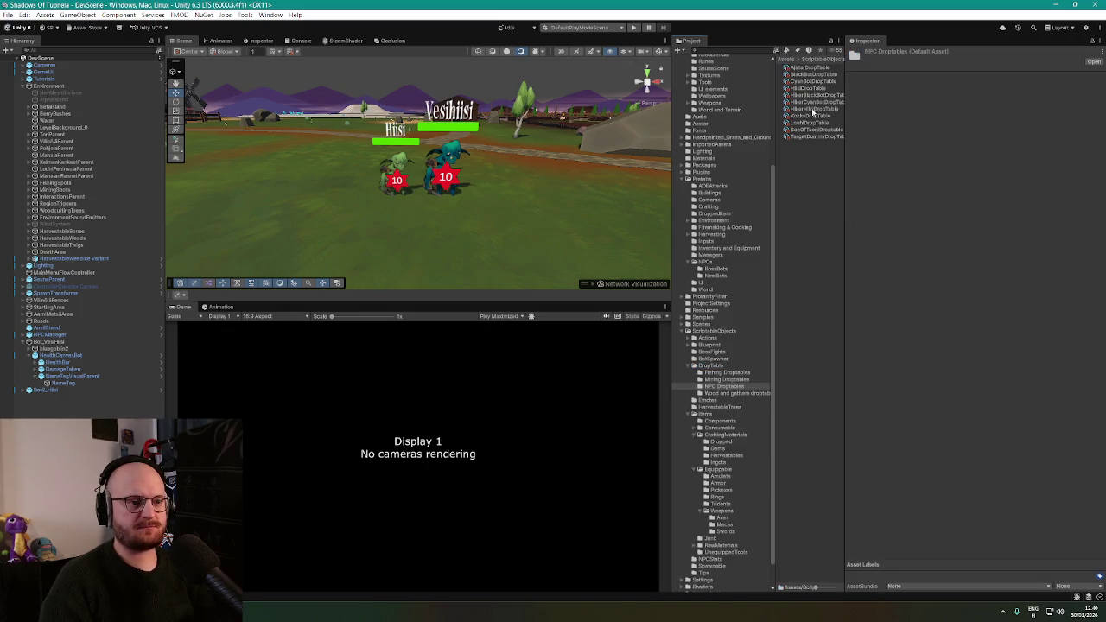
left_click(807, 89)
key("ctrl+d")
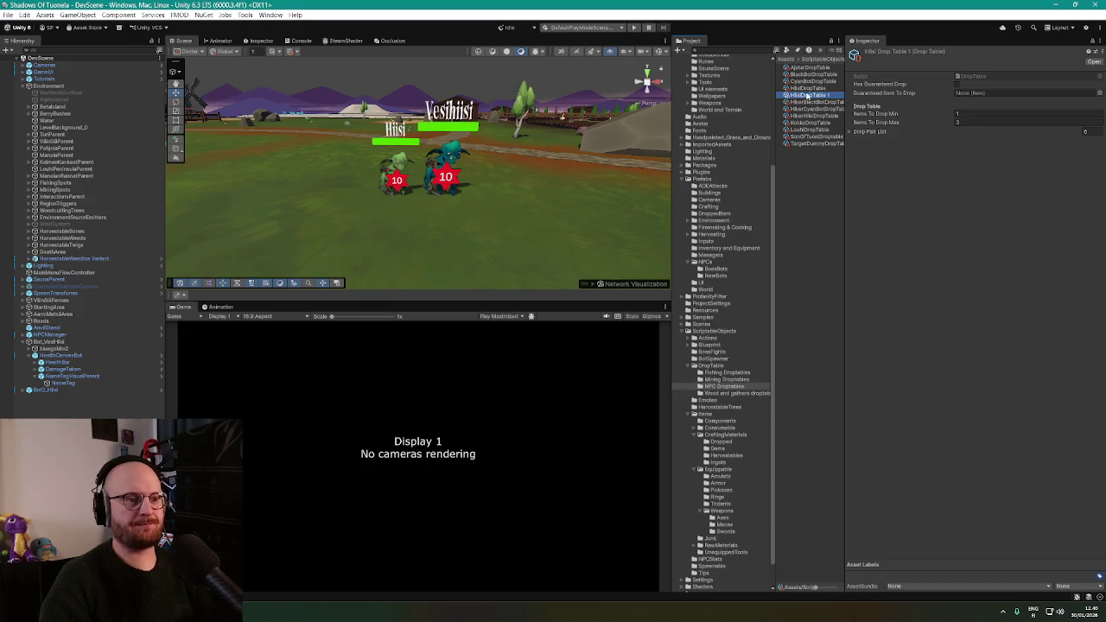
left_click(808, 95)
type("Vesih")
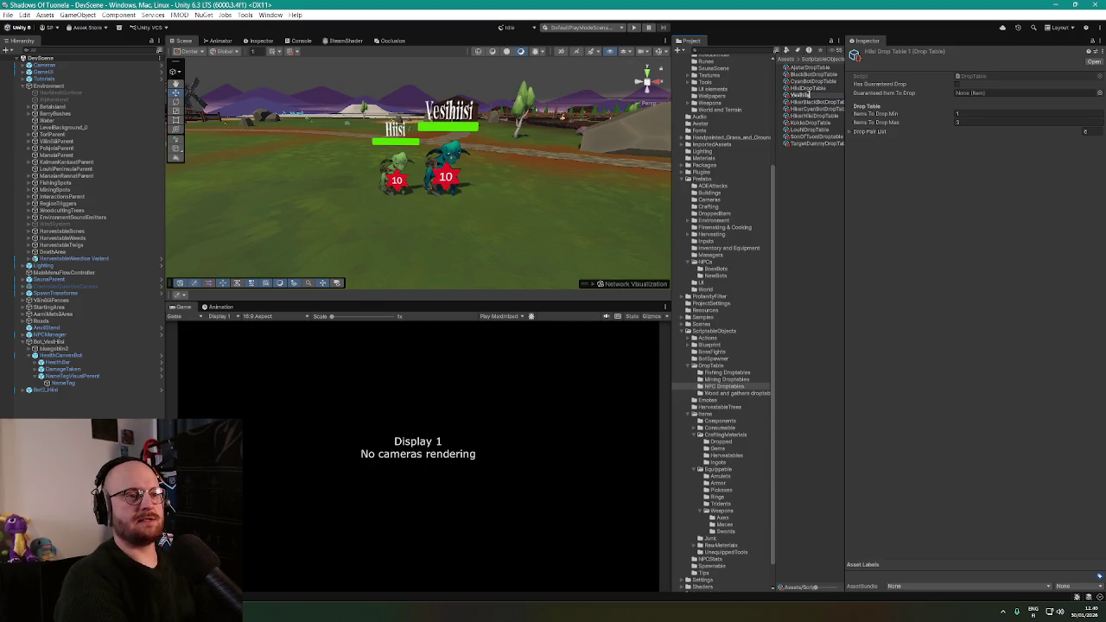
type("iisiDroptable")
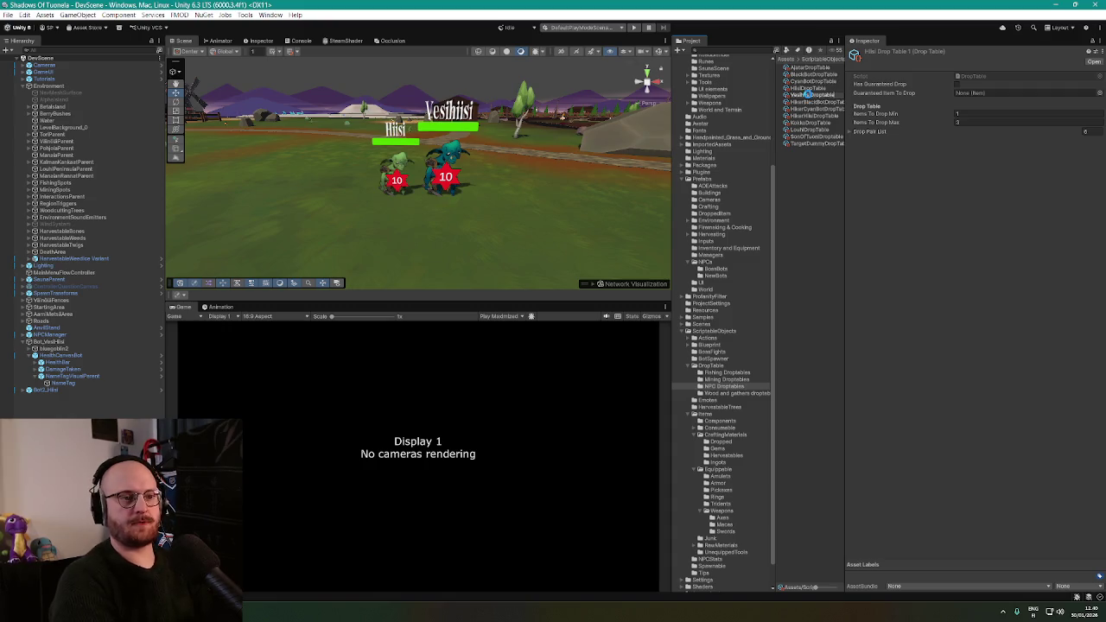
key("Return")
Expand the Drop Pair List and all six of its drop entries
left_click(942, 178)
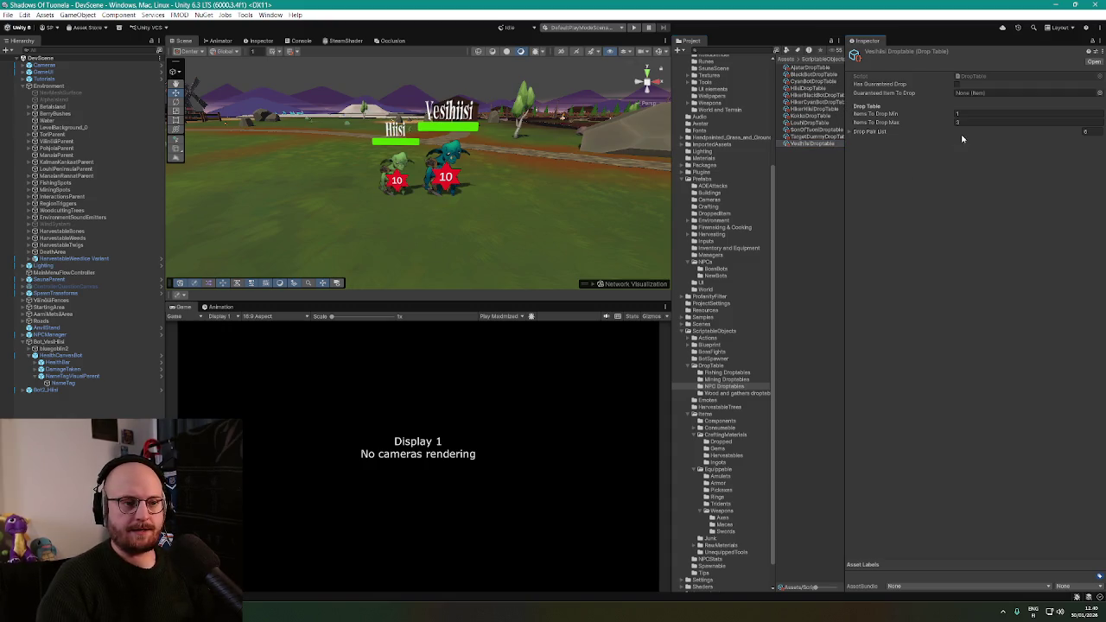
left_click(853, 131)
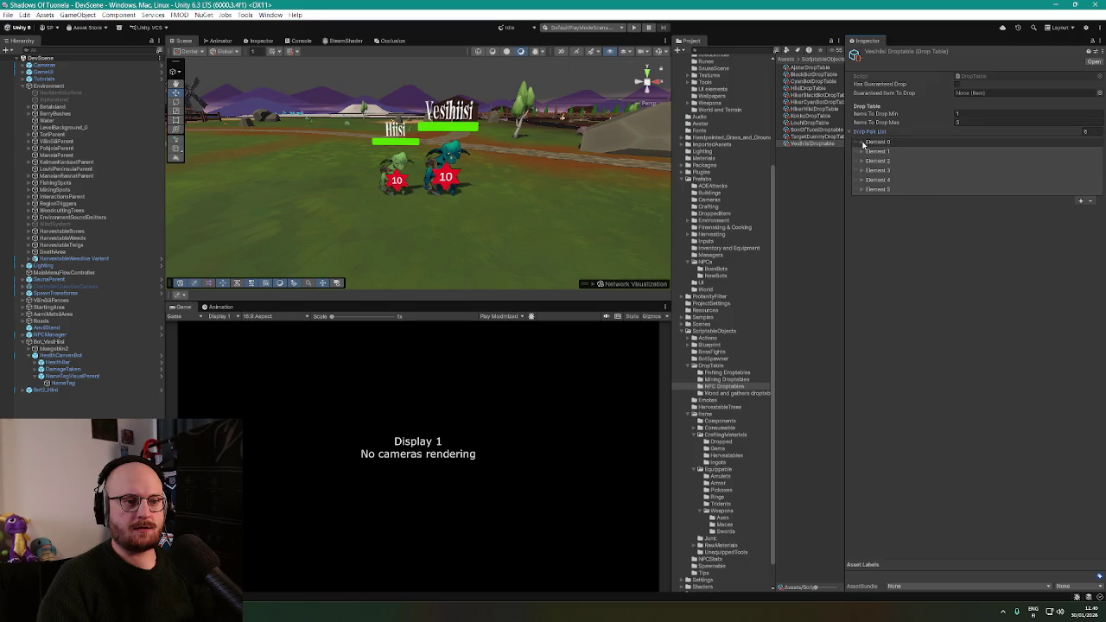
left_click(863, 142)
left_click(863, 168)
left_click(862, 195)
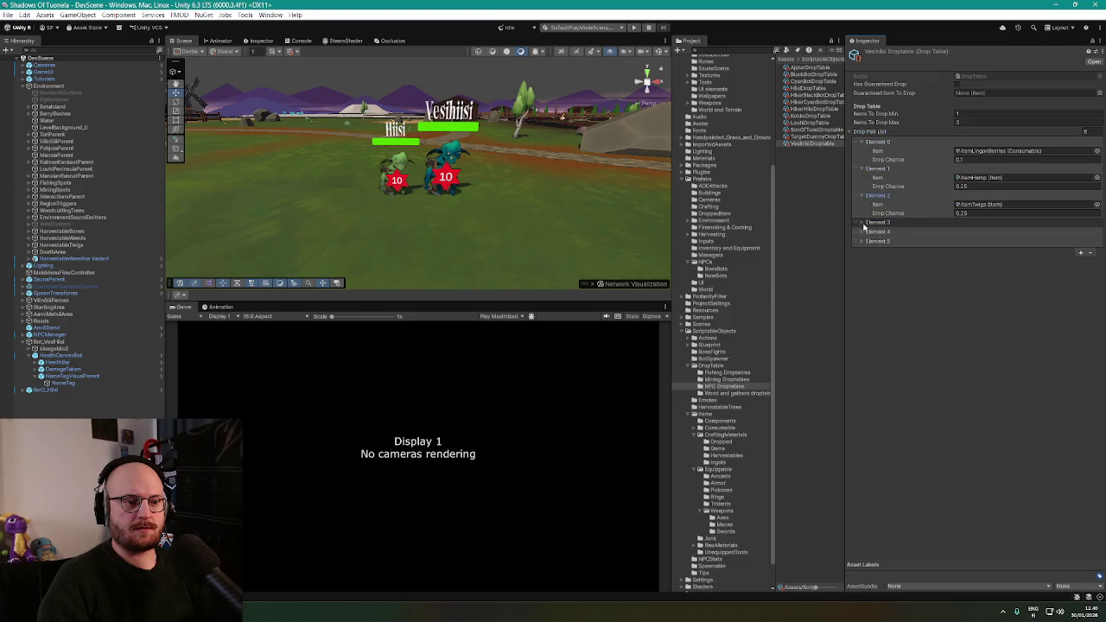
left_click(862, 222)
left_click(862, 249)
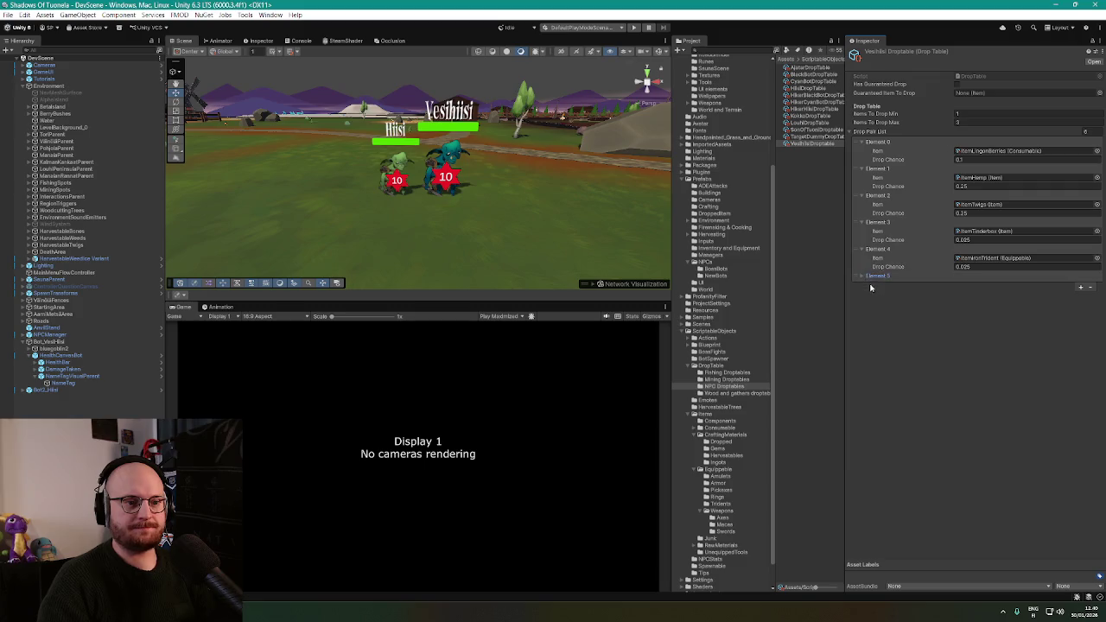
left_click(862, 276)
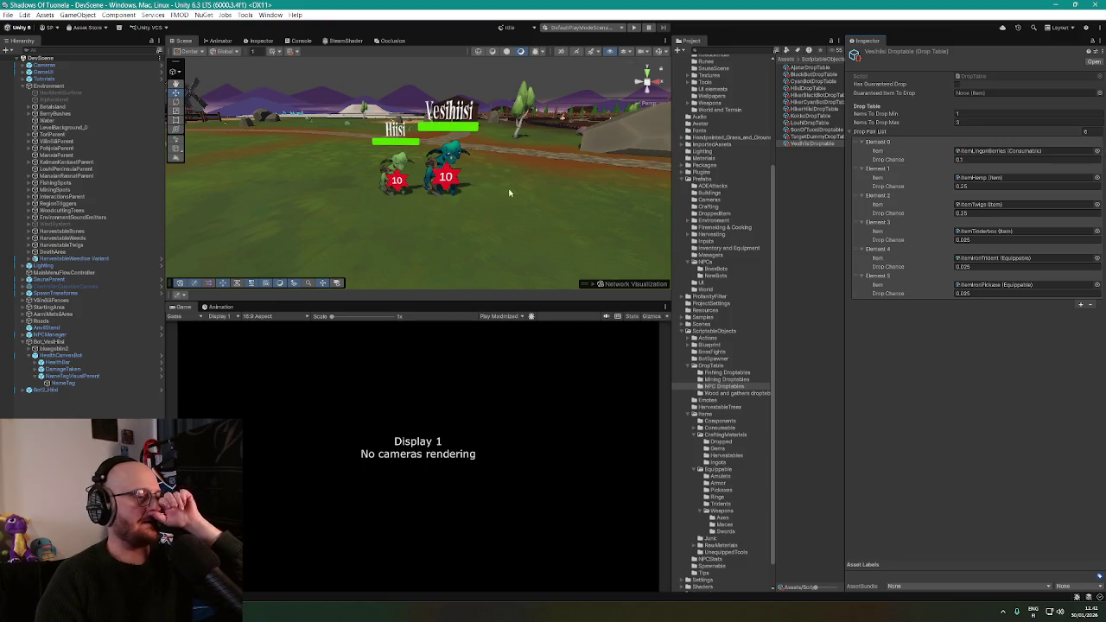
scroll(490, 197, "up", 5)
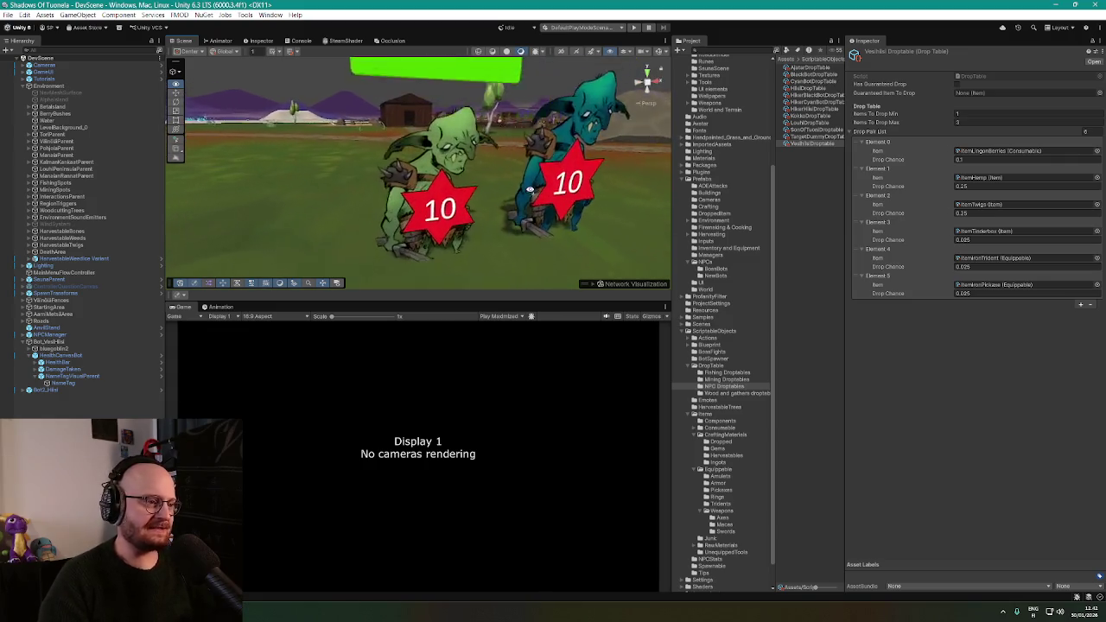
scroll(528, 190, "down", 3)
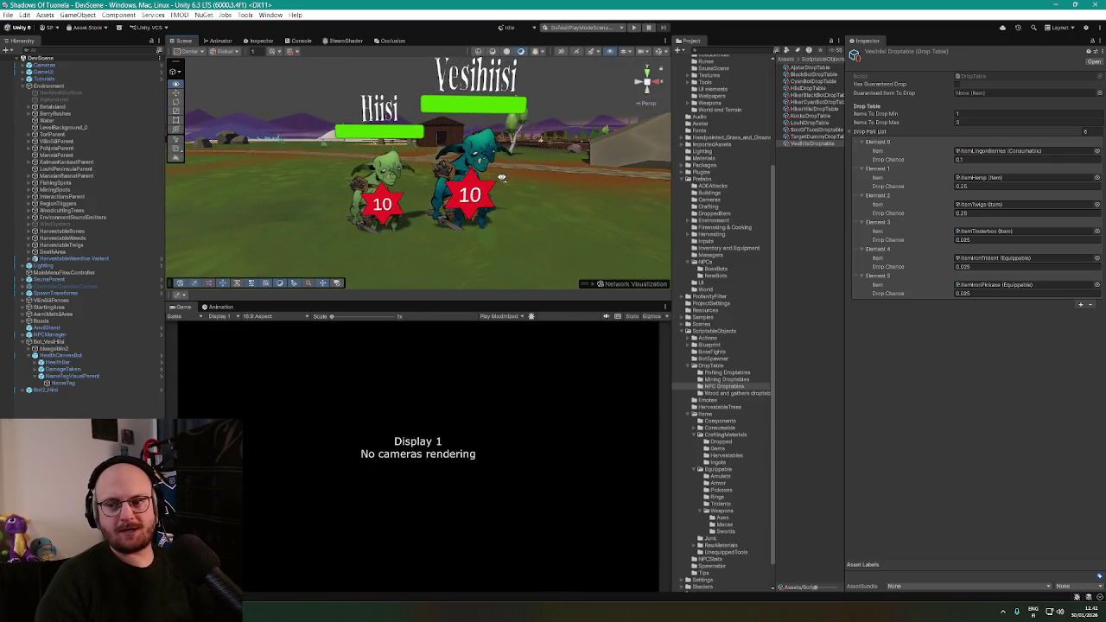
scroll(493, 179, "up", 3)
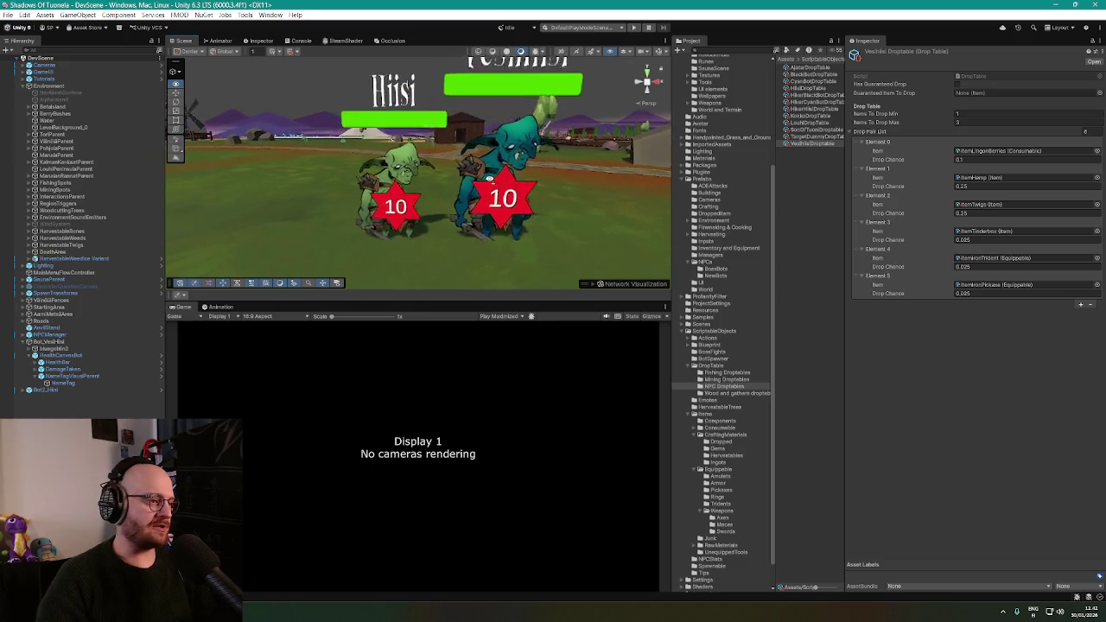
scroll(490, 179, "down", 3)
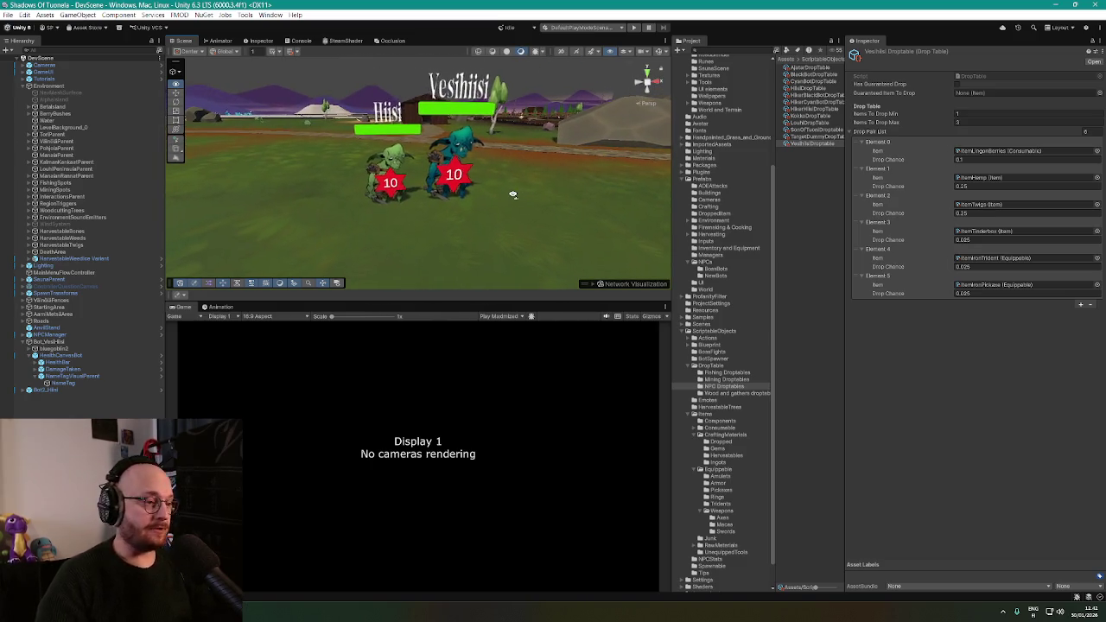
scroll(510, 200, "up", 3)
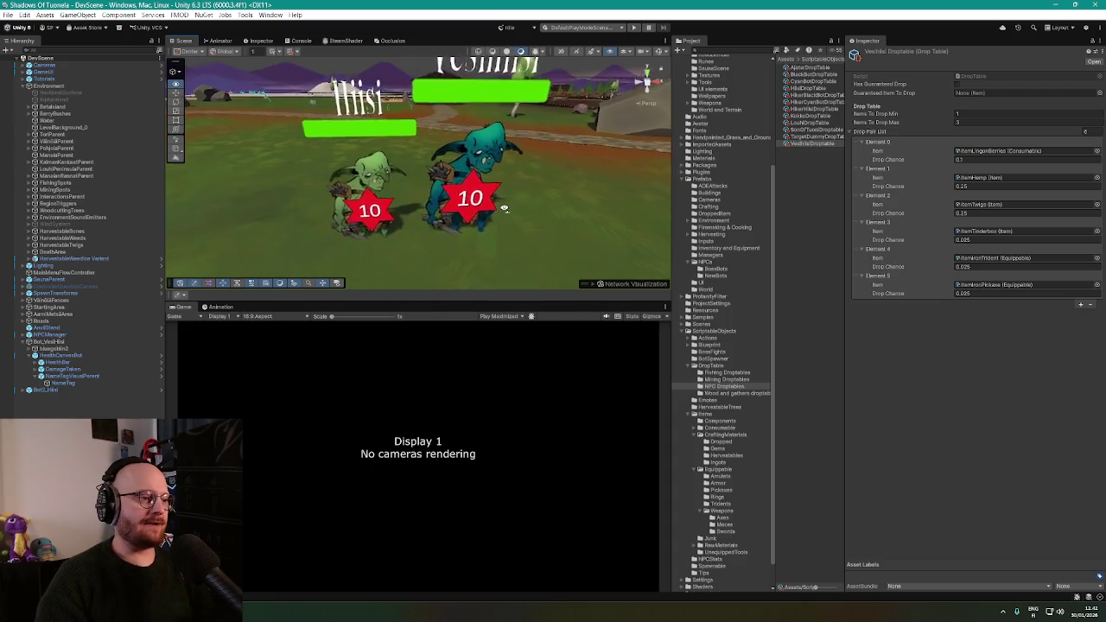
scroll(504, 209, "down", 3)
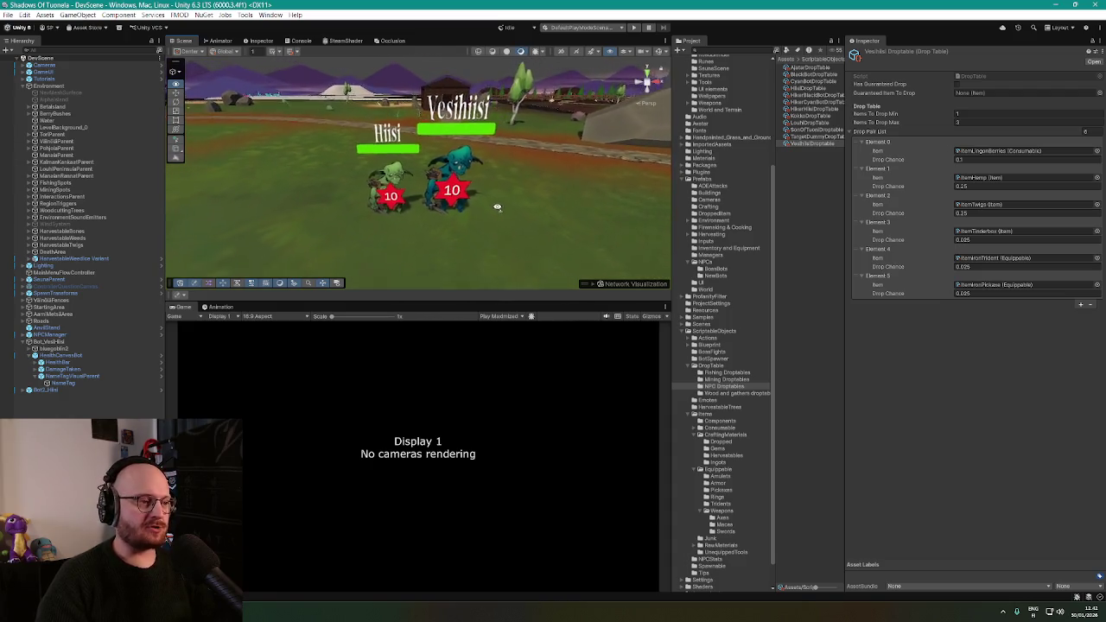
scroll(497, 207, "up", 2)
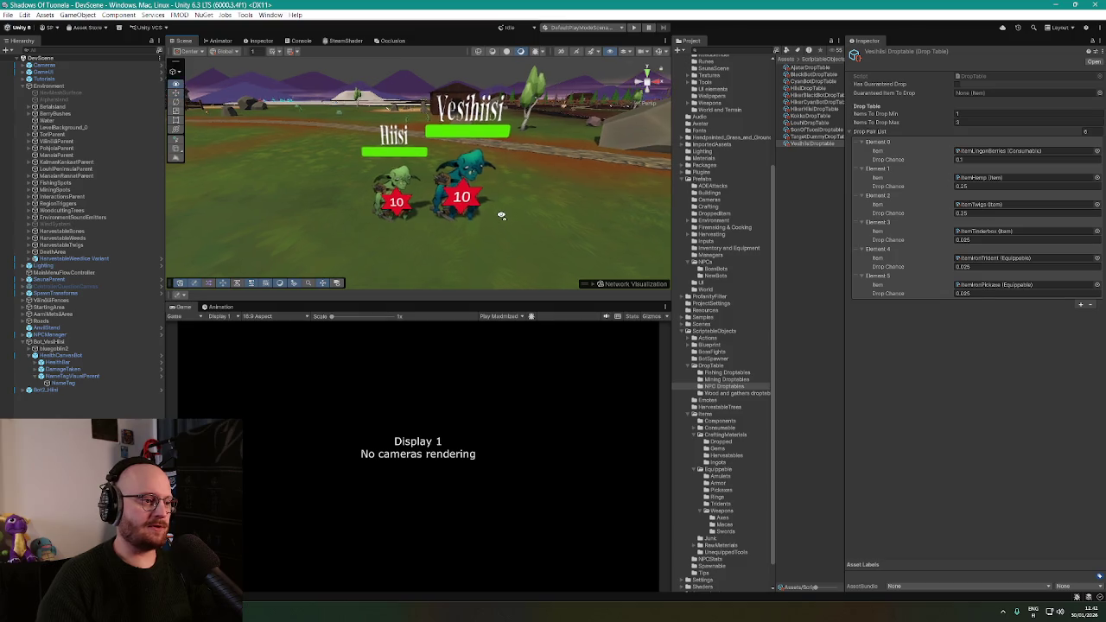
left_click_drag(501, 215, 502, 210)
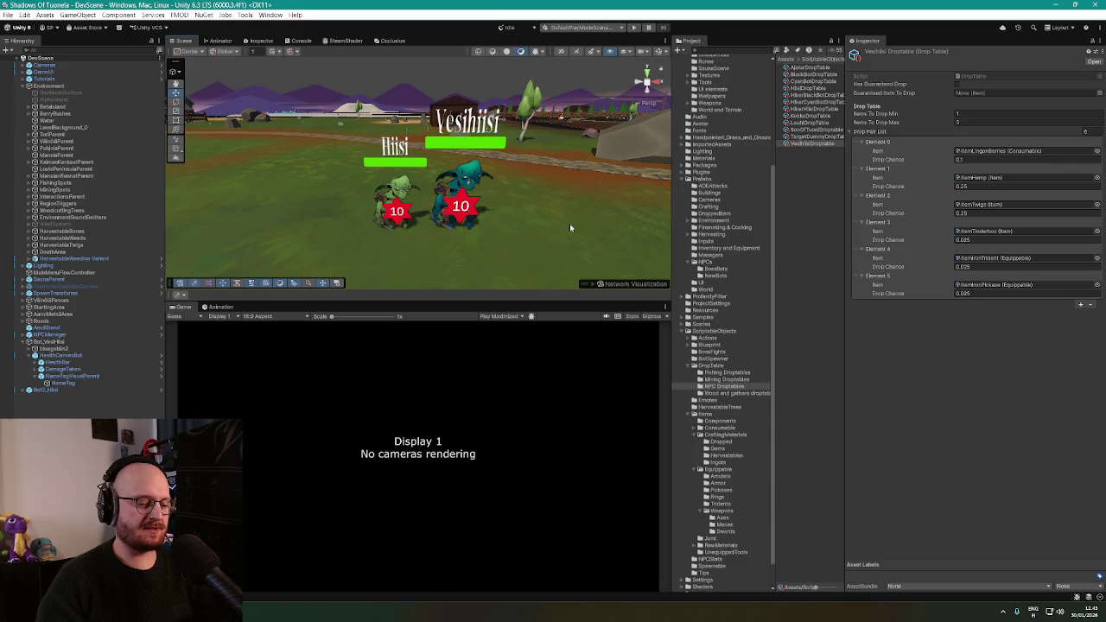
scroll(569, 223, "up", 5)
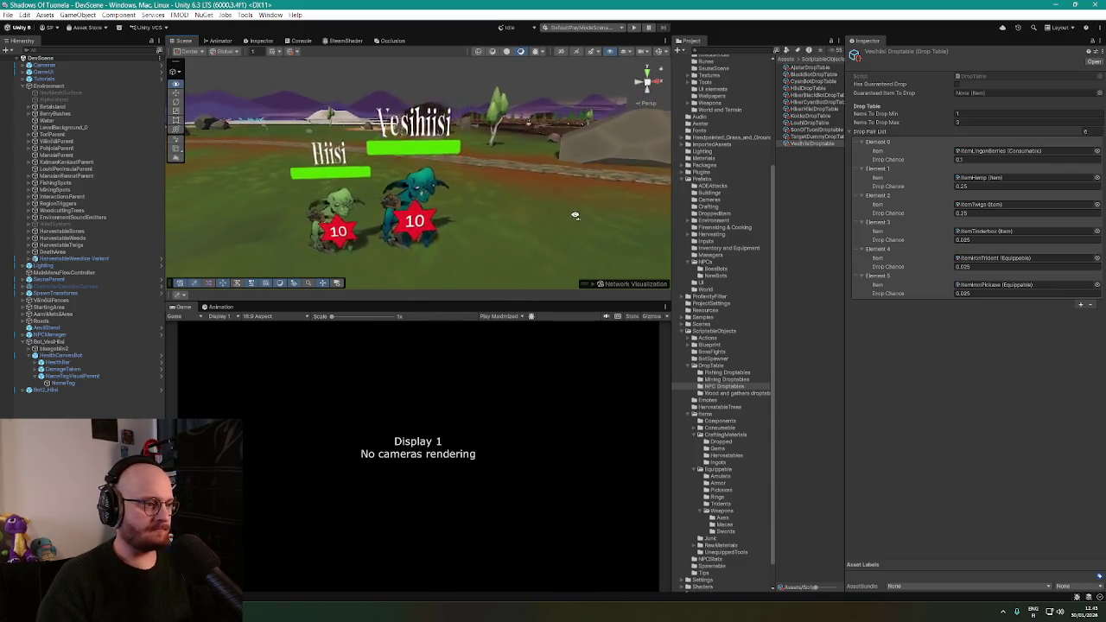
scroll(574, 215, "down", 5)
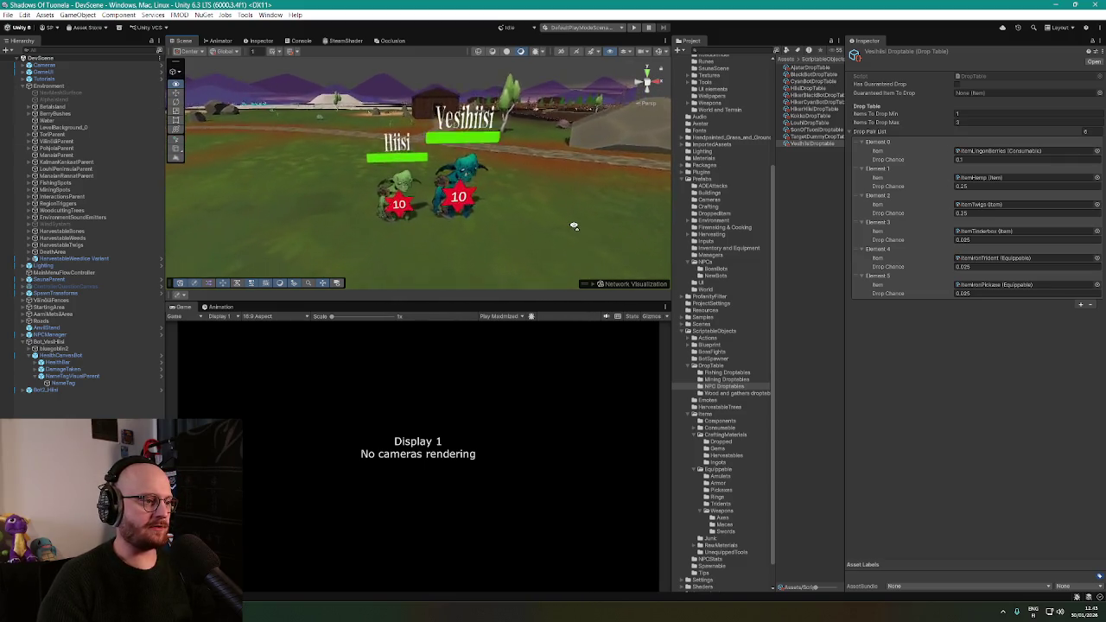
scroll(574, 226, "up", 3)
scroll(573, 226, "down", 3)
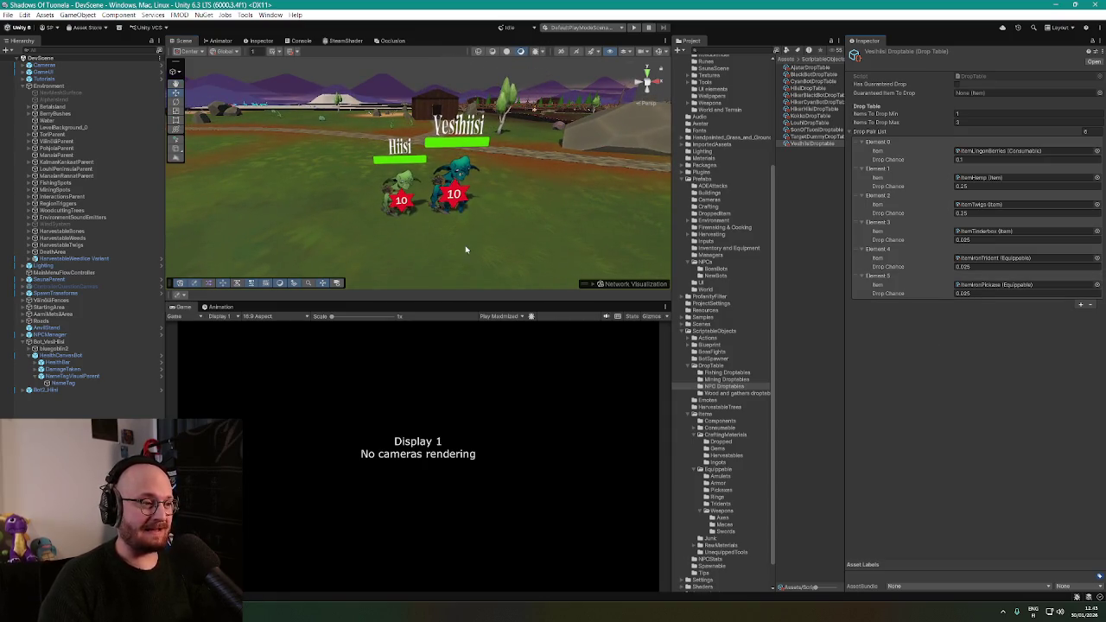
scroll(464, 226, "up", 3)
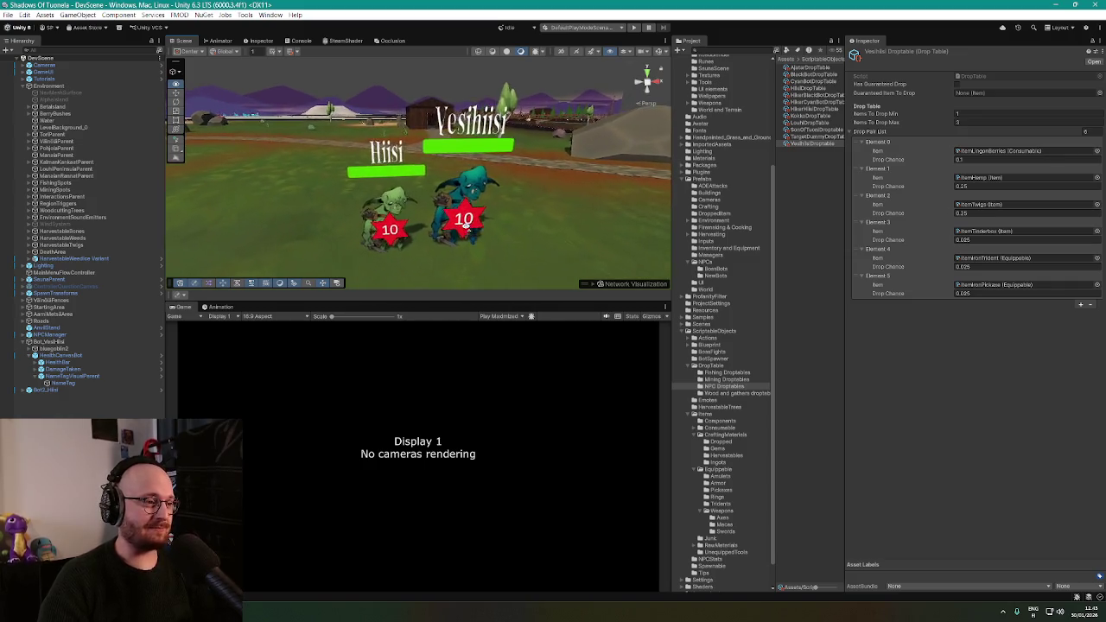
mouse_move(465, 227)
left_mouse_down()
mouse_move(436, 235)
mouse_move(542, 249)
left_mouse_up()
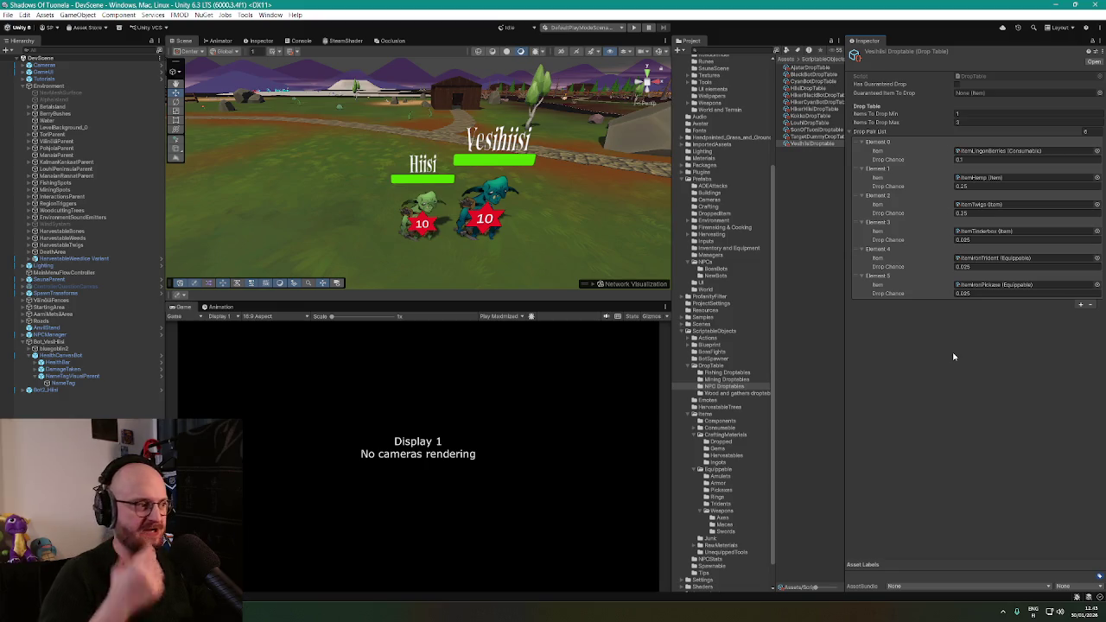
scroll(567, 201, "down", 2)
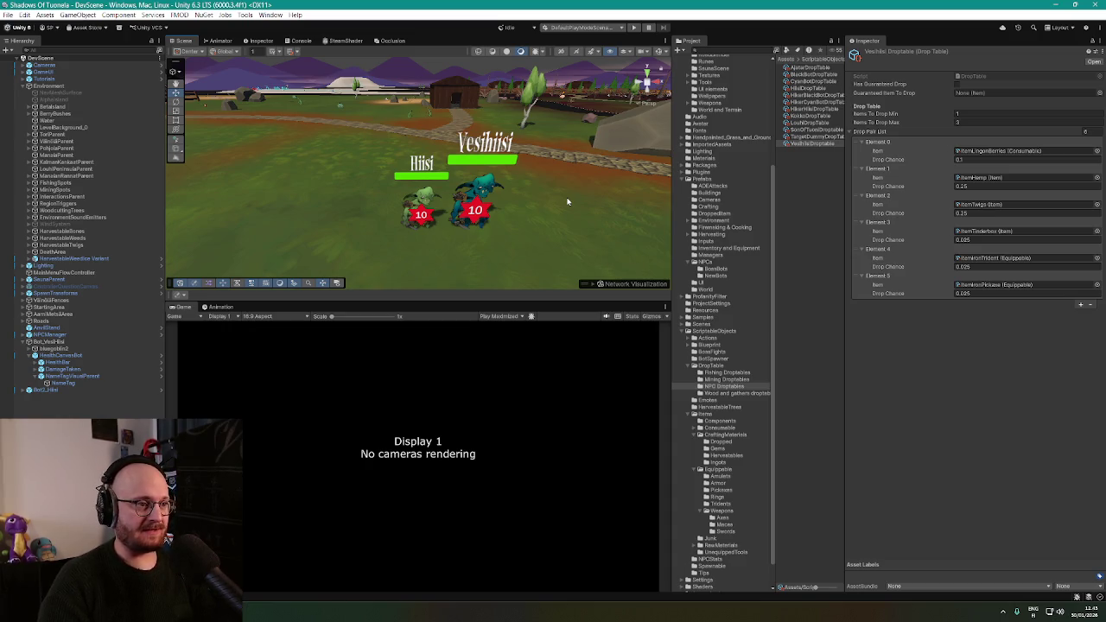
left_click_drag(601, 209, 561, 194)
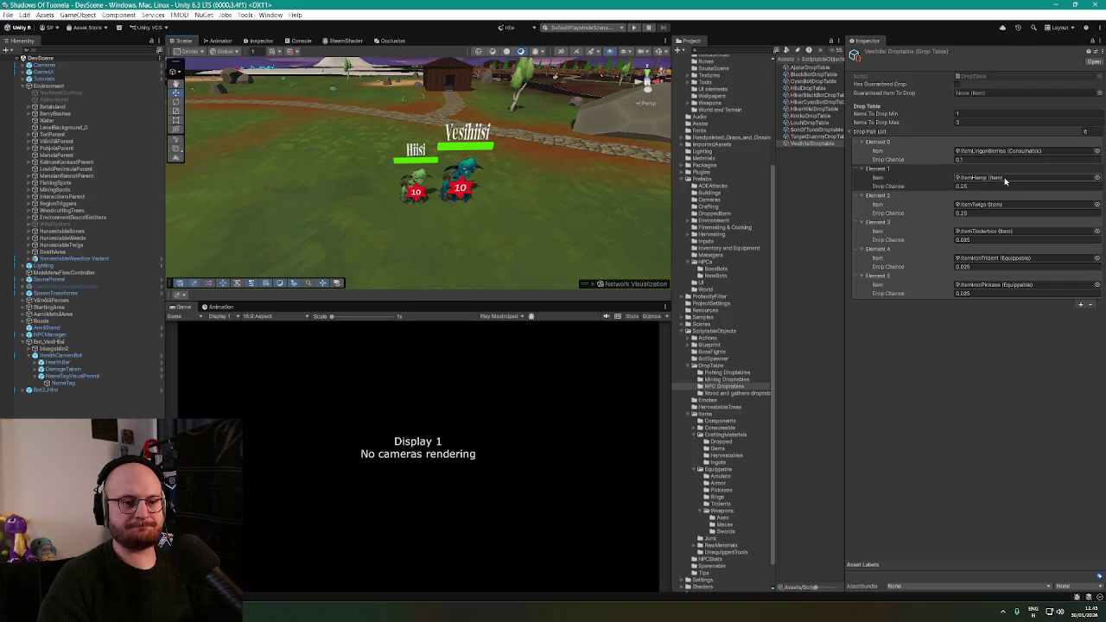
Delete Elements 3–5 (Tinderbox, Iron Trident, Iron Pickaxe) from the Drop Pair List
left_click(858, 224)
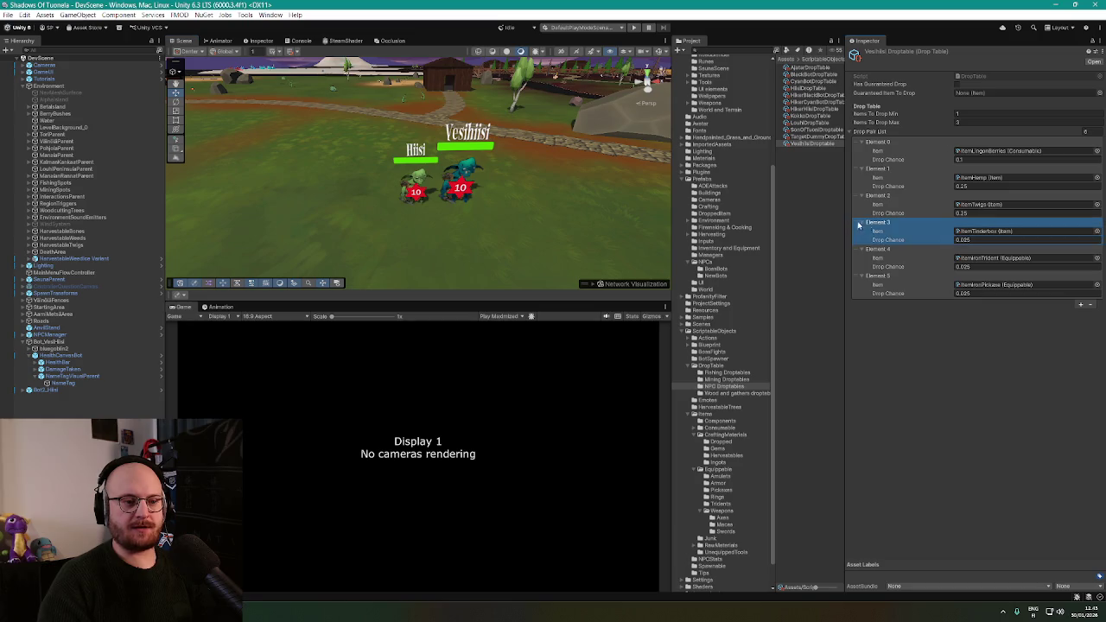
left_click(1089, 304)
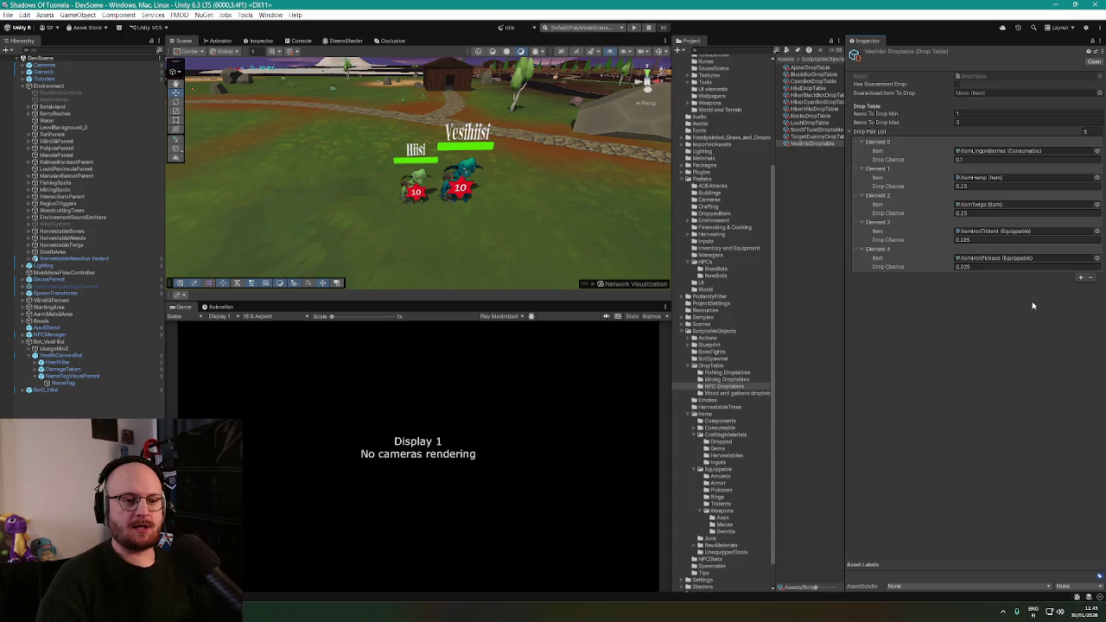
left_click(1036, 250)
left_click(1037, 223)
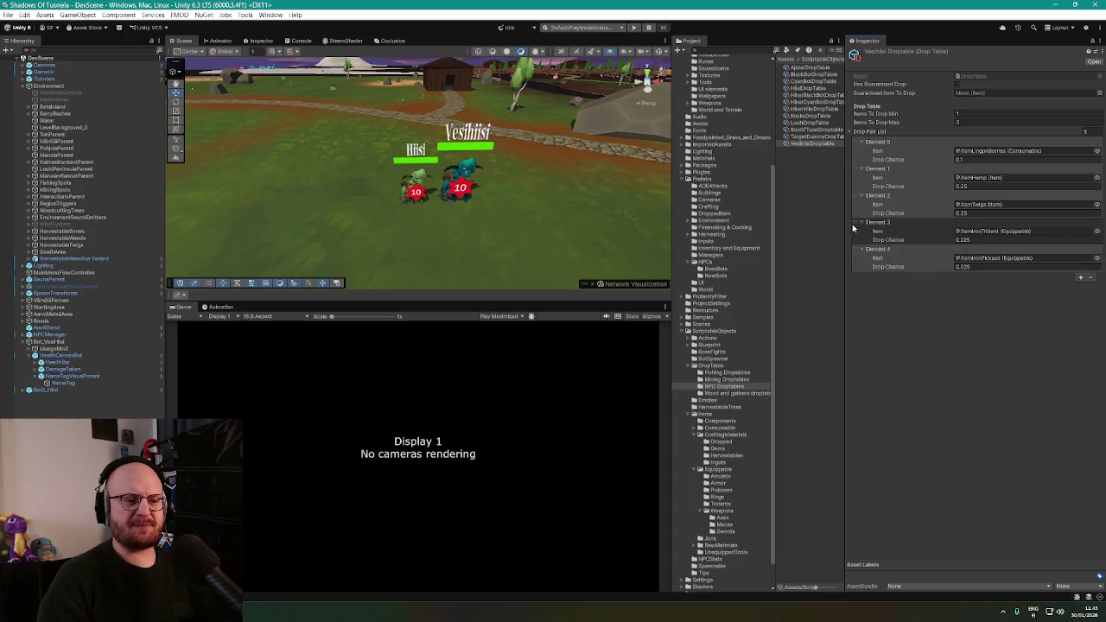
left_click(1090, 278)
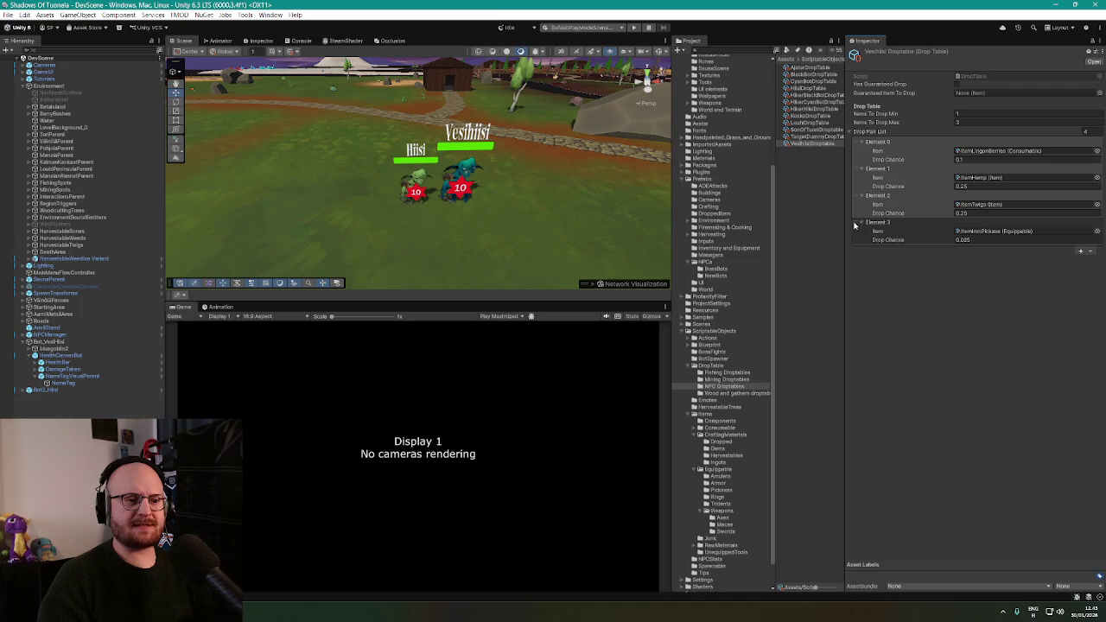
left_click(1090, 250)
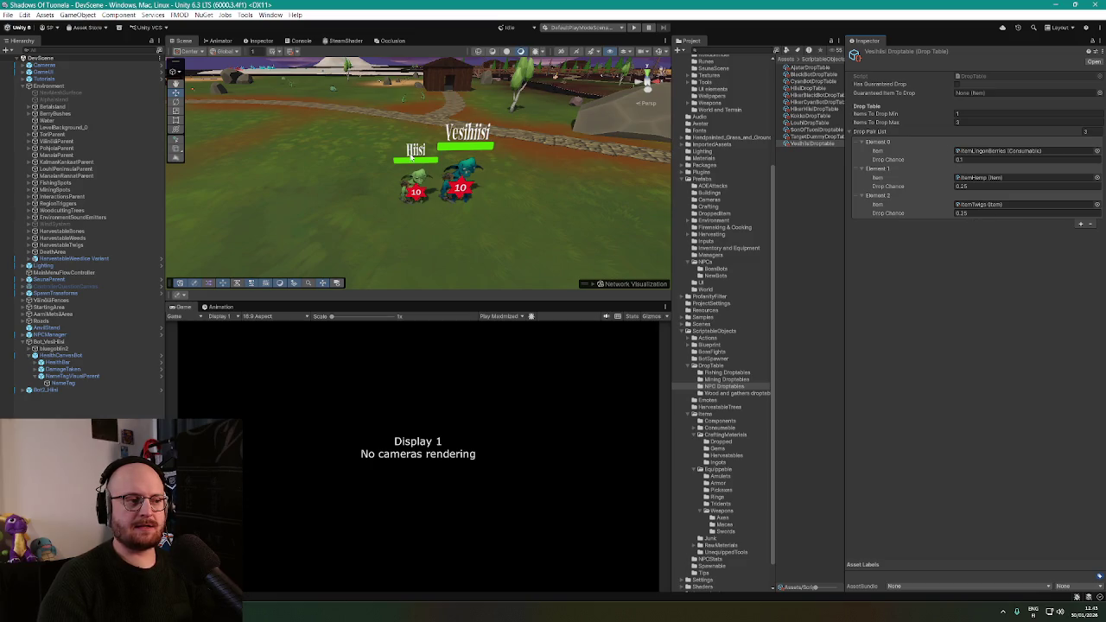
mouse_move(458, 151)
left_mouse_down()
mouse_move(477, 143)
mouse_move(672, 154)
left_mouse_up()
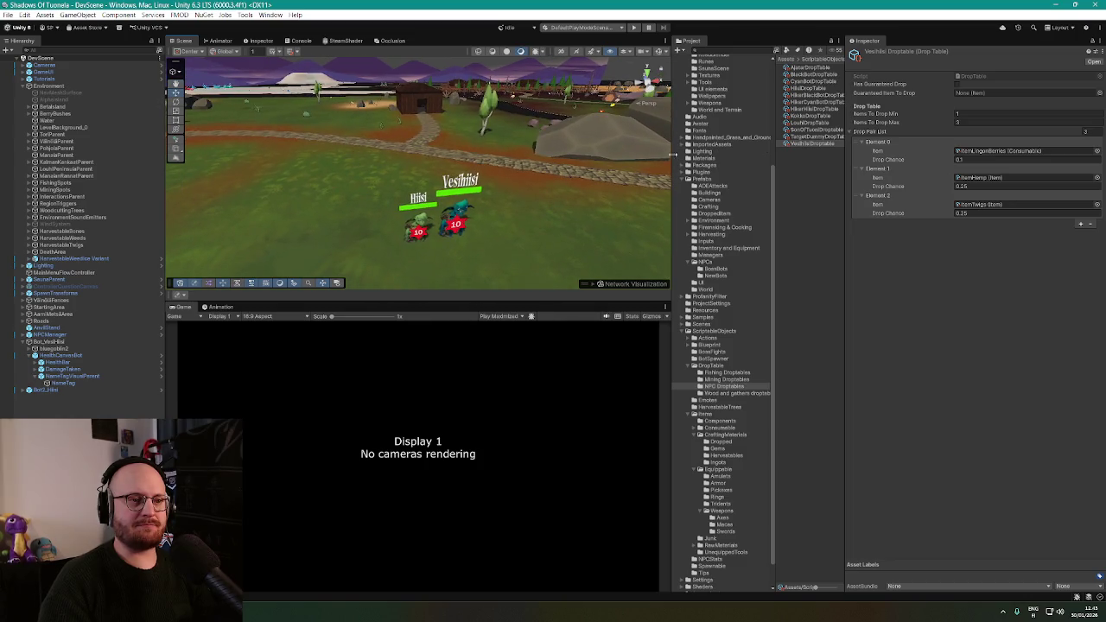
After checking the Black Bot table, add a Blood Droplet entry to the Vesihiisi drop list
left_click(812, 75)
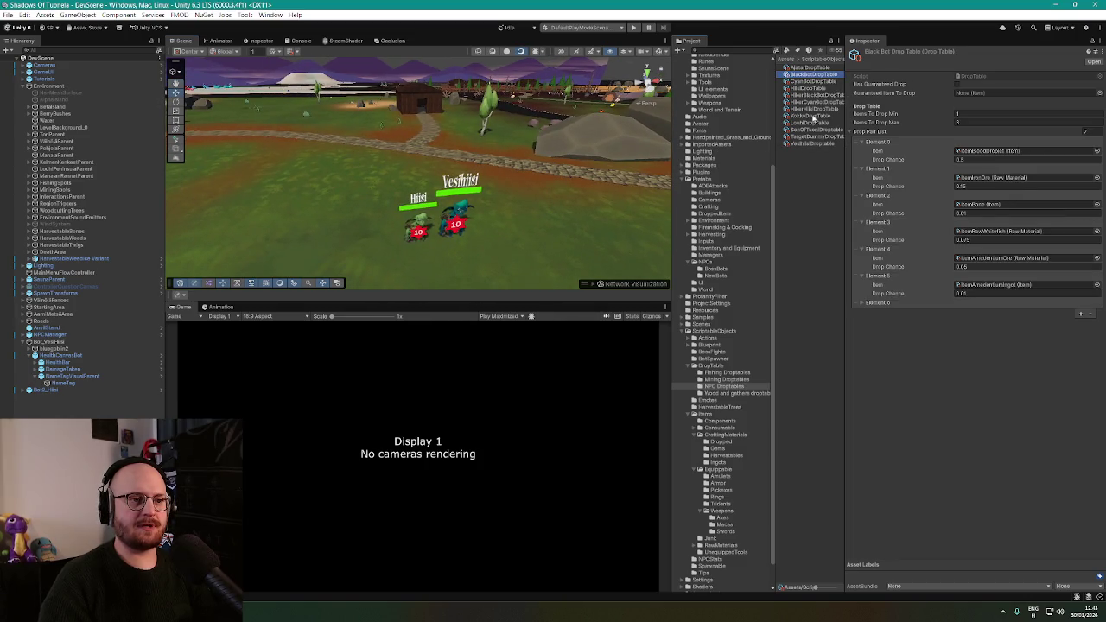
left_click(812, 143)
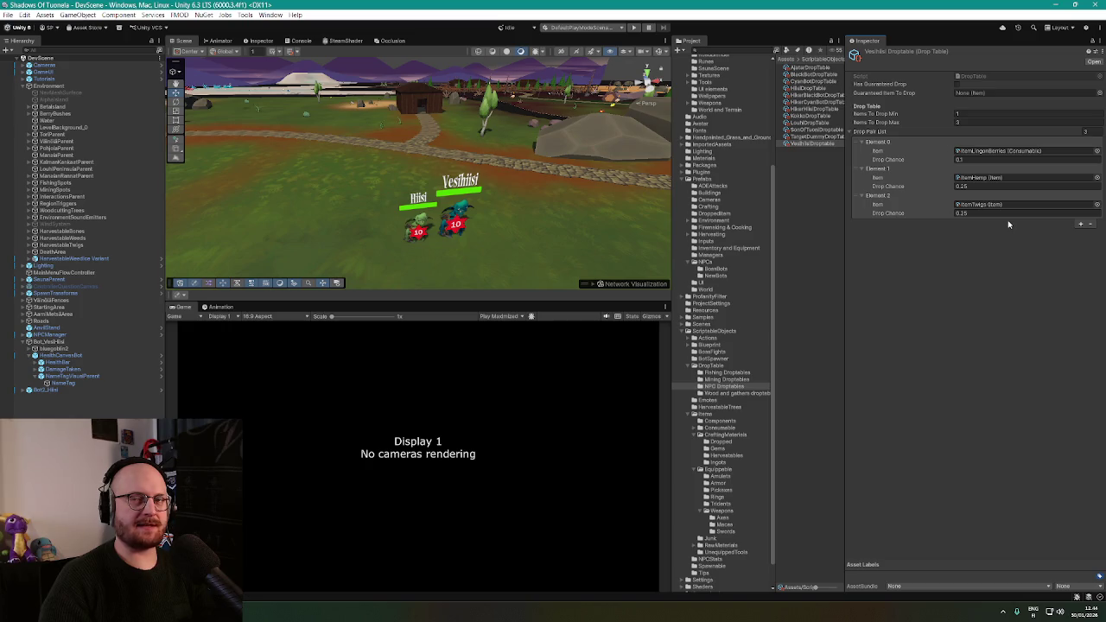
left_click(1080, 223)
left_click(1097, 232)
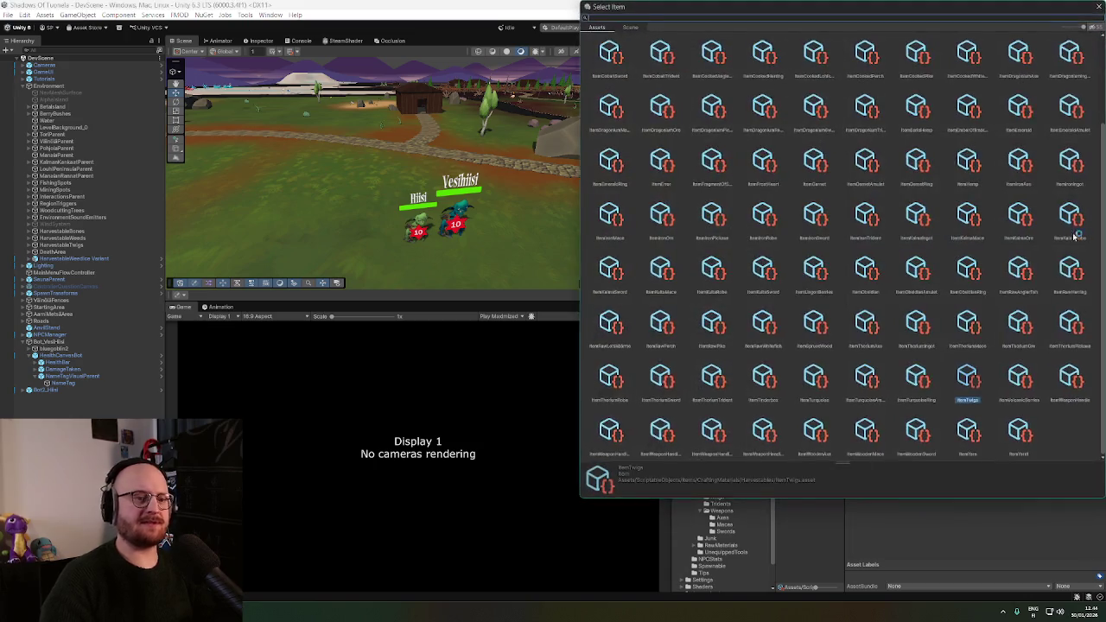
type("blood")
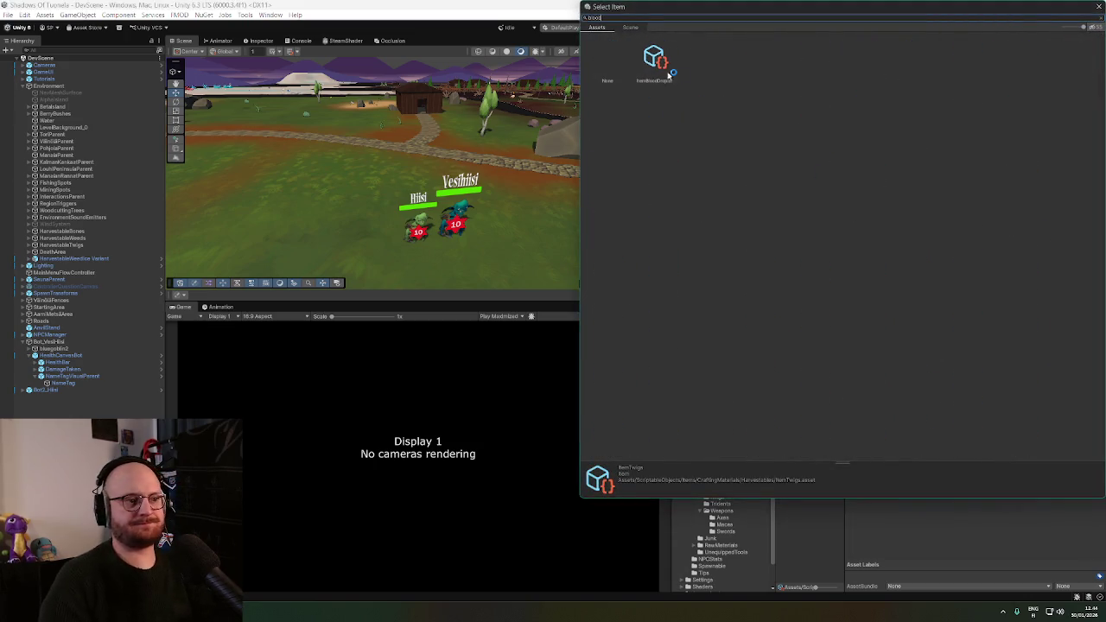
double_click(669, 73)
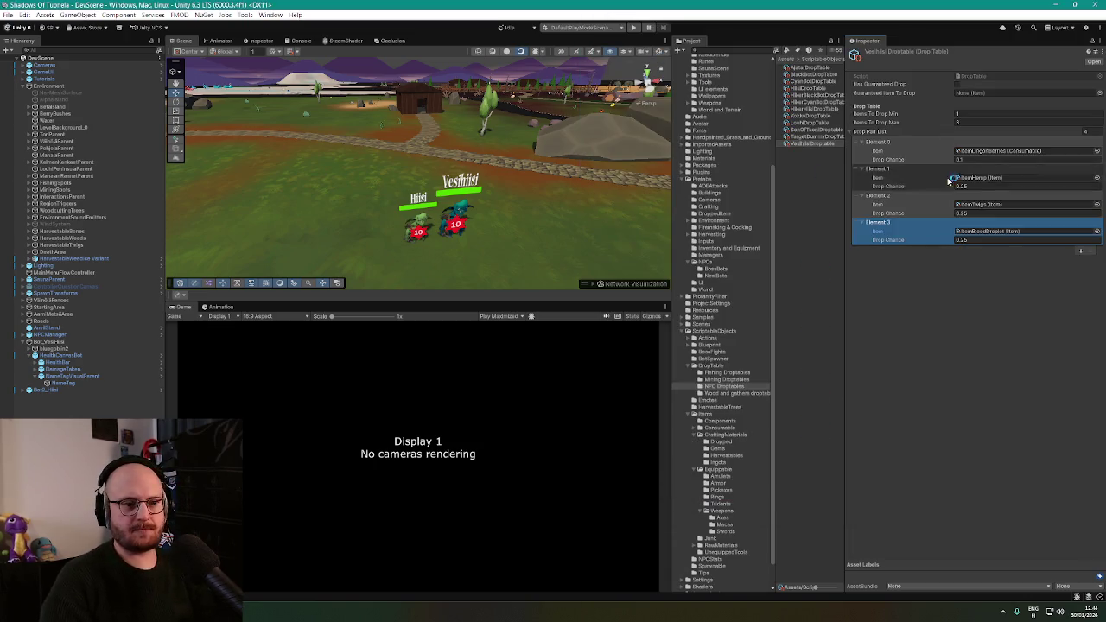
Add a Bone entry to the Vesihiisi drop list with a 0.05 drop chance
left_click(1079, 250)
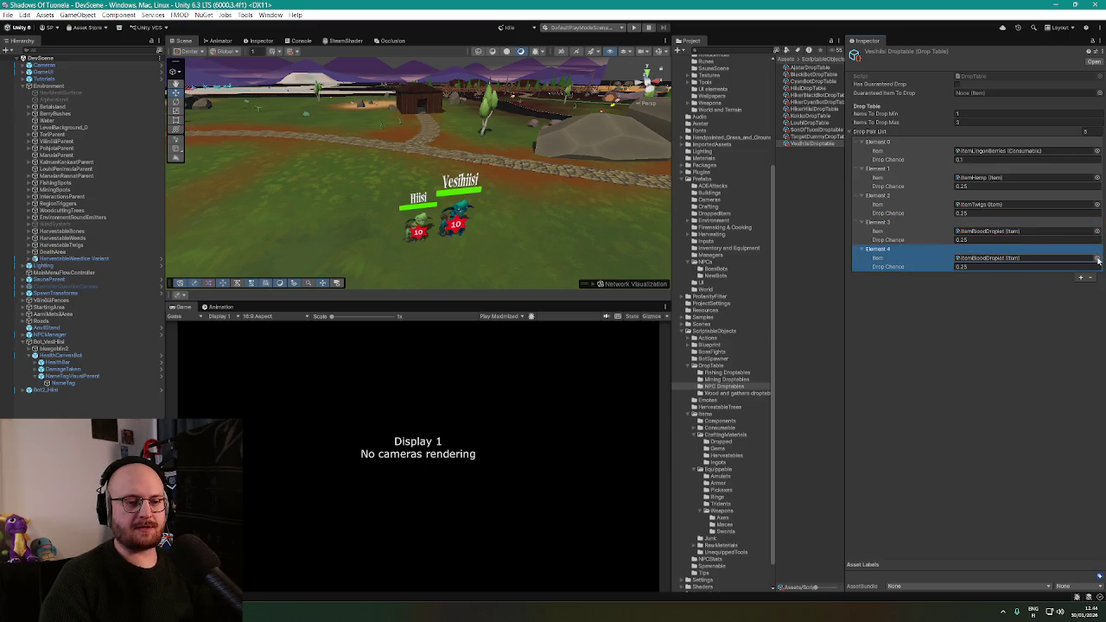
left_click(812, 74)
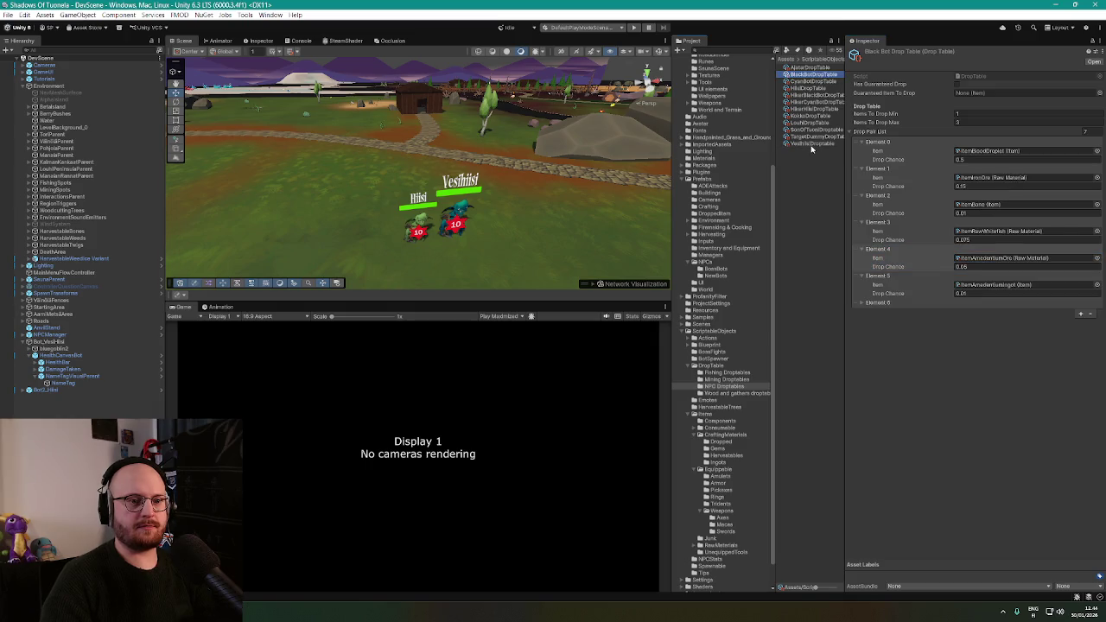
left_click(810, 143)
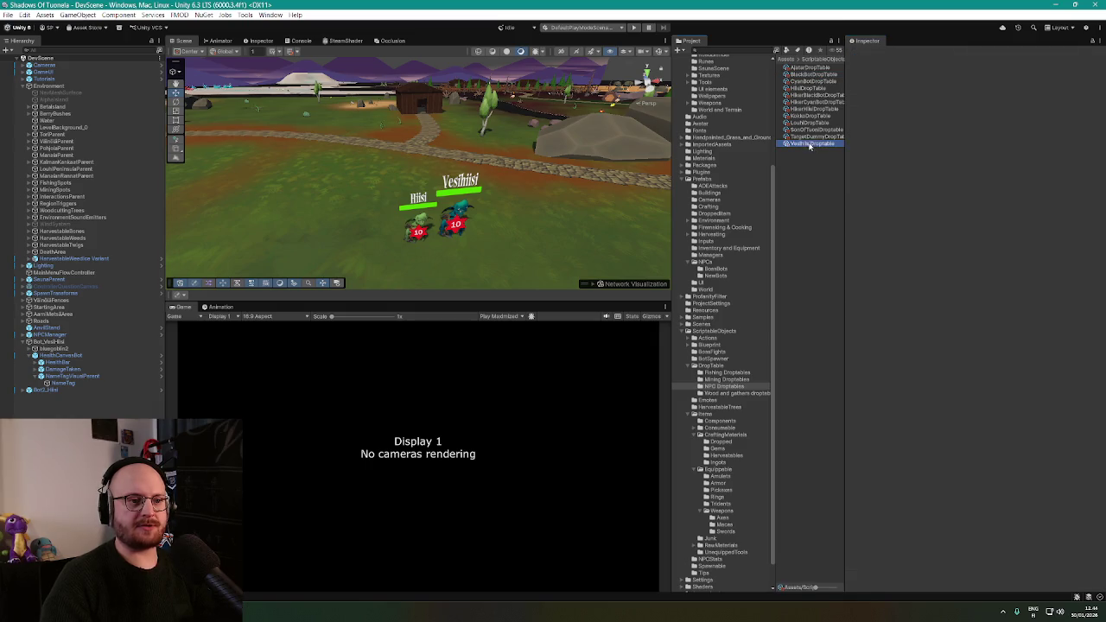
left_click(1096, 259)
type("bonco")
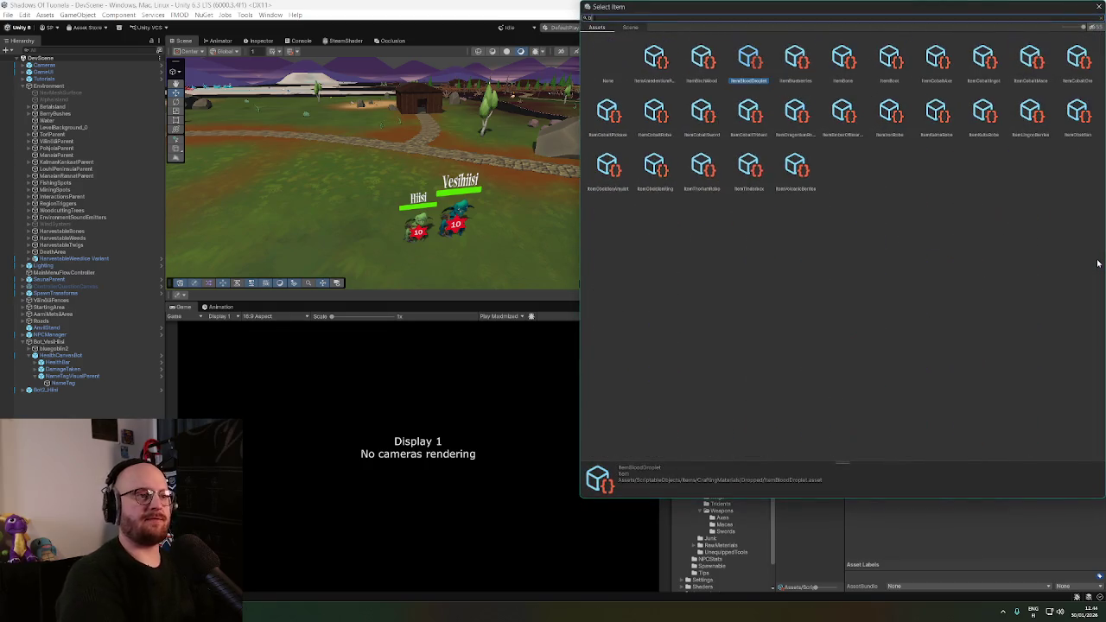
key("BackSpace")
key("BackSpace")
type("e")
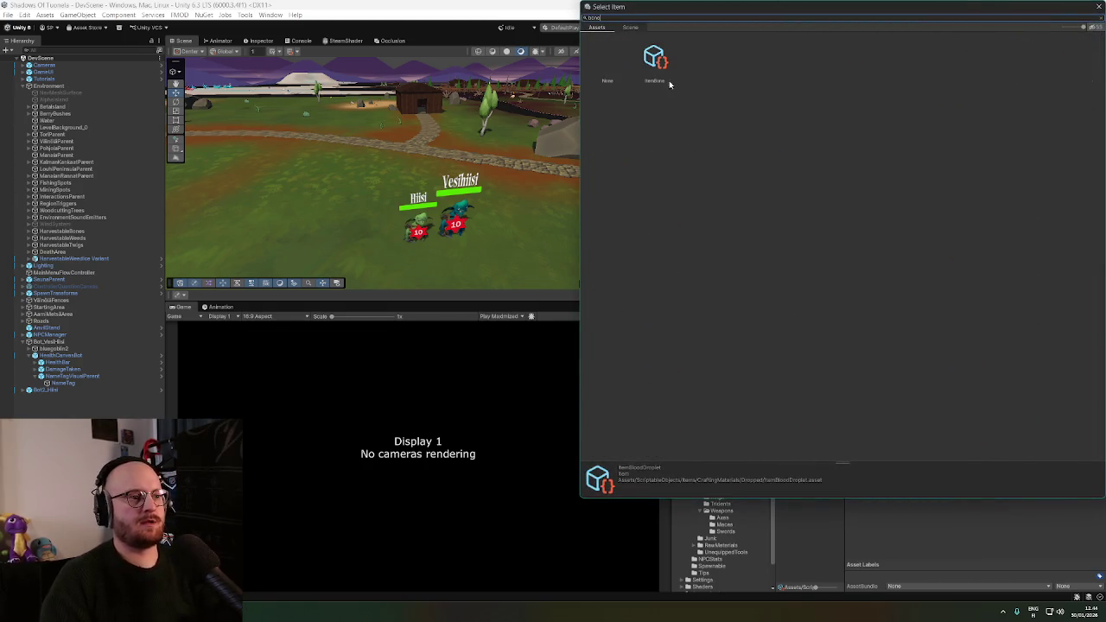
double_click(669, 81)
left_click(975, 268)
type("0.25")
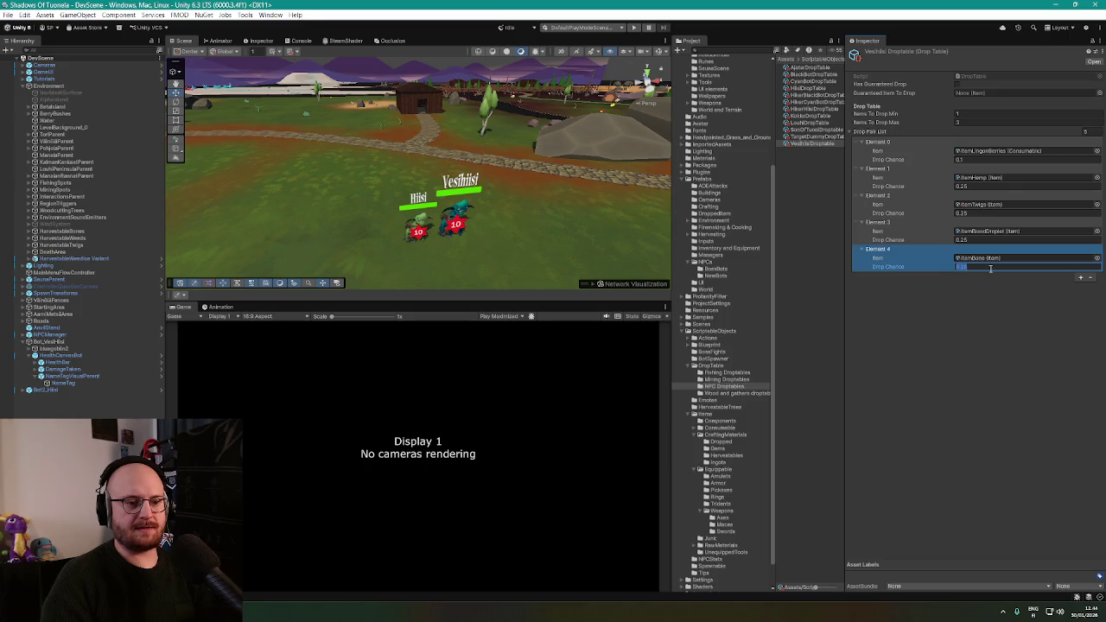
type("0.2")
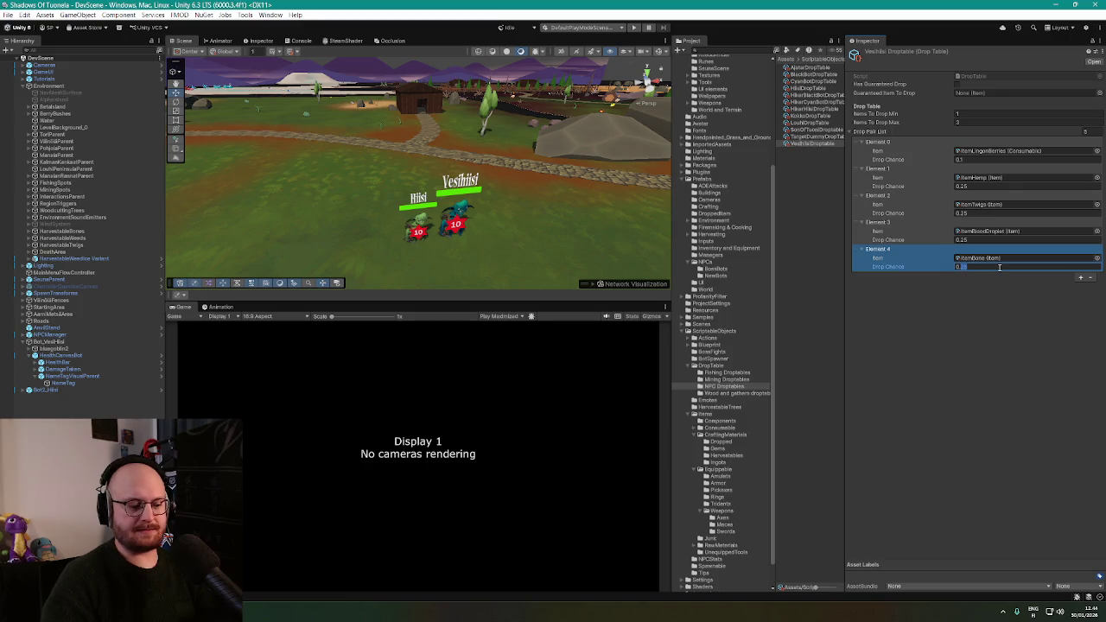
left_click(948, 300)
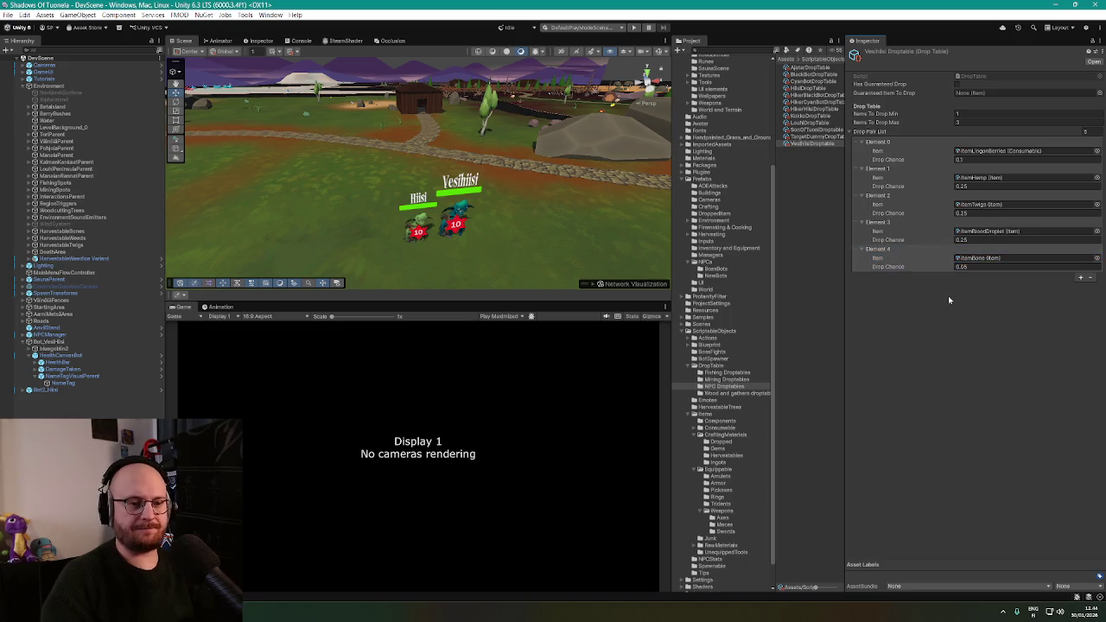
Add Cobalt Ore as the sixth drop with a 0.025 drop chance
left_click(1080, 278)
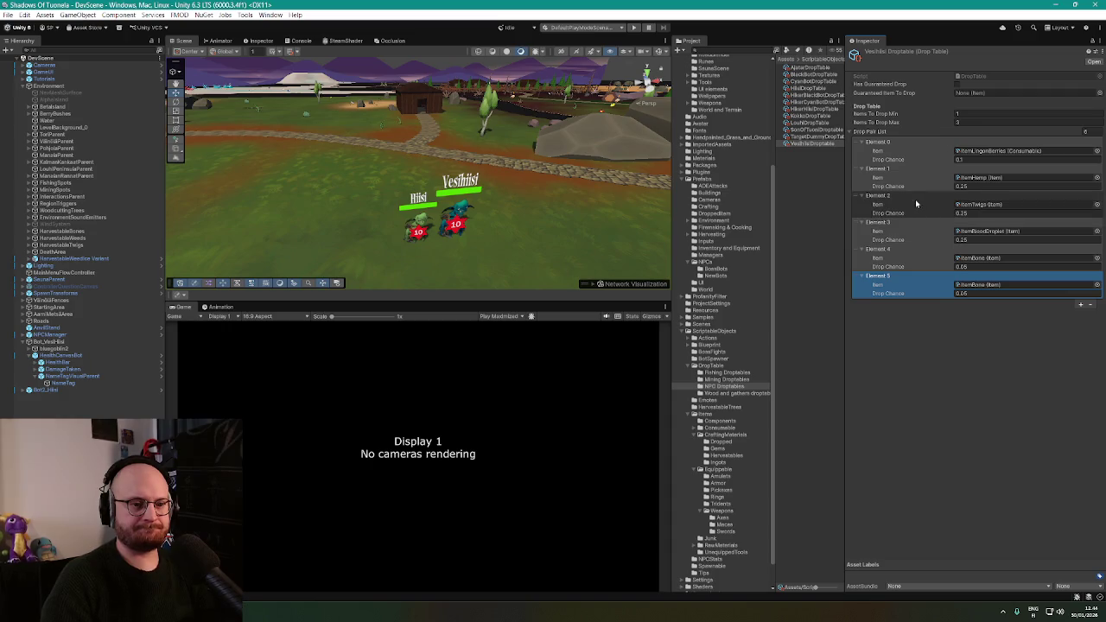
left_click(1096, 285)
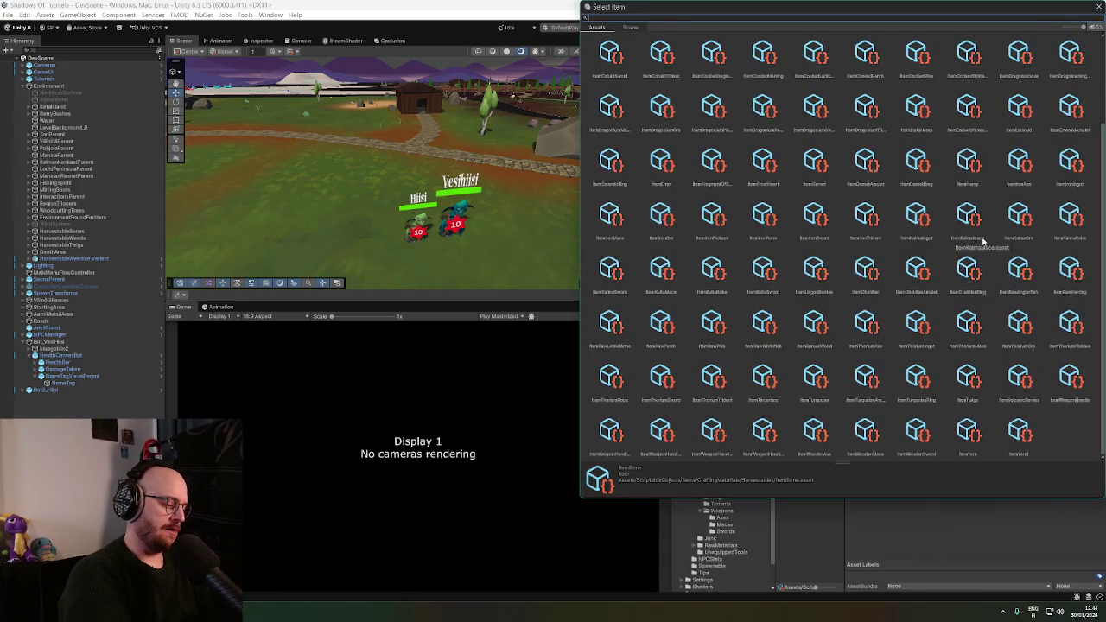
type("cobalt")
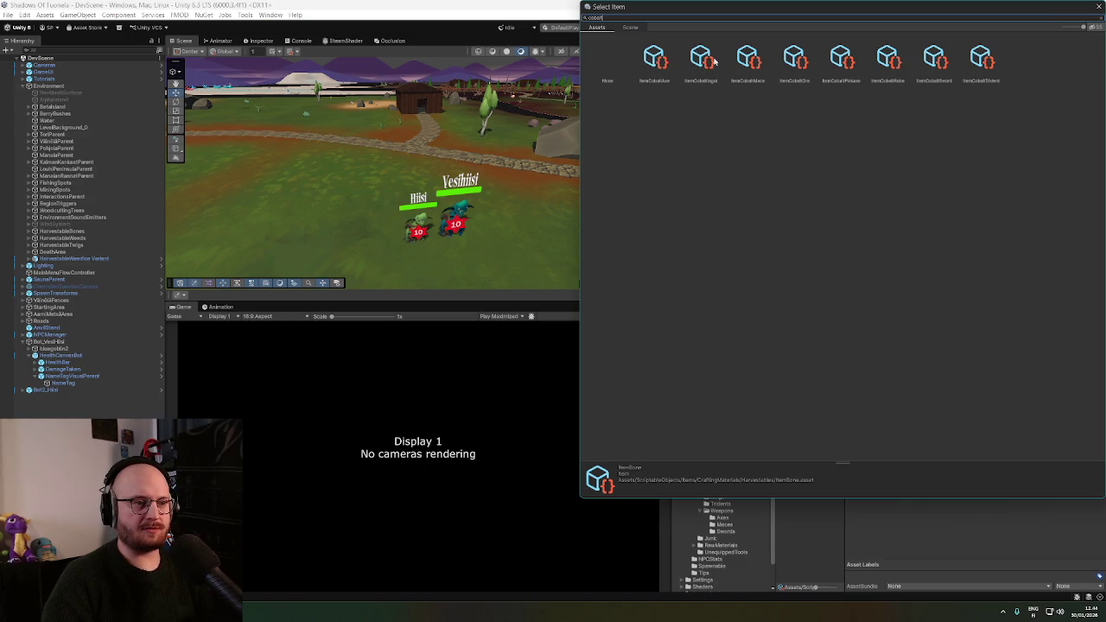
double_click(794, 60)
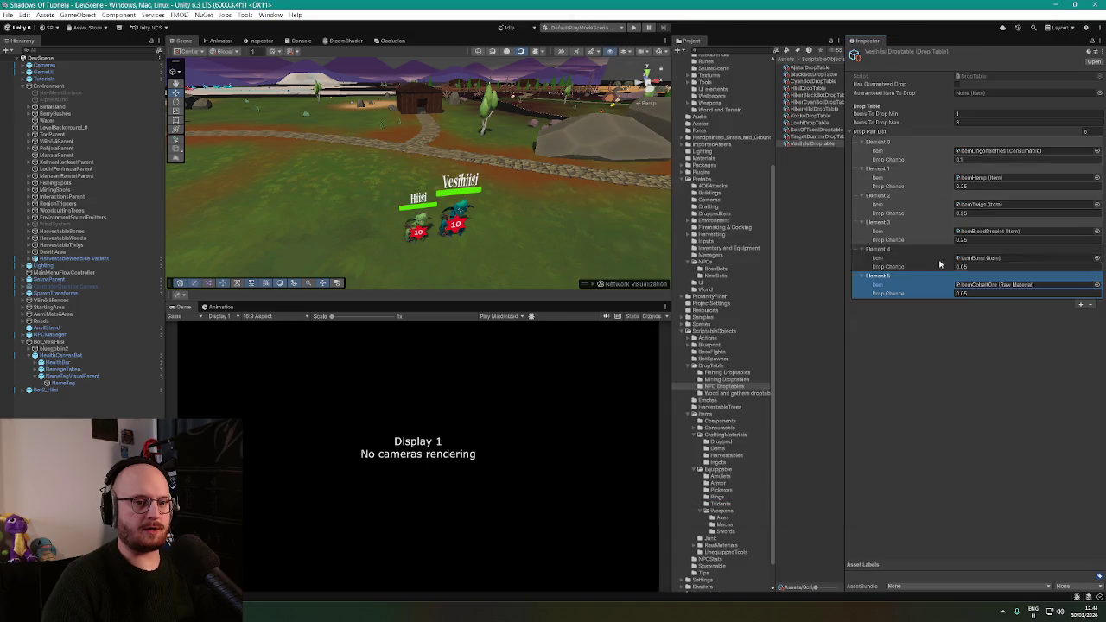
left_click(970, 293)
type("0.0")
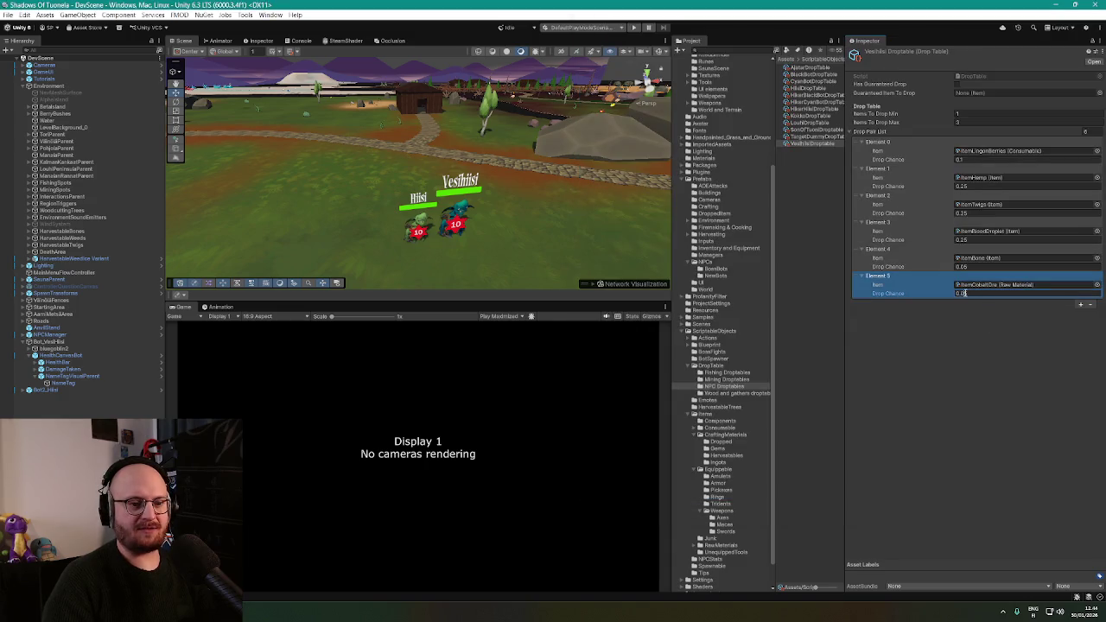
type("25")
key("Return")
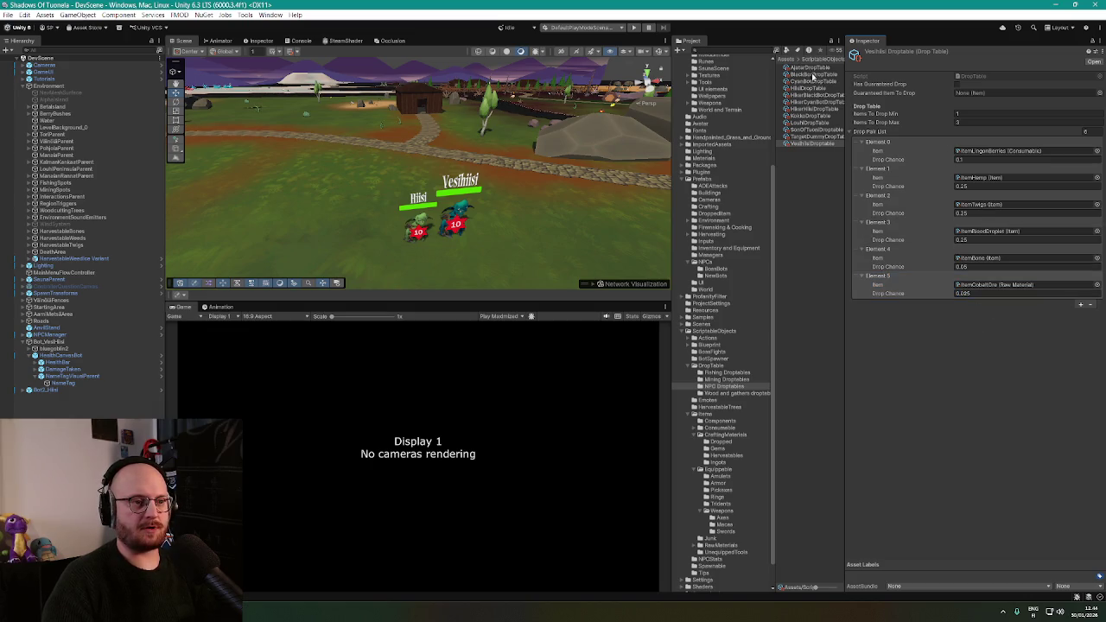
Compare against the Black Bot drop table, then centre the two goblins in the scene view
left_click(813, 76)
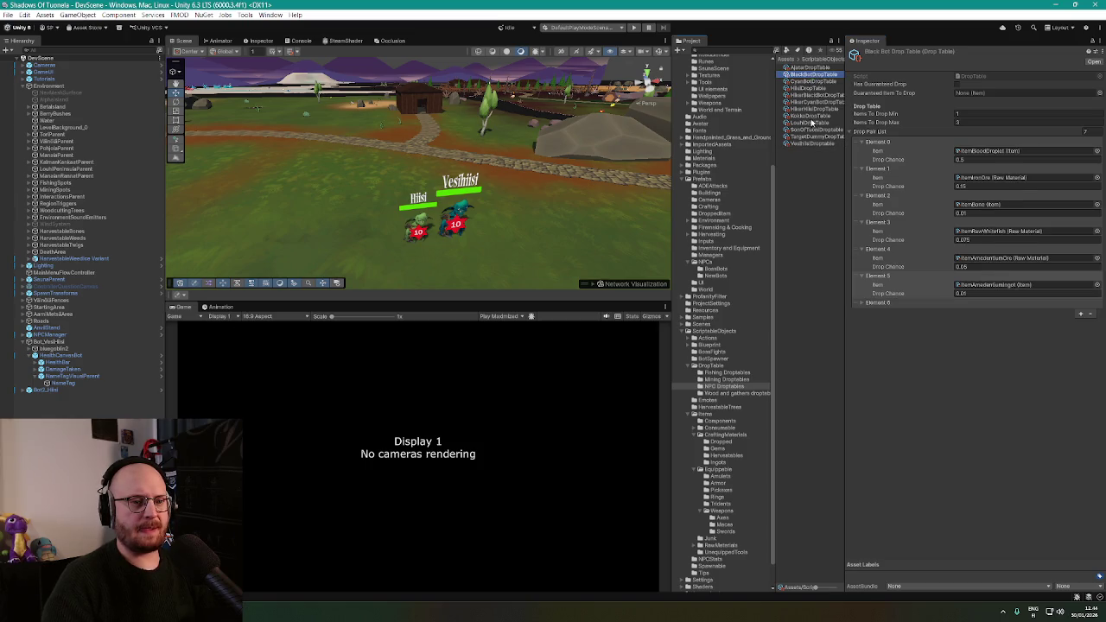
left_click(821, 143)
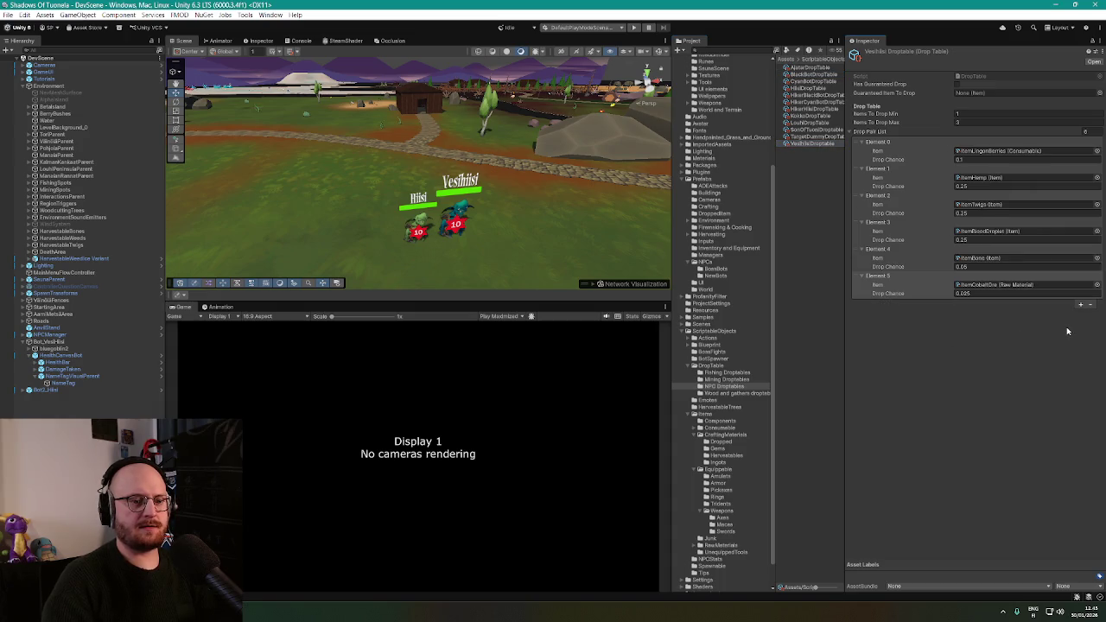
scroll(530, 191, "down", 10)
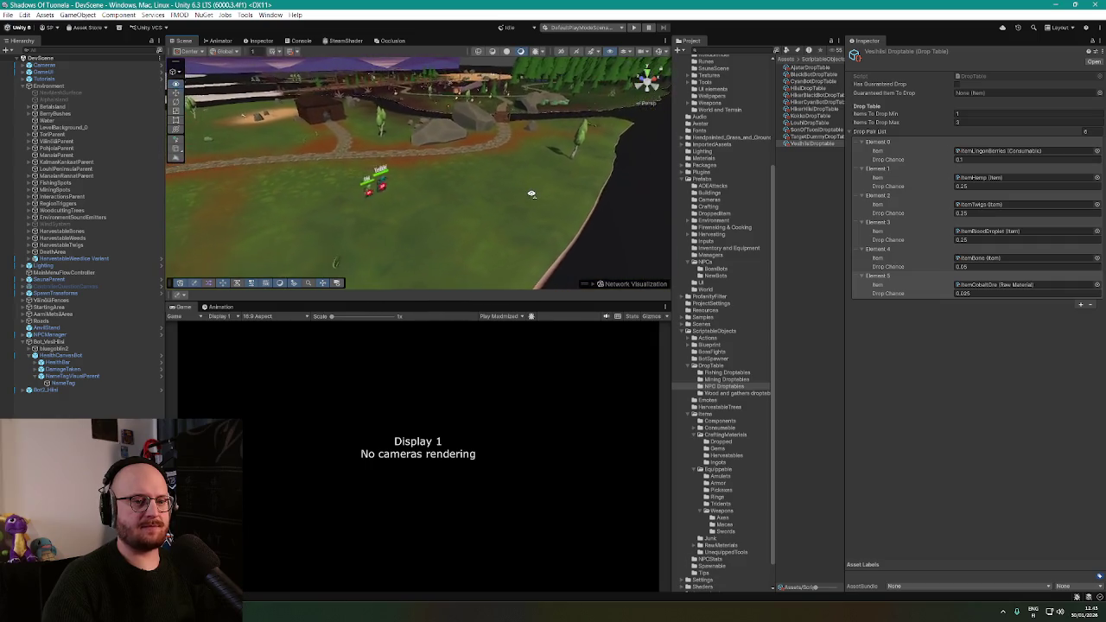
scroll(531, 191, "up", 10)
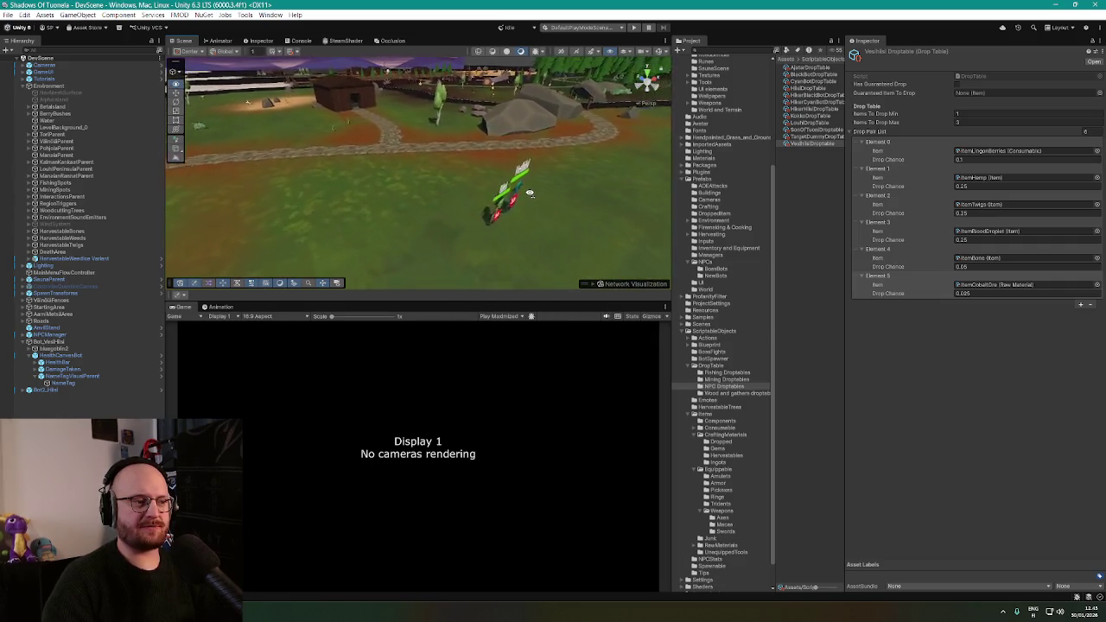
left_click_drag(496, 191, 446, 191)
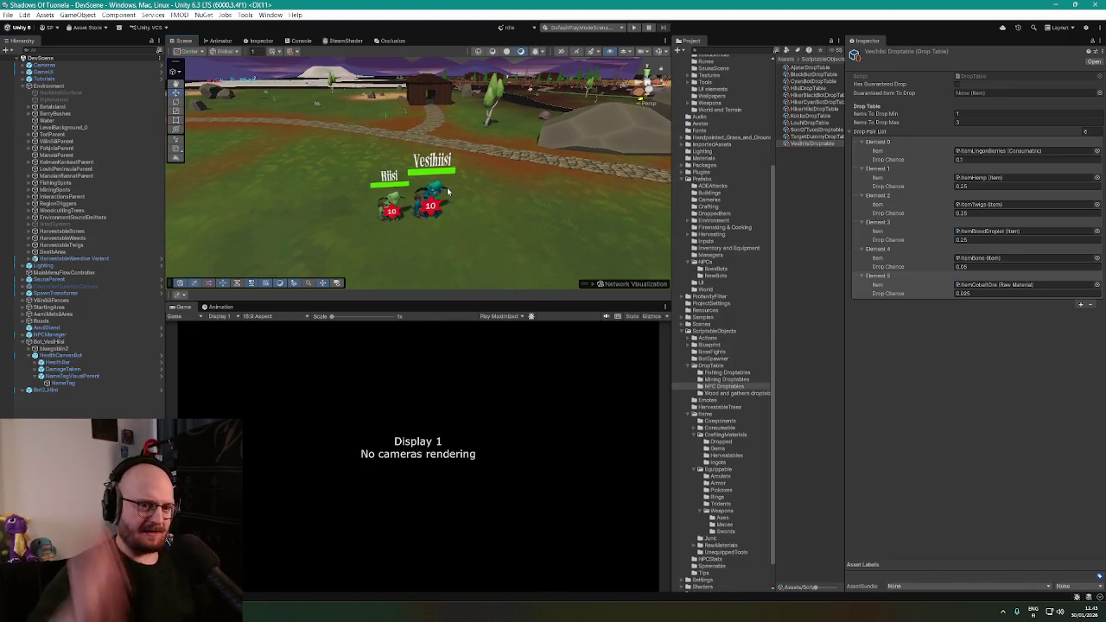
Add a seventh entry to the Drop Pool List and enter its drop chance
left_click(1079, 304)
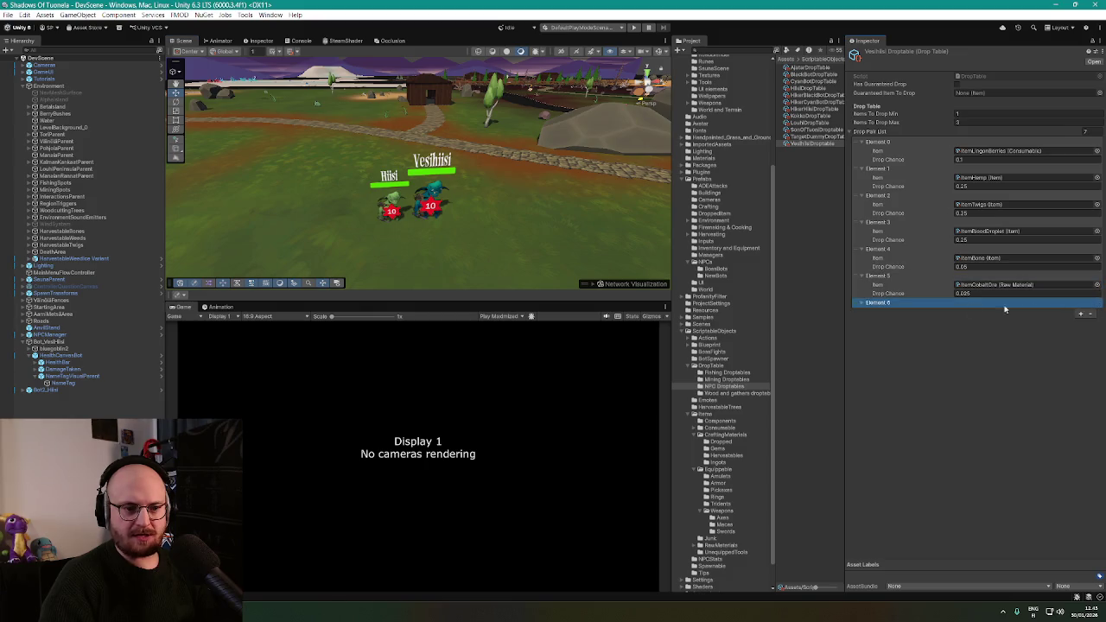
left_click(861, 303)
left_click(984, 319)
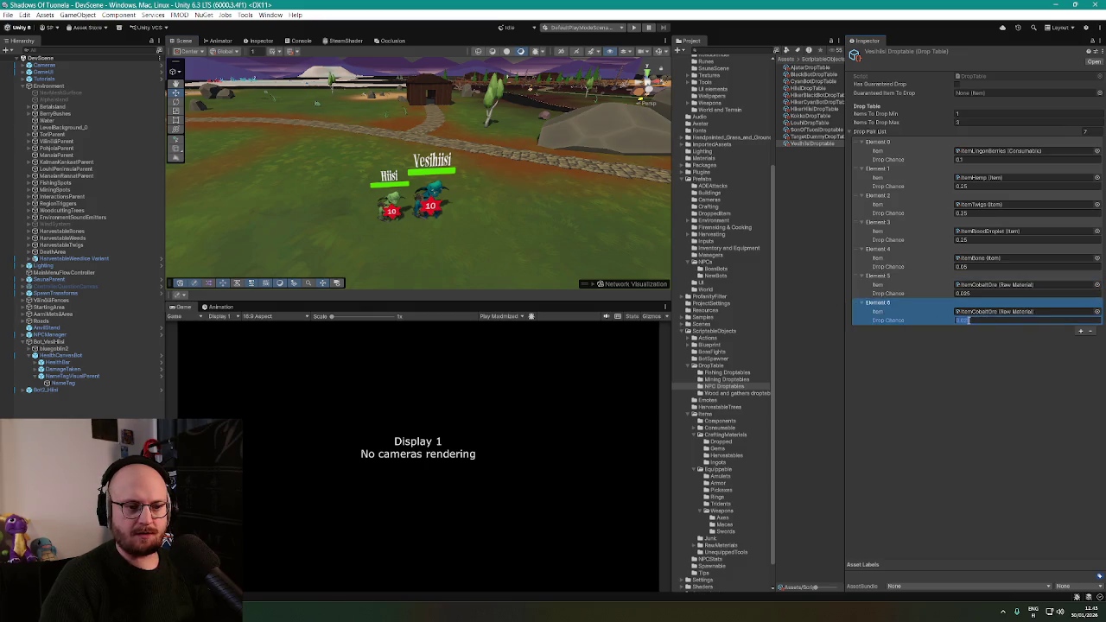
type("0.02")
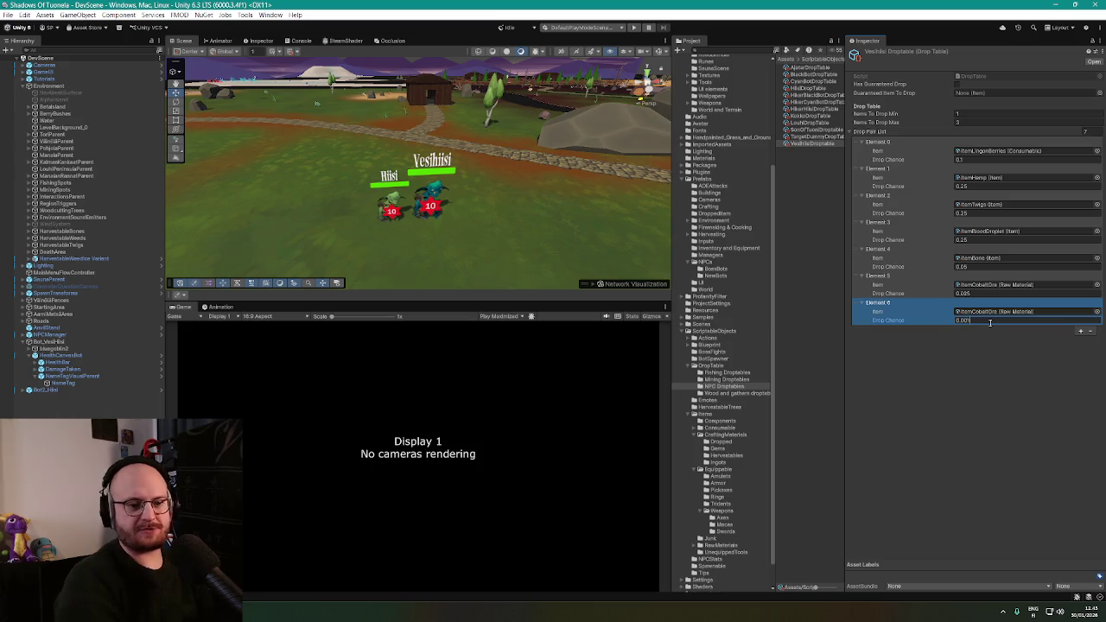
Search 'ame' among the items, compare the amethyst items, and assign the amethyst mace
left_click(1097, 311)
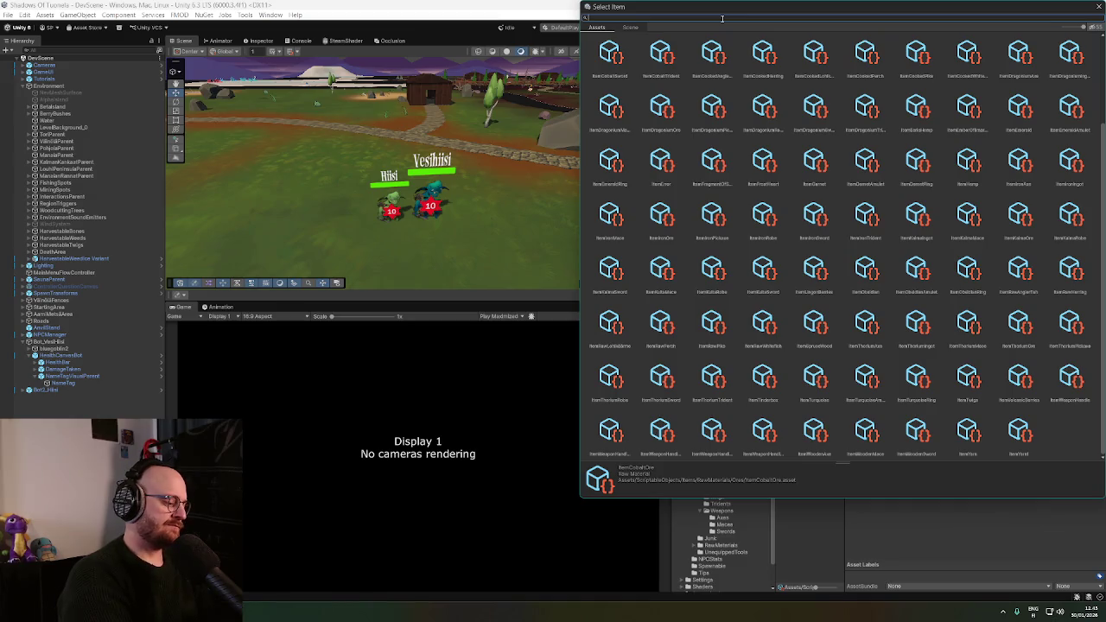
type("ameden")
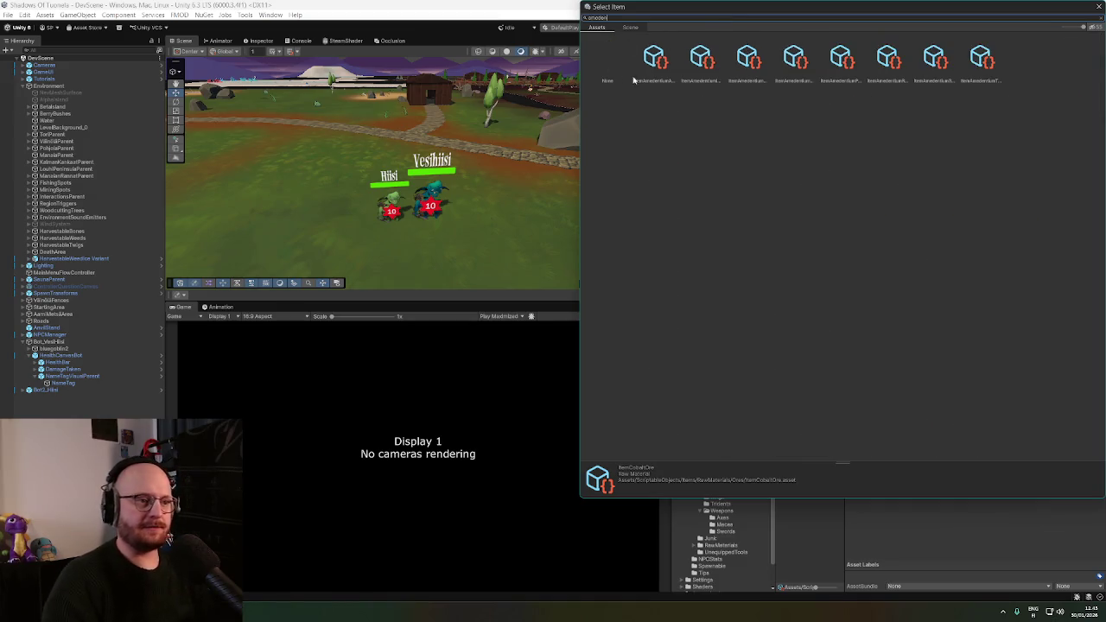
left_click(709, 59)
left_click(753, 74)
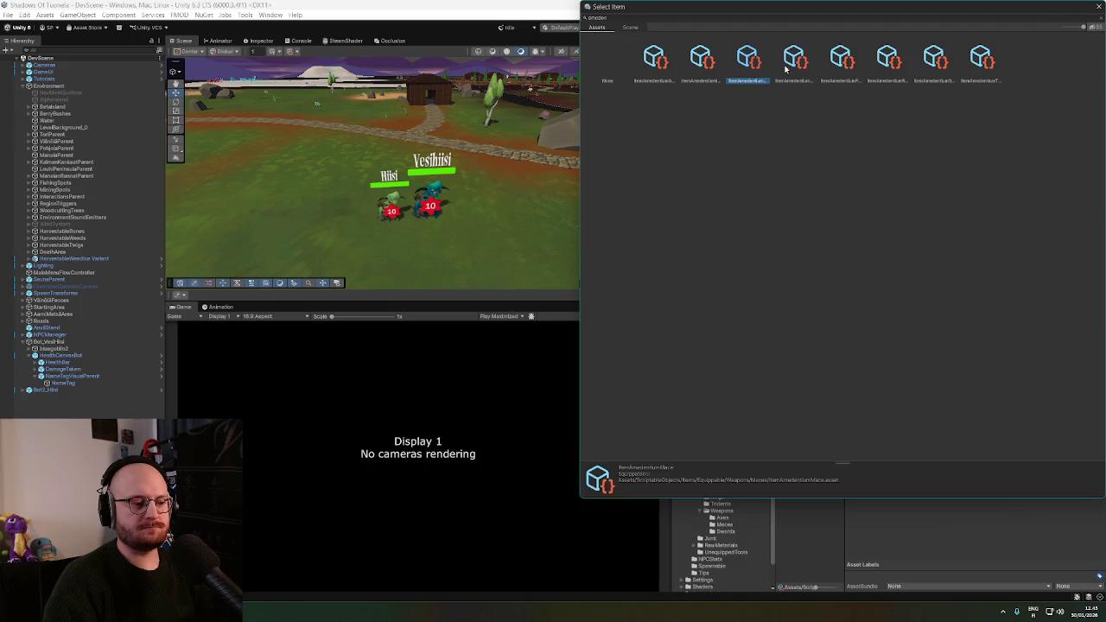
left_click(786, 71)
left_click(835, 72)
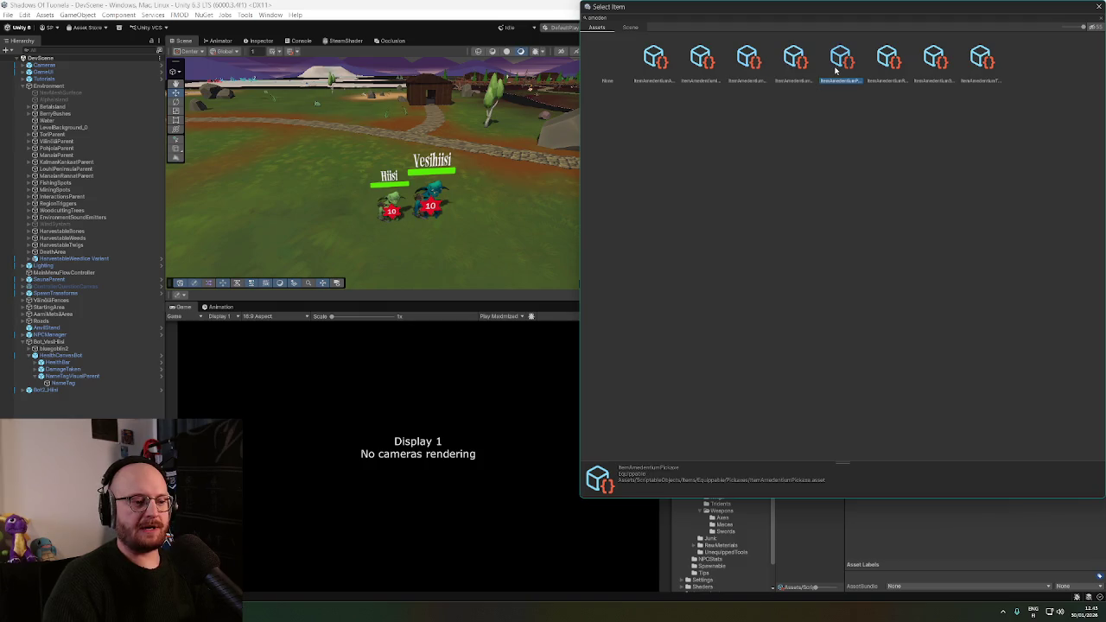
left_click(872, 69)
left_click(942, 73)
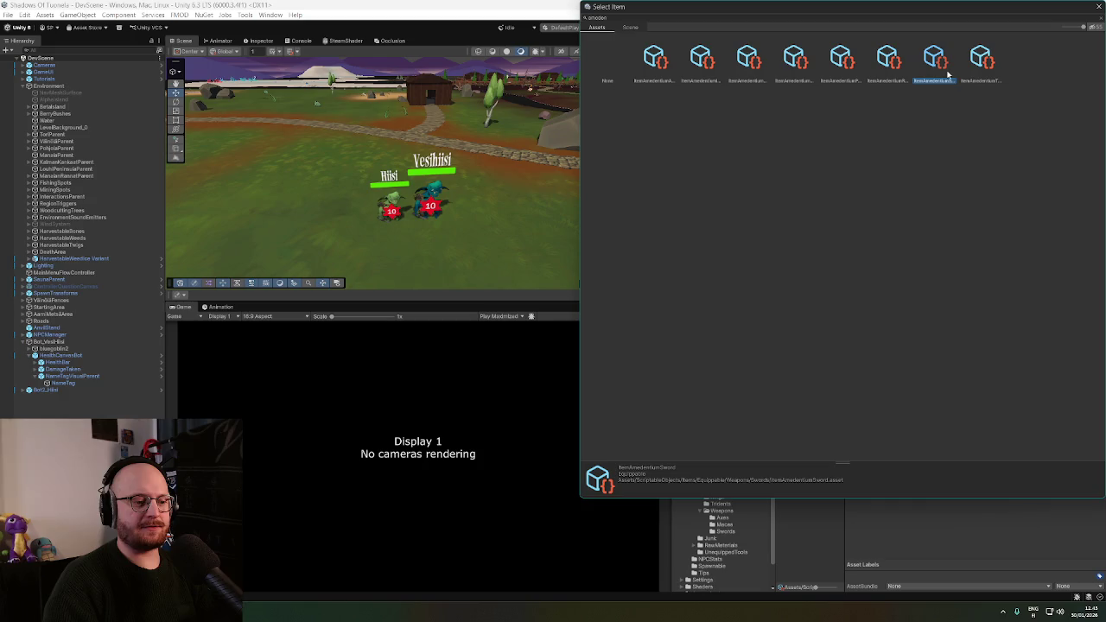
left_click(986, 75)
left_click(731, 63)
left_click(707, 67)
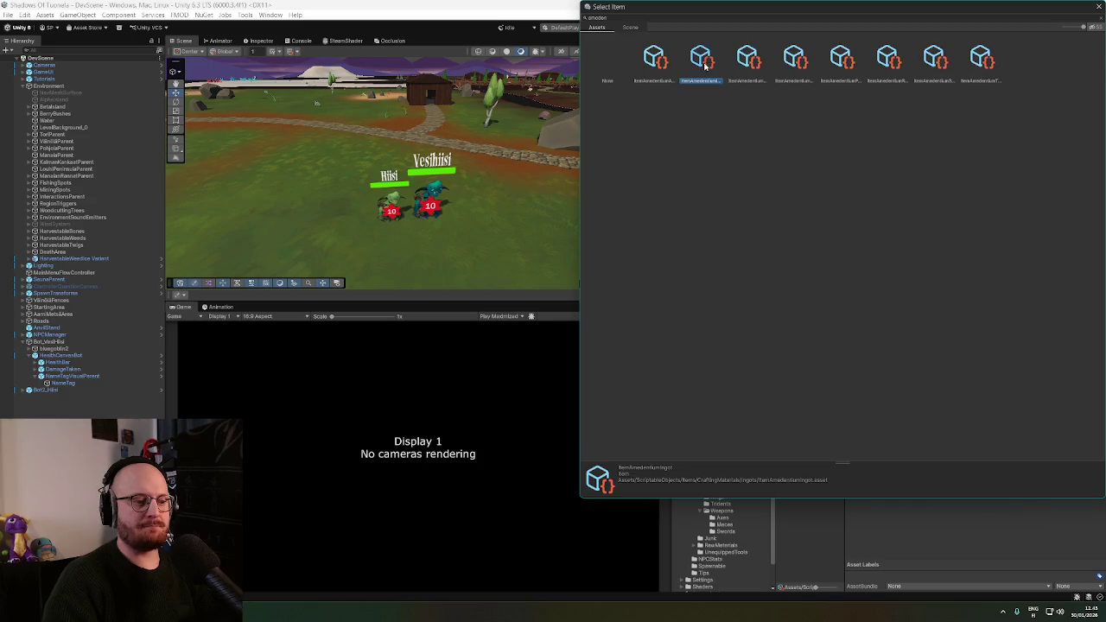
left_click(754, 73)
double_click(750, 62)
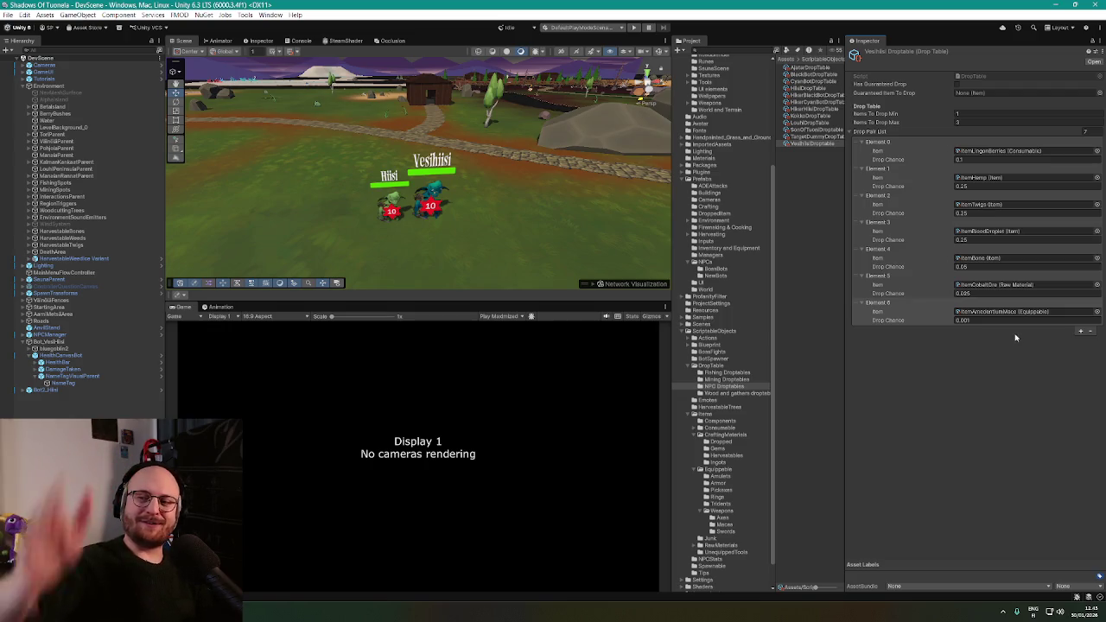
Bring the two goblin bots up close and select Bot_VesiHiisi to view its components
left_click_drag(557, 246, 570, 242)
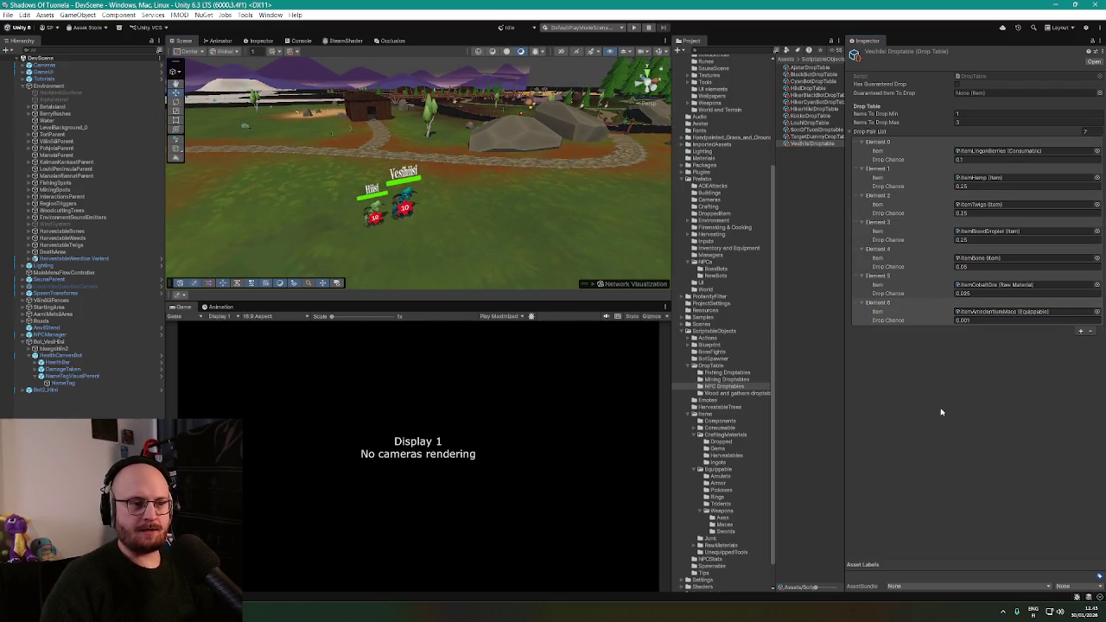
left_click_drag(197, 257, 356, 230, "alt")
scroll(356, 231, "up", 3)
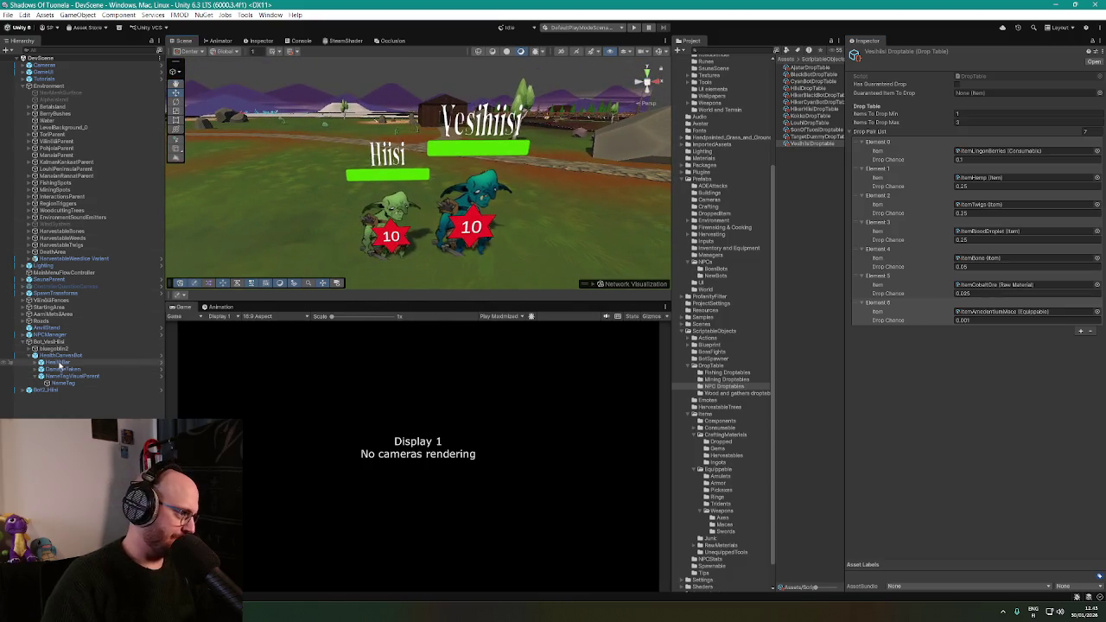
left_click(52, 342)
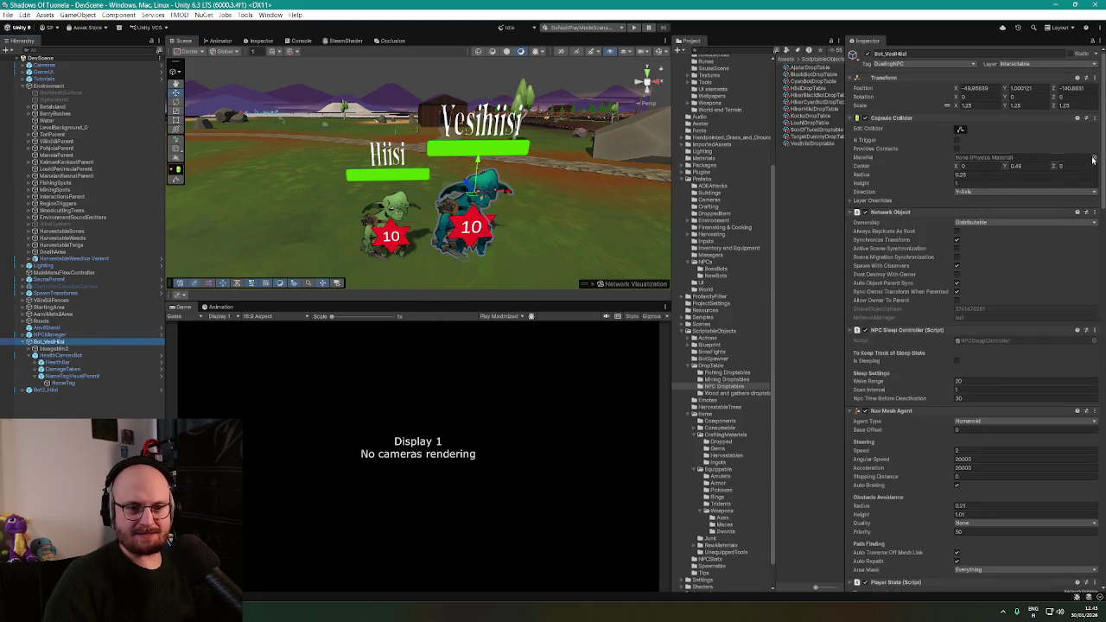
Set Drop Table For Bot to VesiHiisiDroptable and Npc Stats to VesiHiisiStats
scroll(1093, 160, "down", 10)
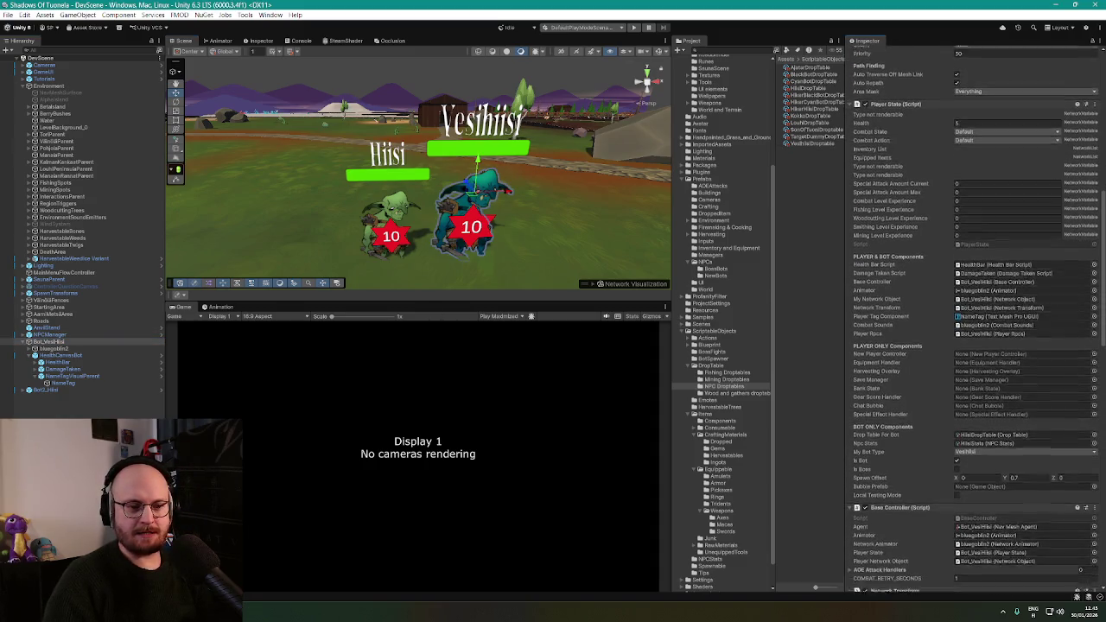
scroll(972, 320, "down", 4)
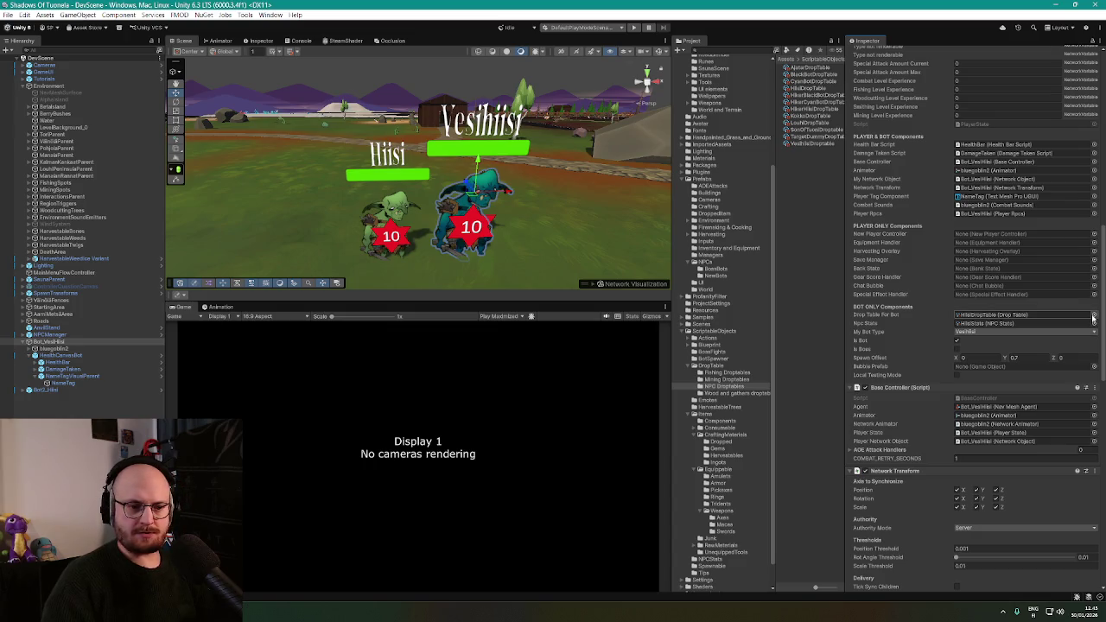
left_click(1093, 315)
type("vesi")
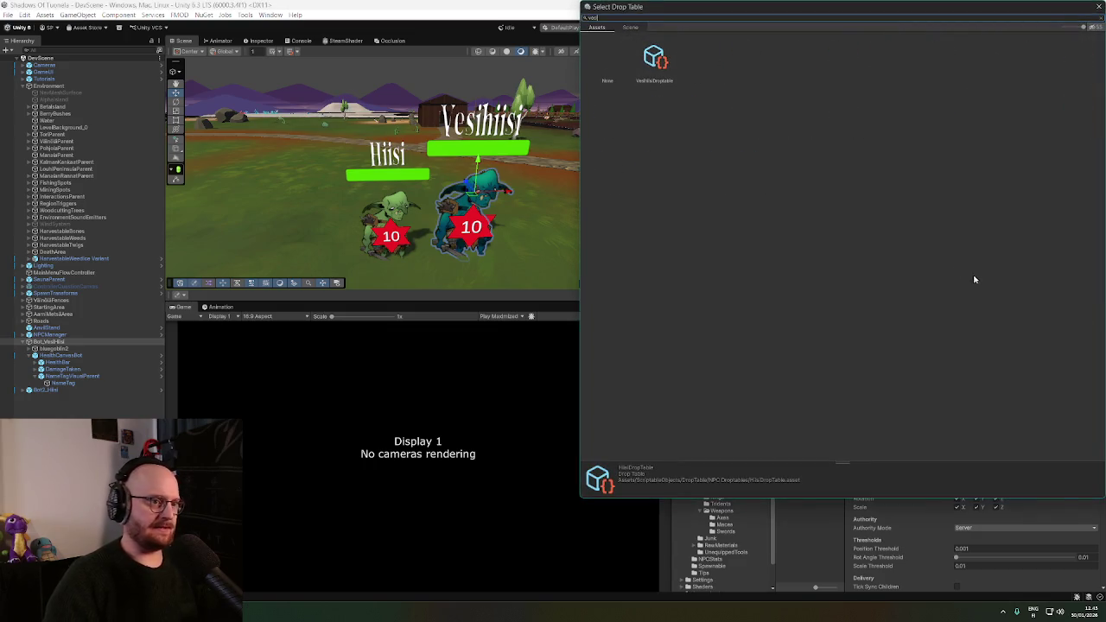
double_click(654, 61)
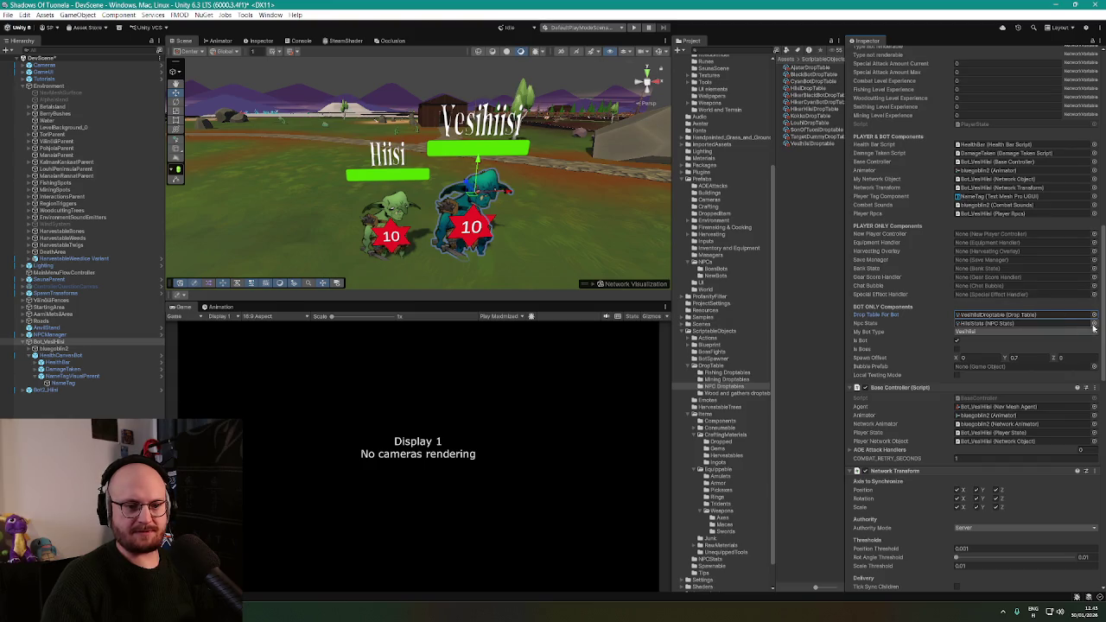
left_click(1093, 324)
type("vesi")
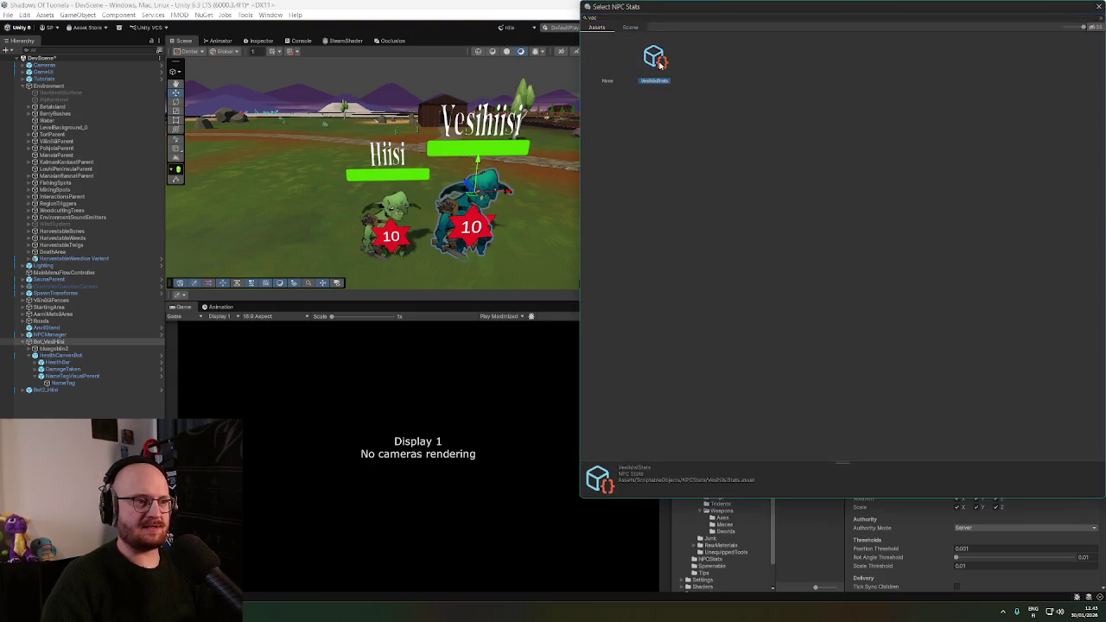
double_click(654, 59)
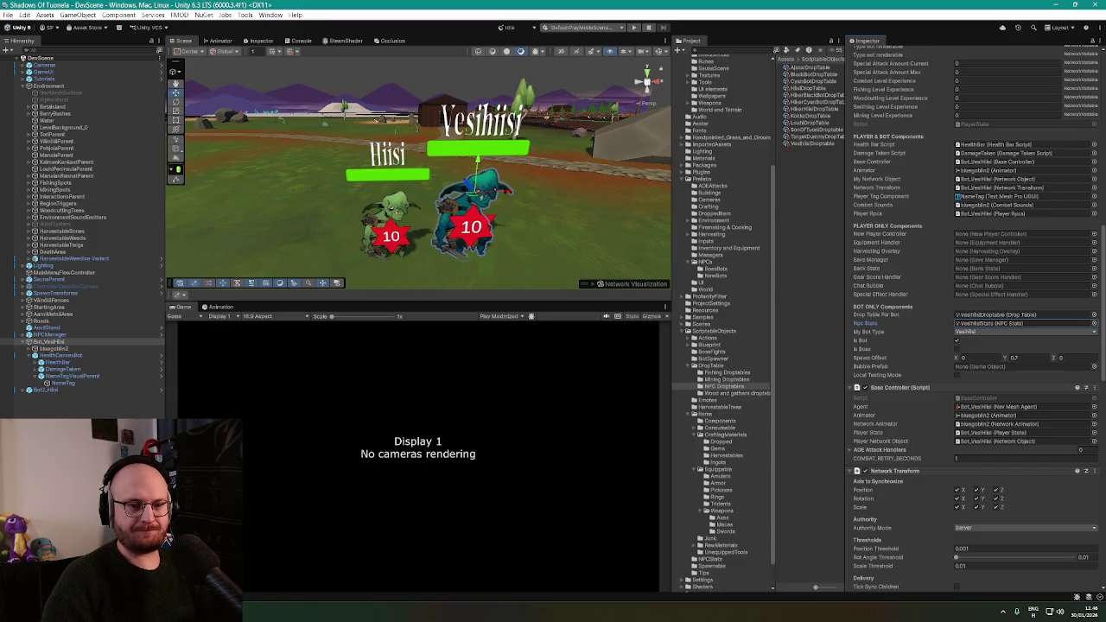
scroll(1101, 295, "down", 4)
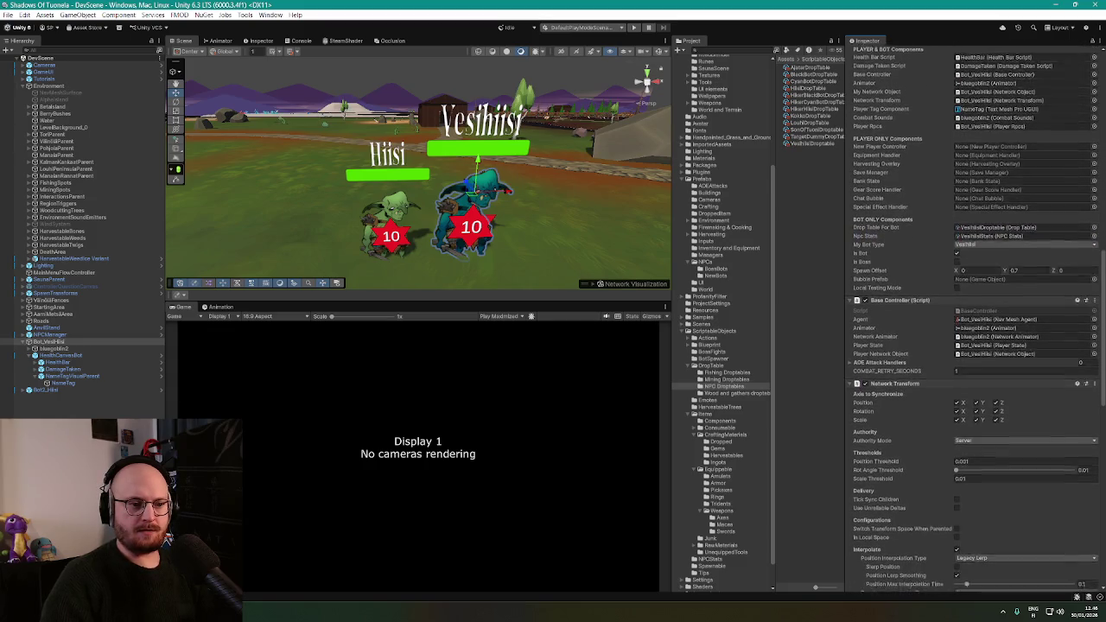
scroll(1101, 296, "down", 3)
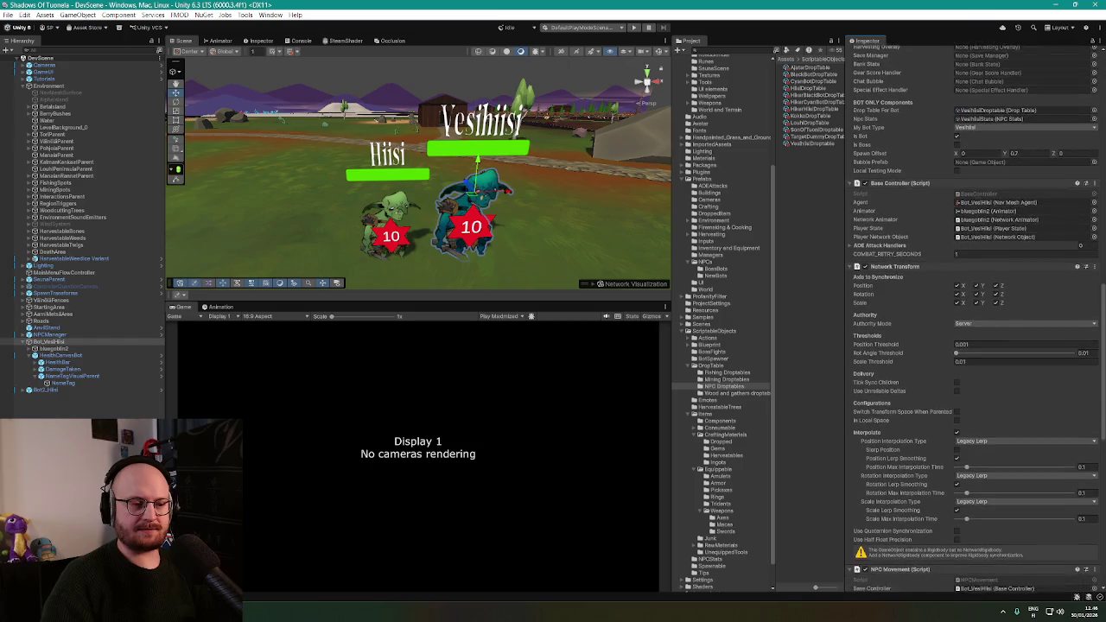
scroll(976, 316, "down", 2)
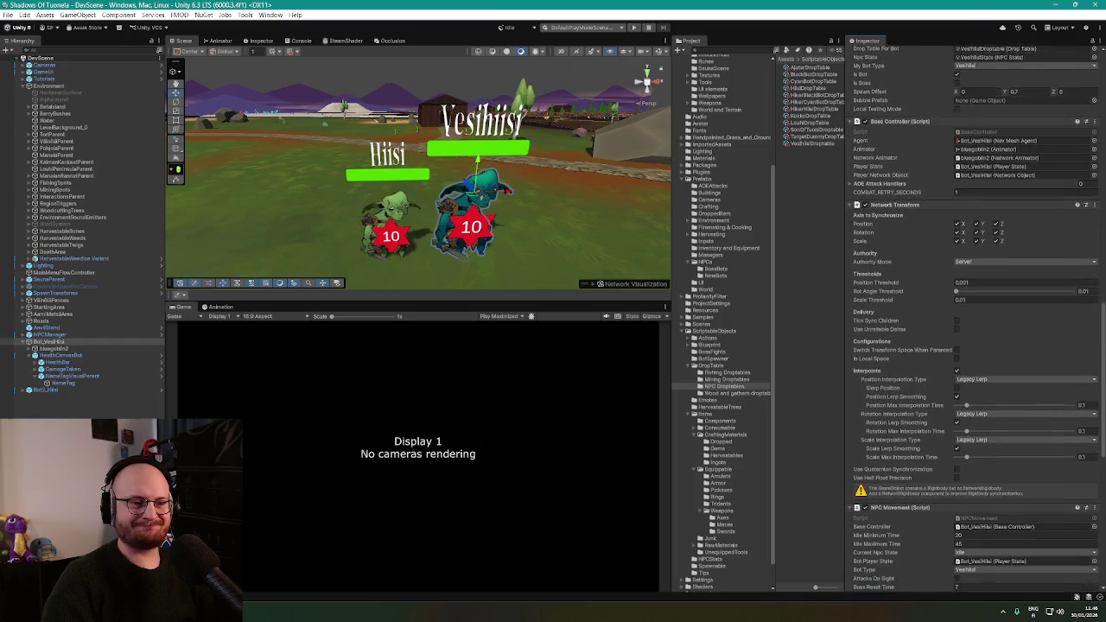